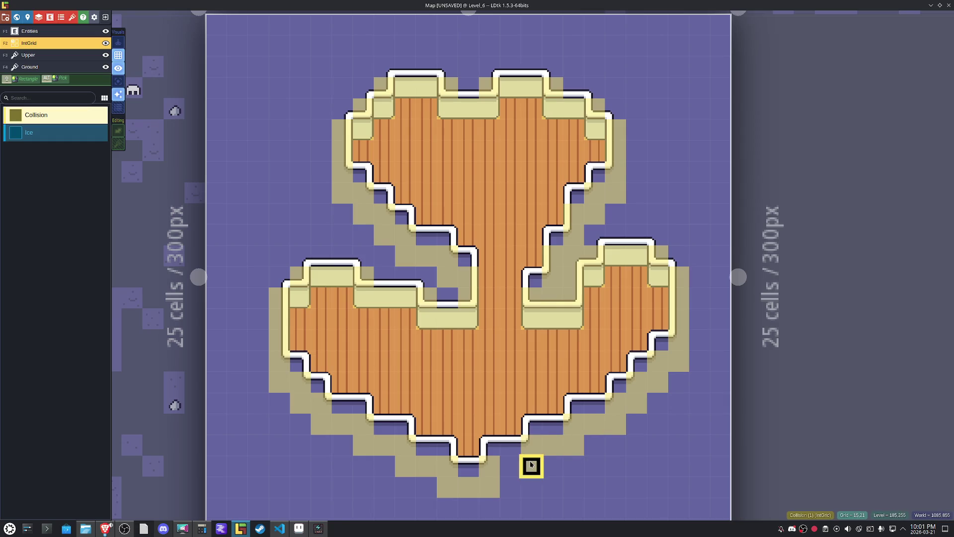
Paint a Collision cell into the notch below the anchor's bottom and save the project.
{"action": "key", "text": "ctrl+s"}
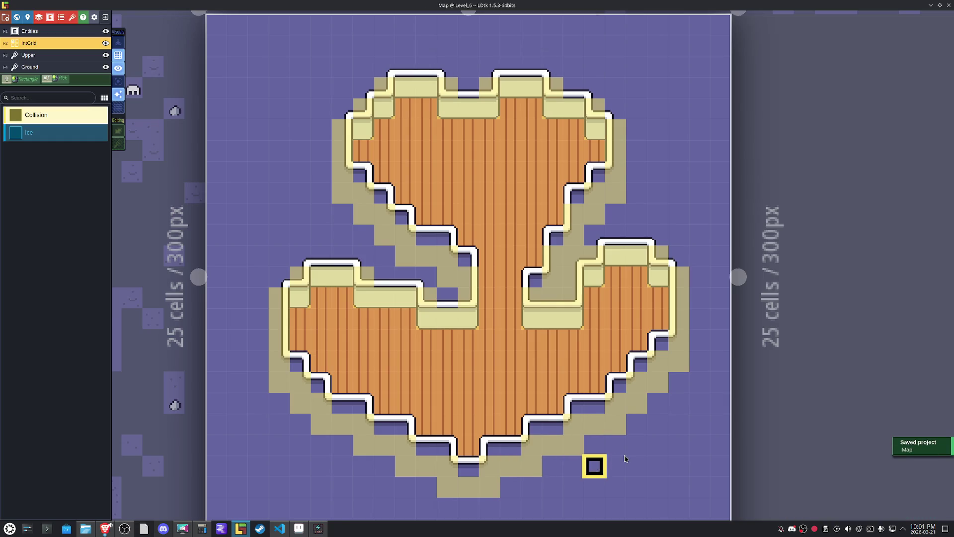
{"action": "left_click", "coordinate": [447, 297]}
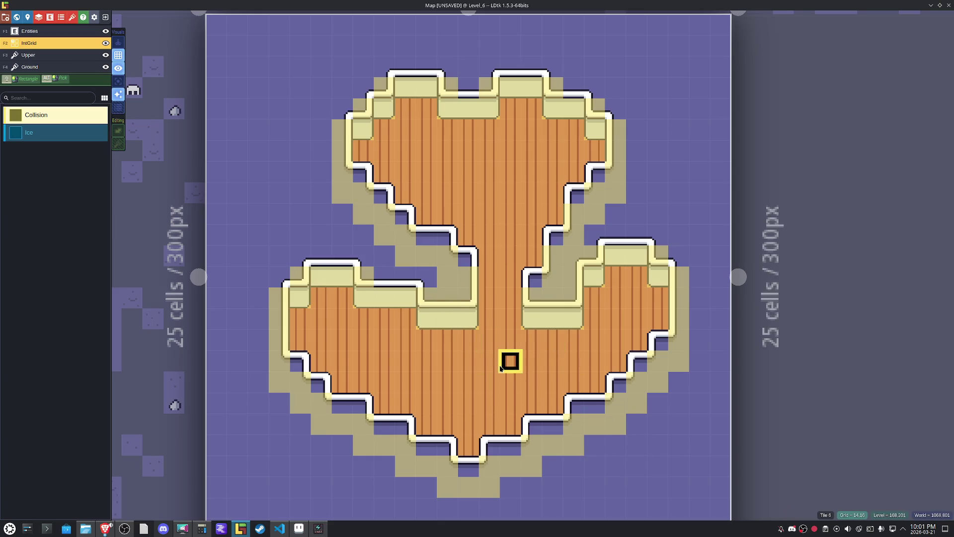
{"action": "key", "text": "ctrl+s"}
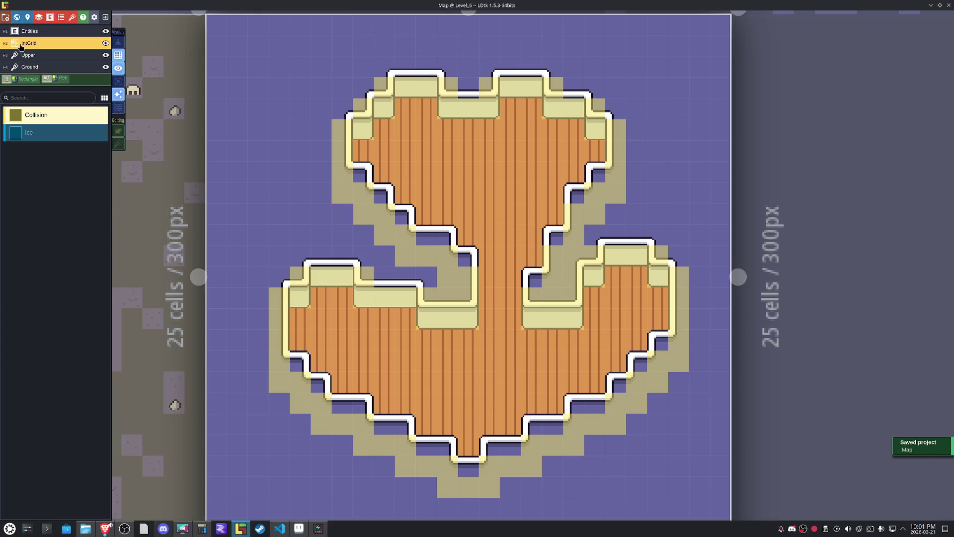
{"action": "left_click", "coordinate": [30, 31]}
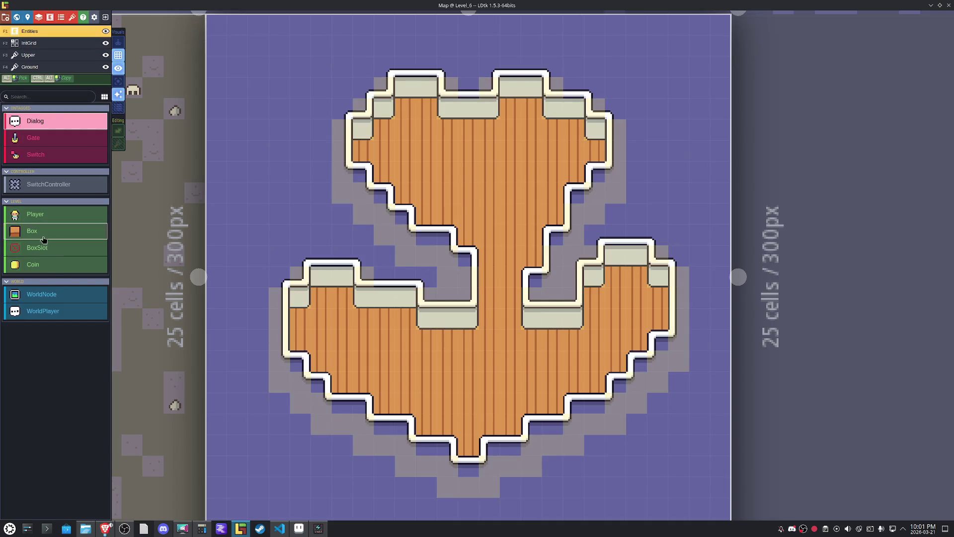
Place two Gates side by side in the anchor's central gap and save.
{"action": "left_click", "coordinate": [40, 141]}
{"action": "left_click", "coordinate": [510, 299]}
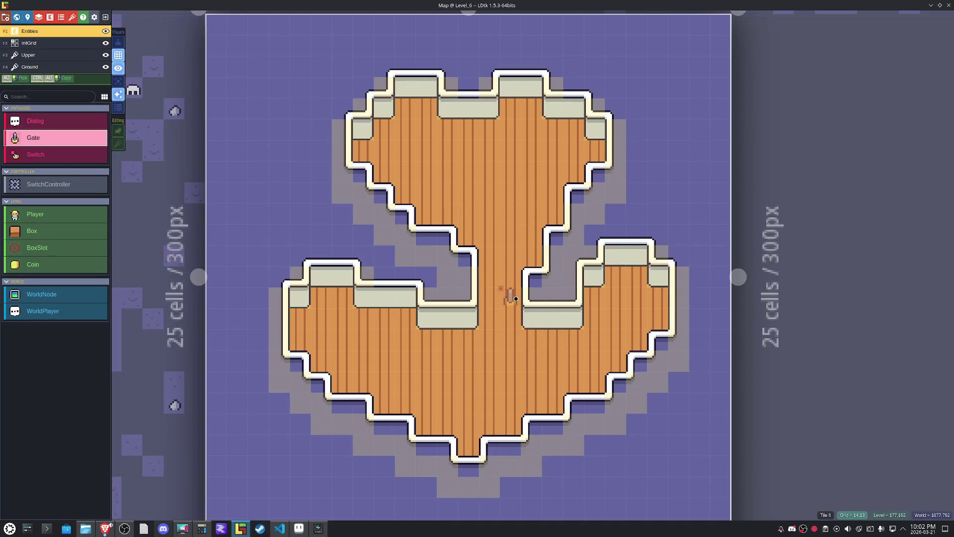
{"action": "left_click", "coordinate": [489, 299]}
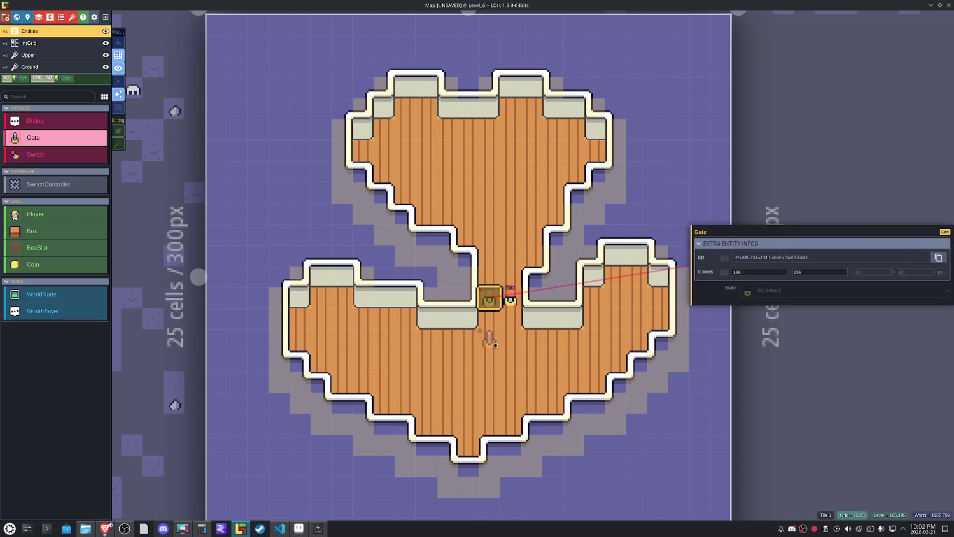
{"action": "key", "text": "ctrl+s"}
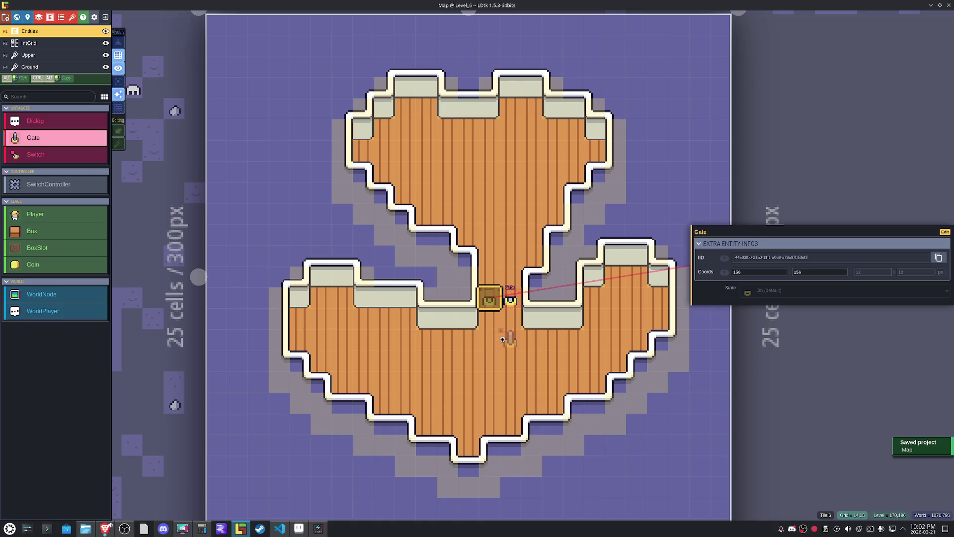
Place a SwitchController left of the Gates and discard an unwanted input link.
{"action": "left_click", "coordinate": [49, 184]}
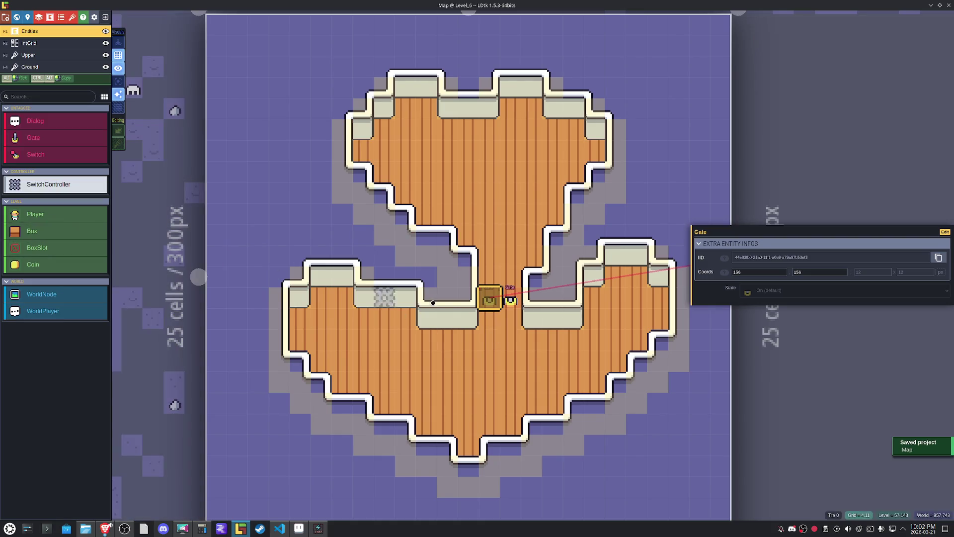
{"action": "left_click", "coordinate": [448, 277]}
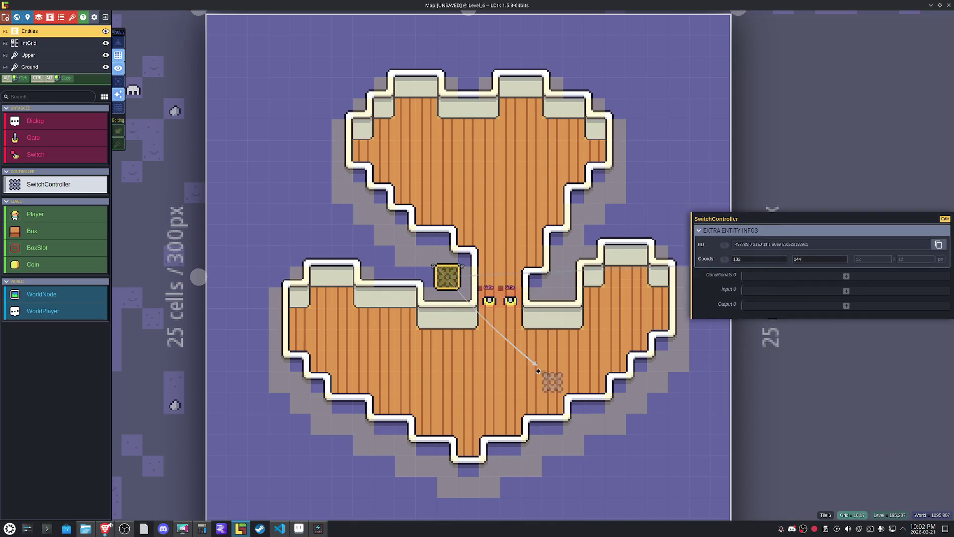
{"action": "left_click", "coordinate": [447, 277]}
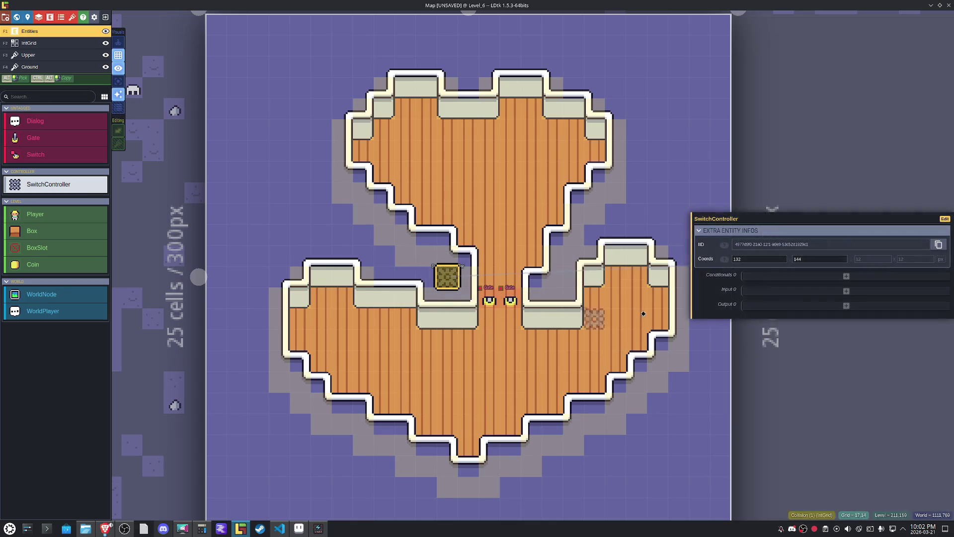
{"action": "left_click", "coordinate": [847, 291]}
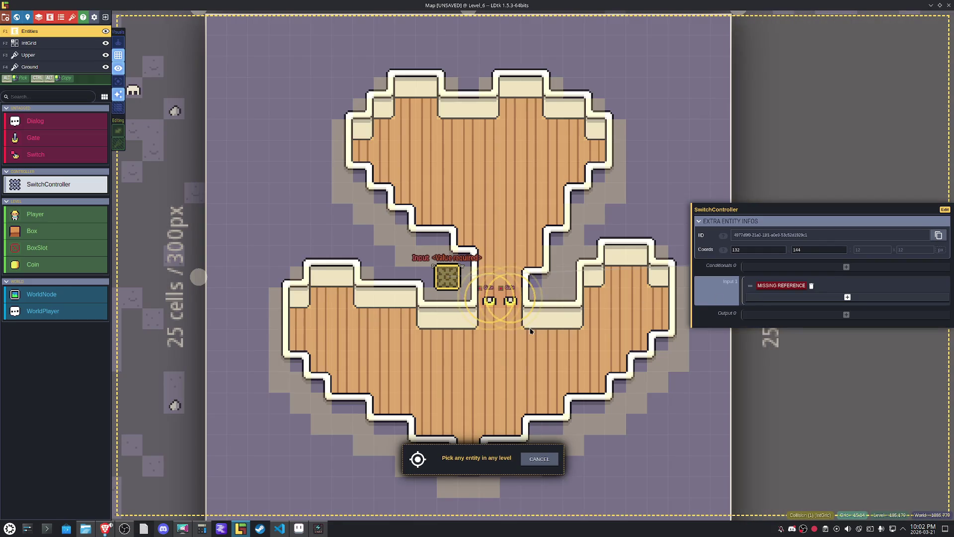
{"action": "left_click", "coordinate": [820, 331]}
{"action": "left_click", "coordinate": [815, 286]}
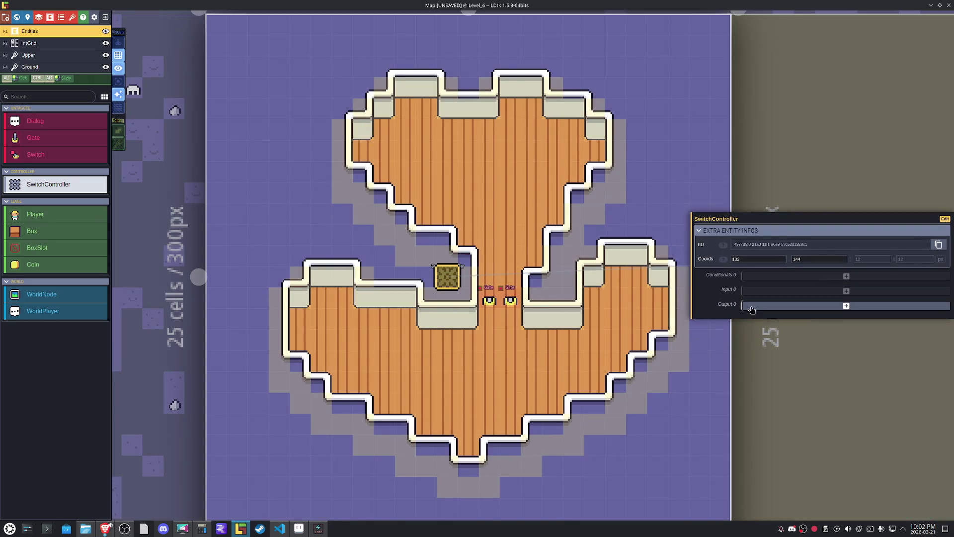
Link the SwitchController's two Output references to the left and right Gates, then save.
{"action": "left_click", "coordinate": [751, 308]}
{"action": "left_click", "coordinate": [490, 300]}
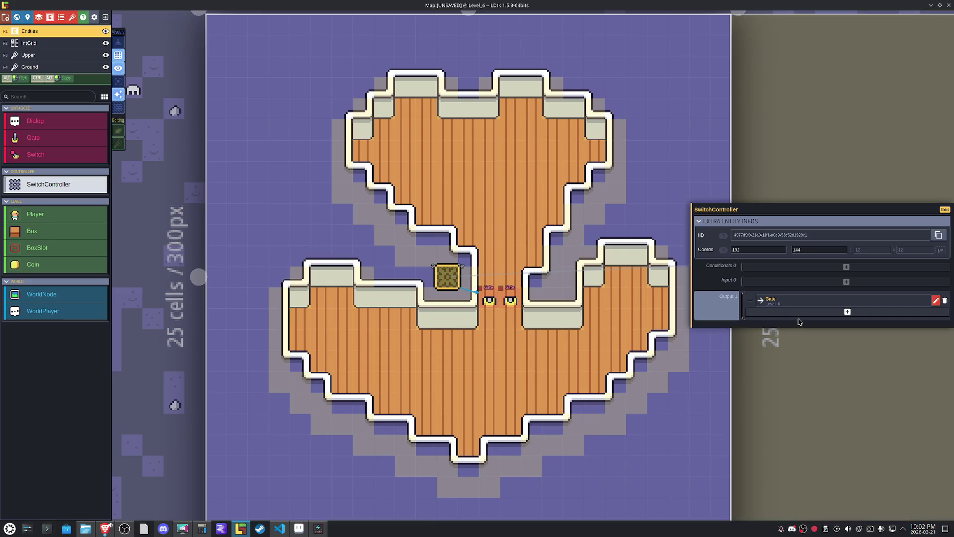
{"action": "left_click", "coordinate": [847, 312]}
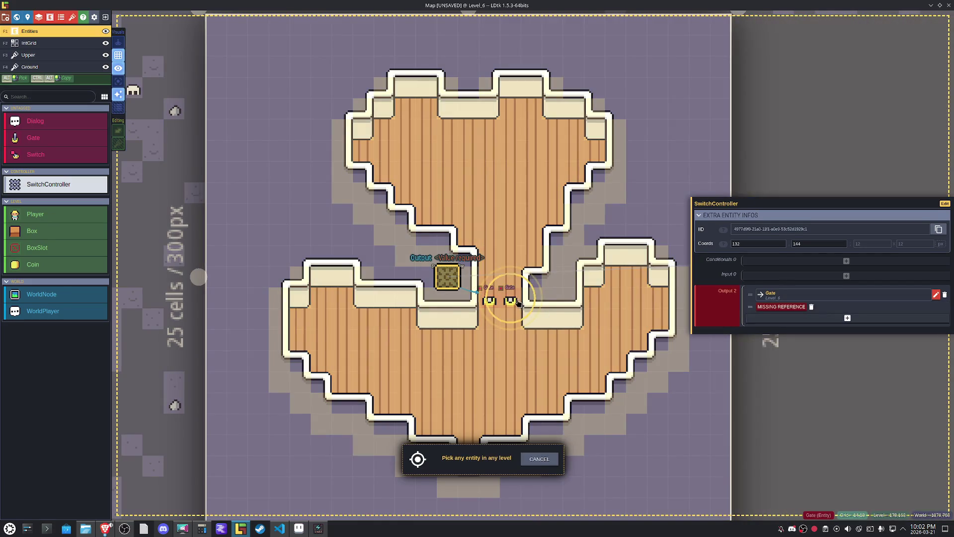
{"action": "left_click", "coordinate": [511, 300]}
{"action": "key", "text": "ctrl+s"}
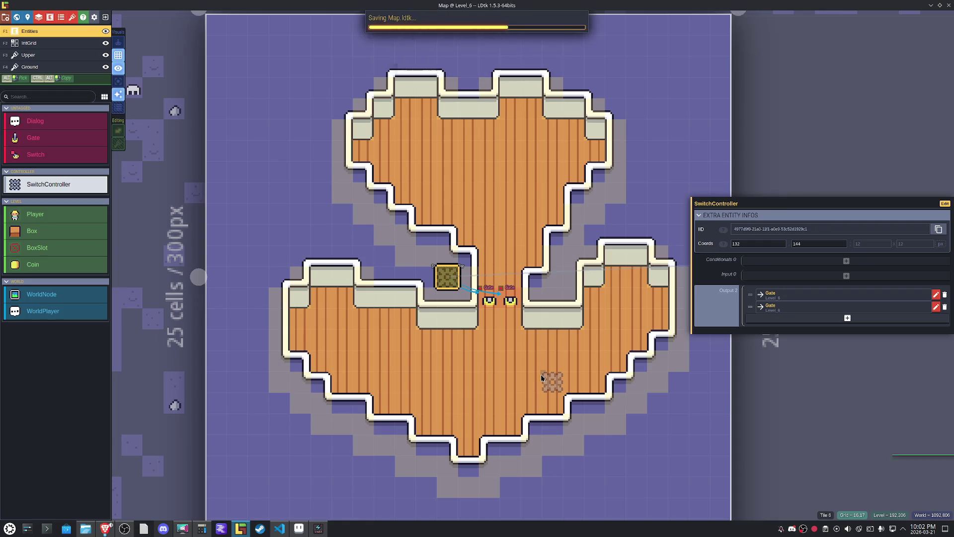
{"action": "left_click", "coordinate": [24, 158]}
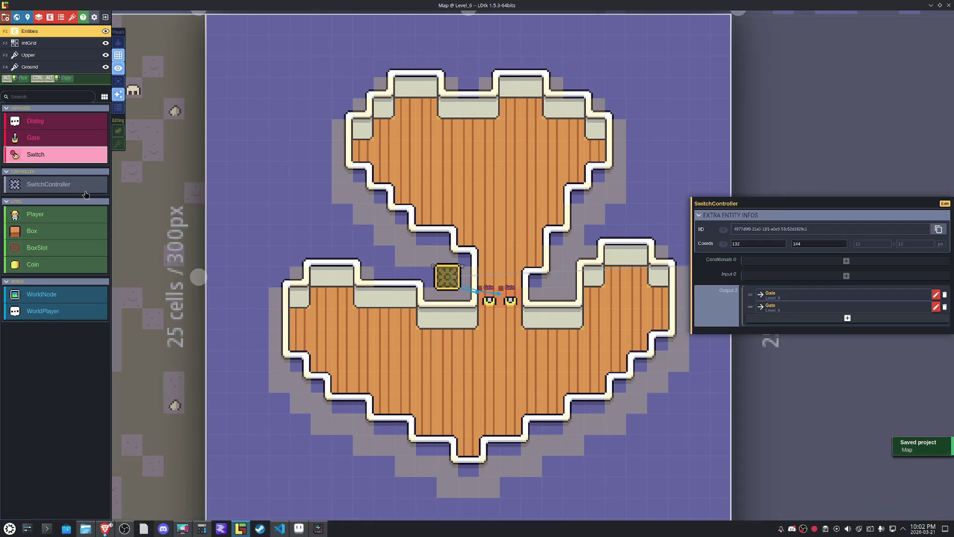
Place four Switches: left arm, below the controller, right of centre, and right arm.
{"action": "left_click", "coordinate": [342, 301]}
{"action": "left_click", "coordinate": [446, 340]}
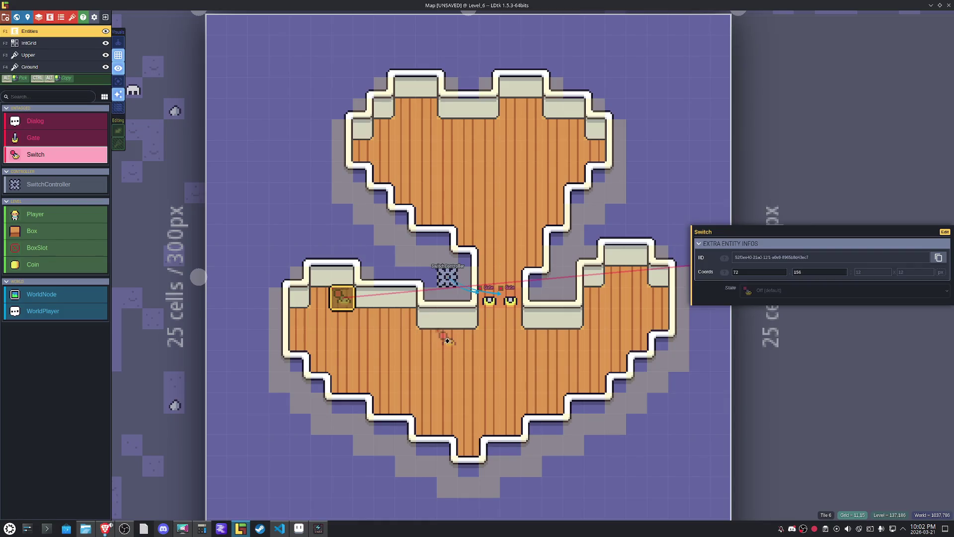
{"action": "left_click", "coordinate": [550, 341]}
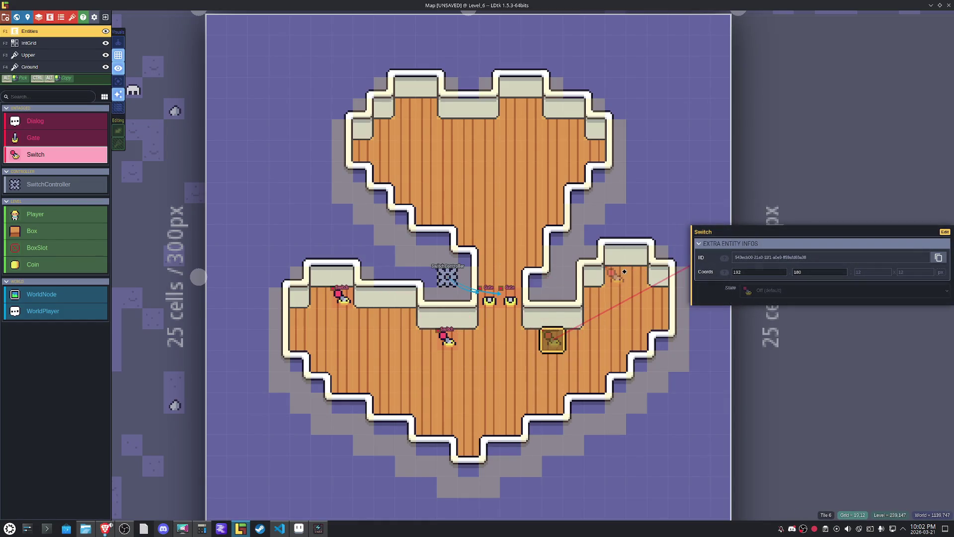
{"action": "left_click", "coordinate": [614, 277]}
{"action": "key", "text": "Escape"}
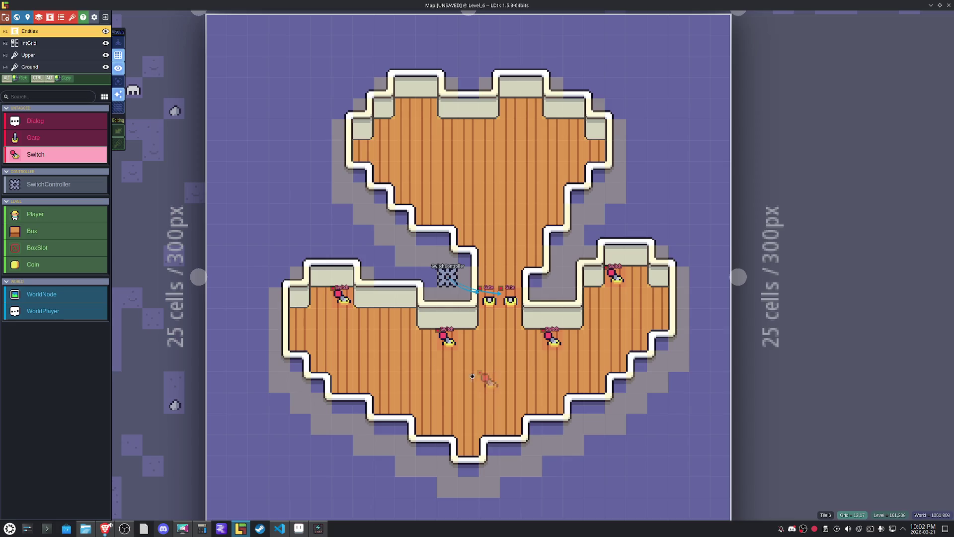
Place four BoxSlots on the lower-left floor, the right arm, and both upper lobes.
{"action": "left_click", "coordinate": [73, 251]}
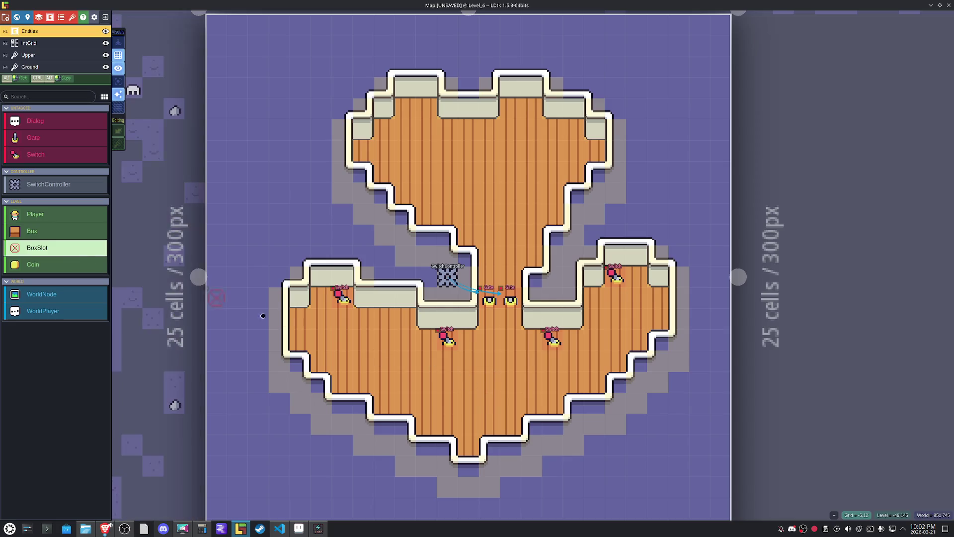
{"action": "left_click", "coordinate": [355, 367]}
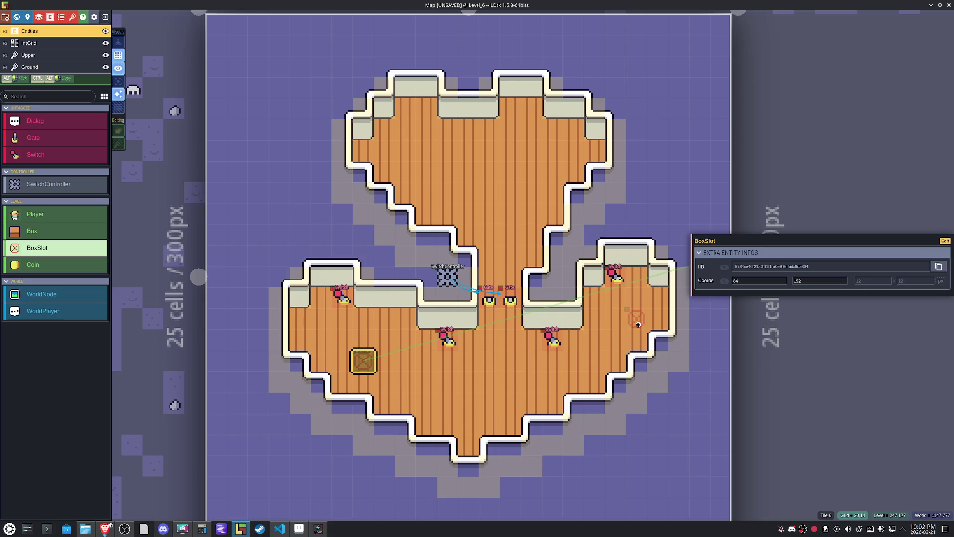
{"action": "left_click", "coordinate": [623, 325]}
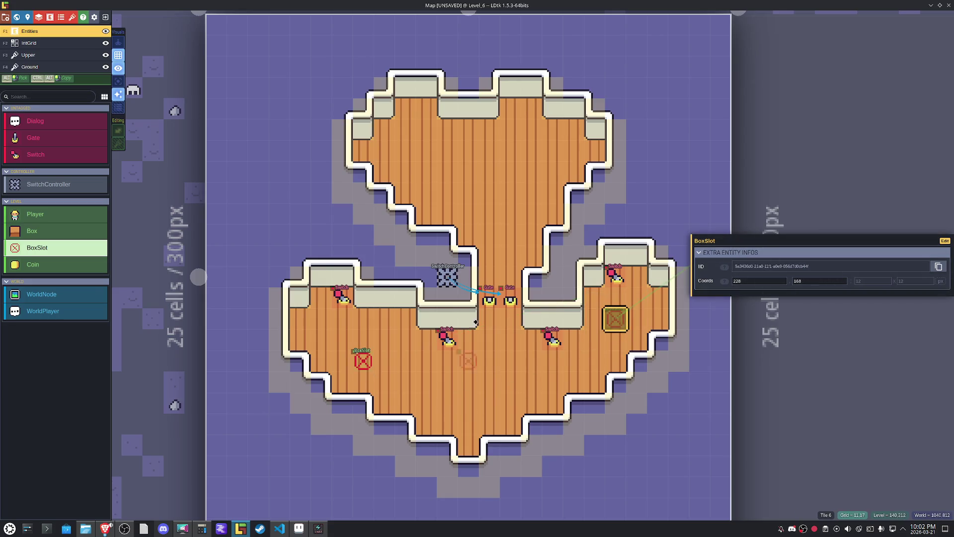
{"action": "left_click", "coordinate": [430, 157]}
{"action": "left_click", "coordinate": [555, 158]}
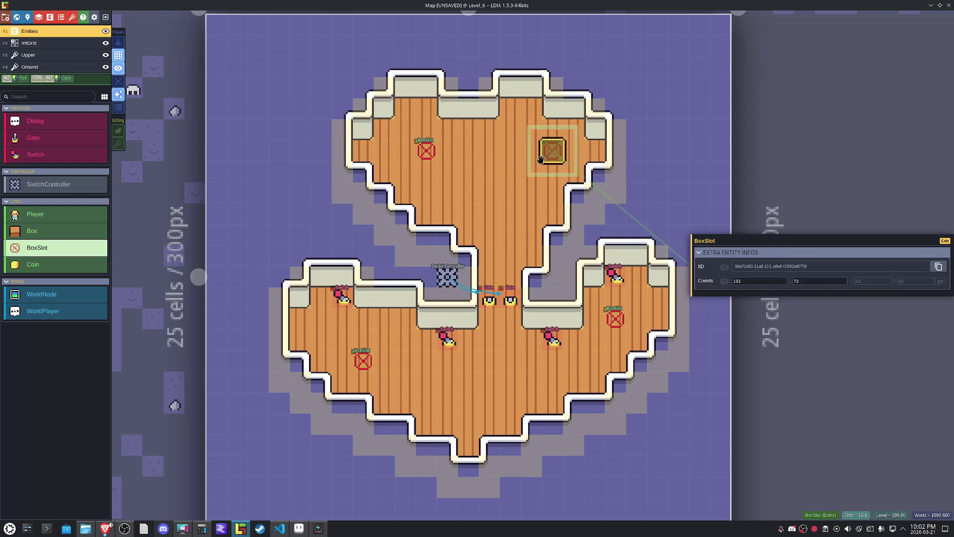
{"action": "key", "text": "Escape"}
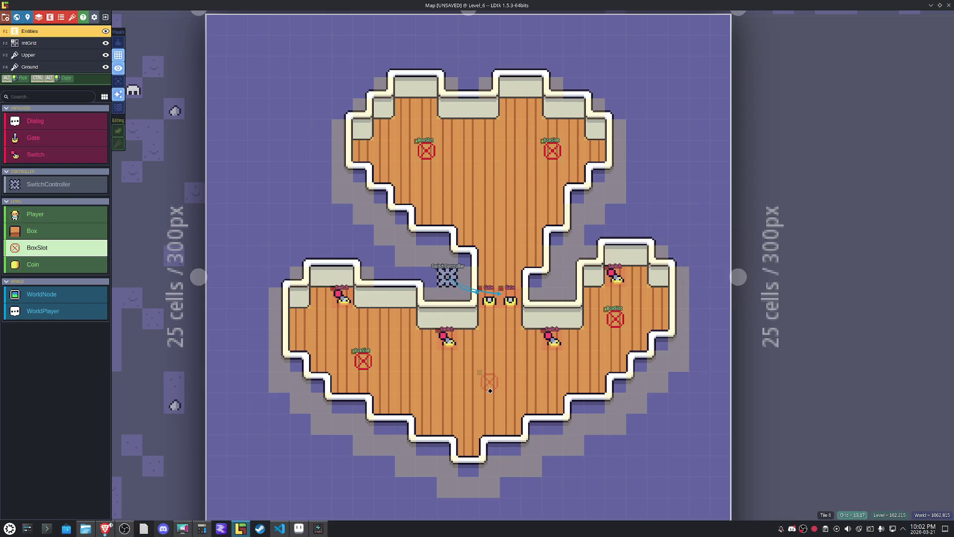
{"action": "left_click", "coordinate": [50, 231]}
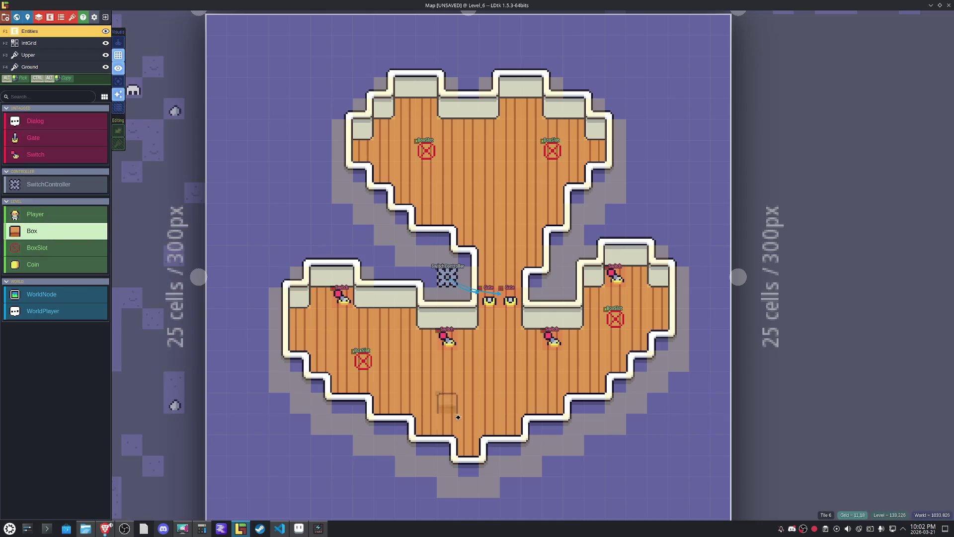
Place Boxes on the floor and stack pairs along the lower-left and lower-right walls.
{"action": "left_click", "coordinate": [470, 341]}
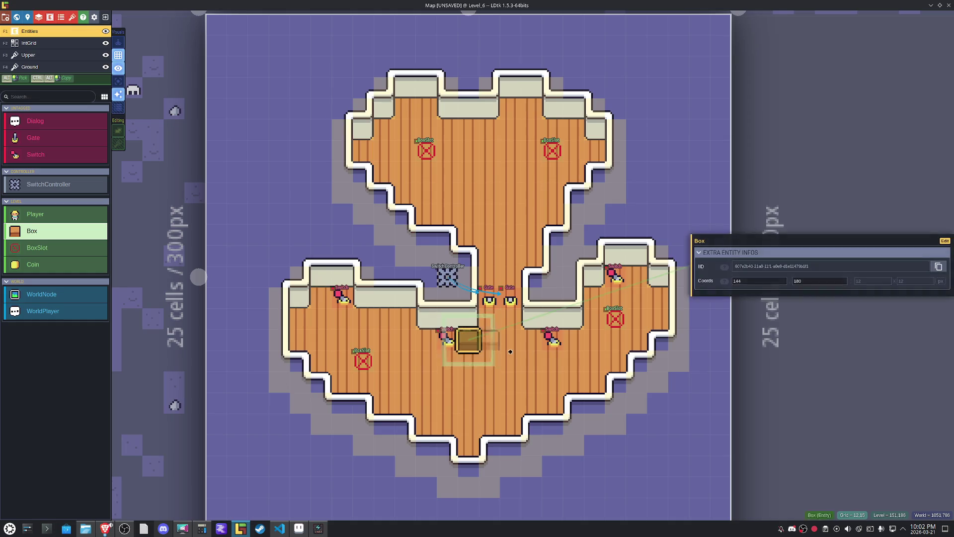
{"action": "left_click", "coordinate": [531, 341]}
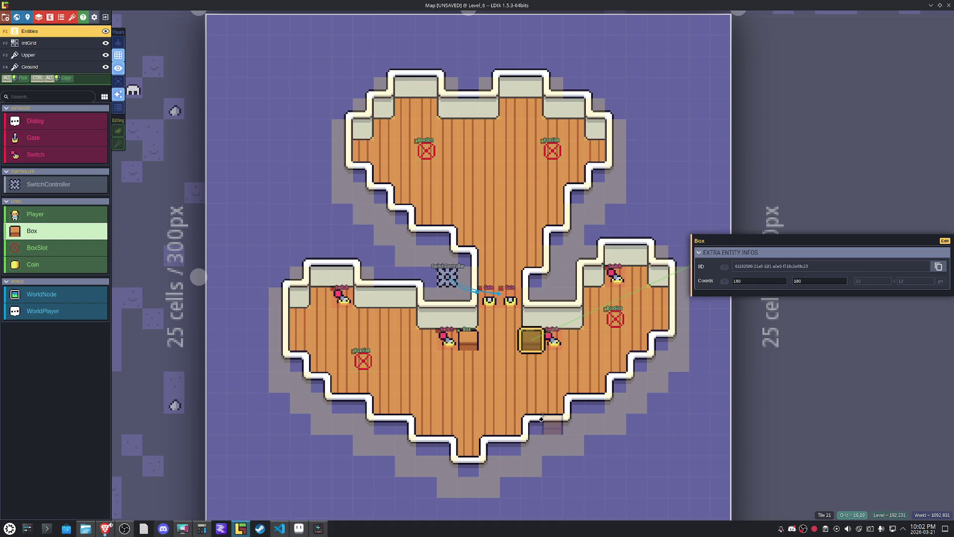
{"action": "left_click", "coordinate": [542, 418]}
{"action": "left_click", "coordinate": [547, 401]}
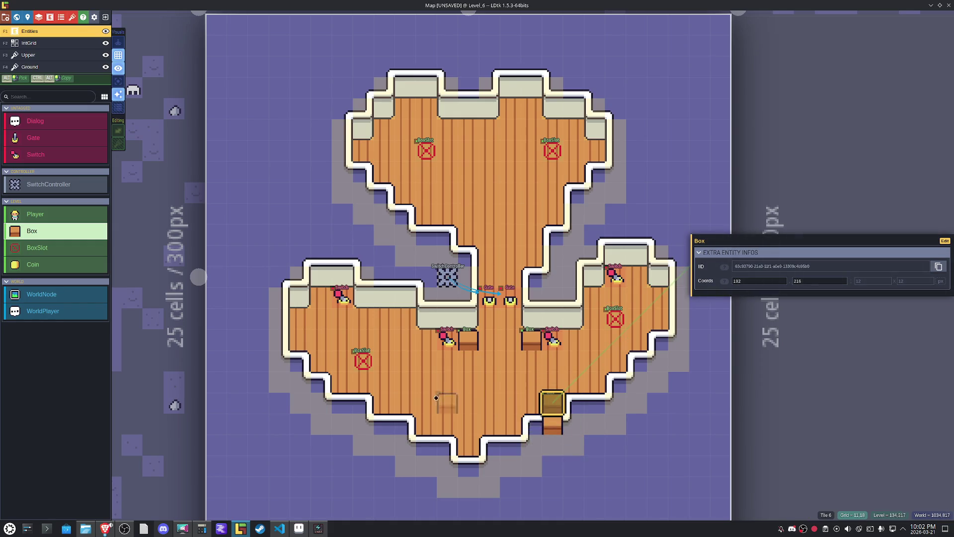
{"action": "left_click", "coordinate": [393, 422]}
{"action": "left_click", "coordinate": [388, 402]}
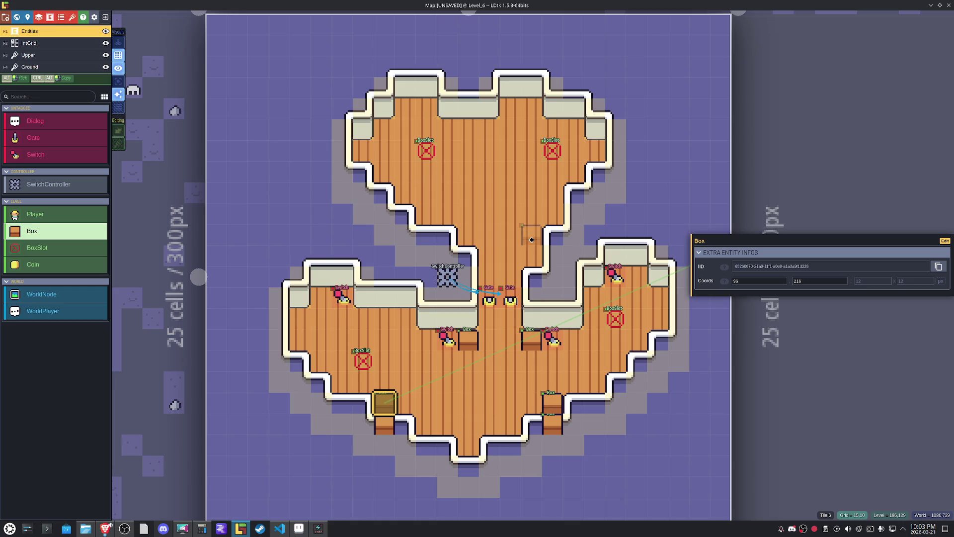
Fill the central corridor and the top room's notches and corners with Boxes, deleting one stray.
{"action": "left_click", "coordinate": [531, 256]}
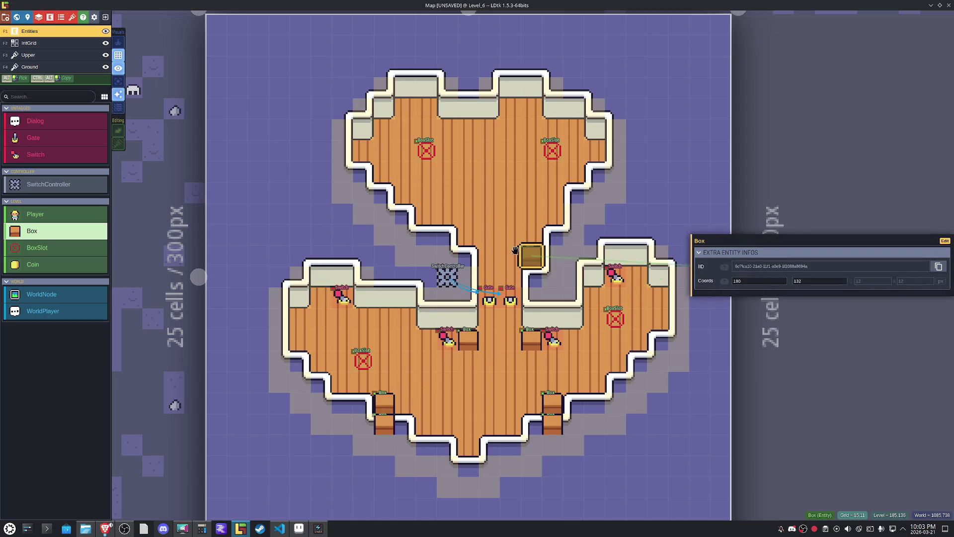
{"action": "left_click", "coordinate": [471, 238]}
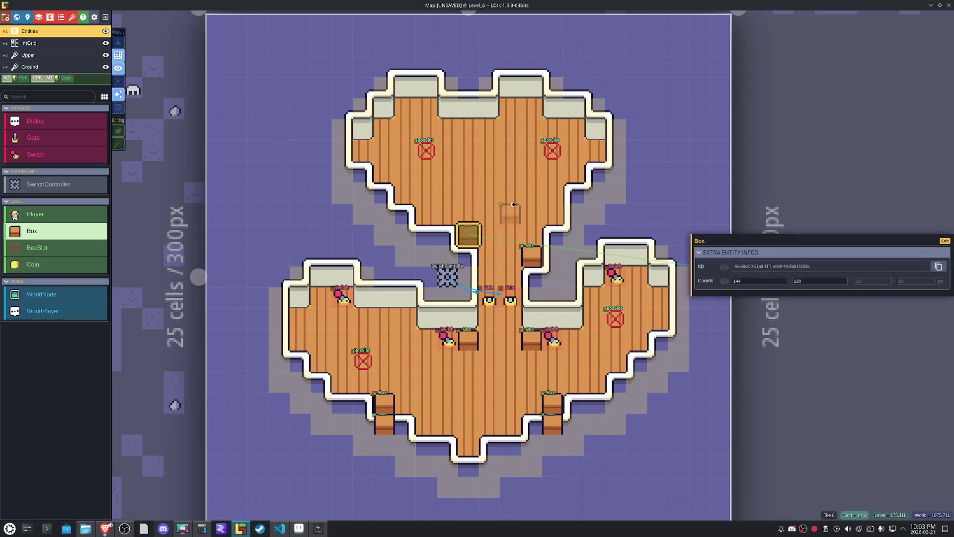
{"action": "left_click", "coordinate": [512, 107]}
{"action": "left_click", "coordinate": [426, 108]}
{"action": "left_click", "coordinate": [363, 150]}
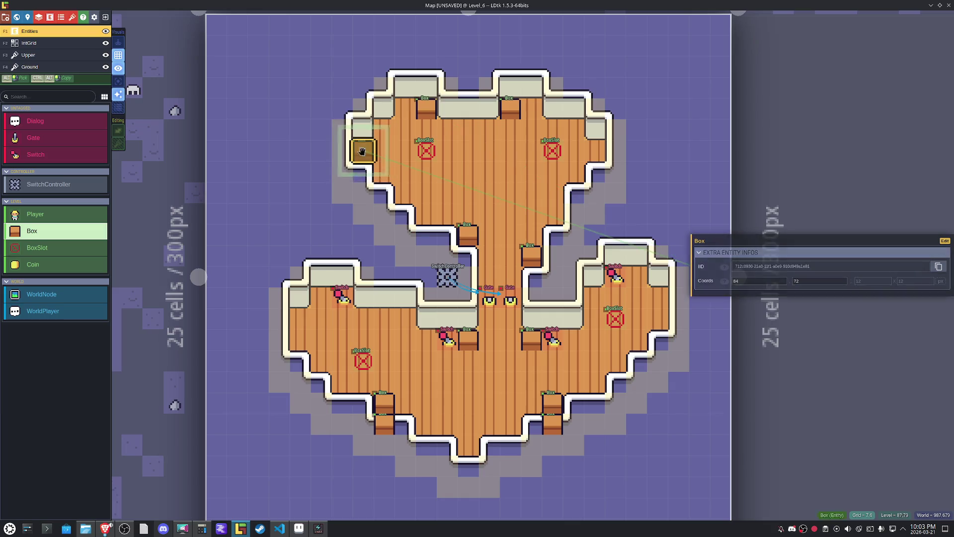
{"action": "left_click", "coordinate": [612, 152]}
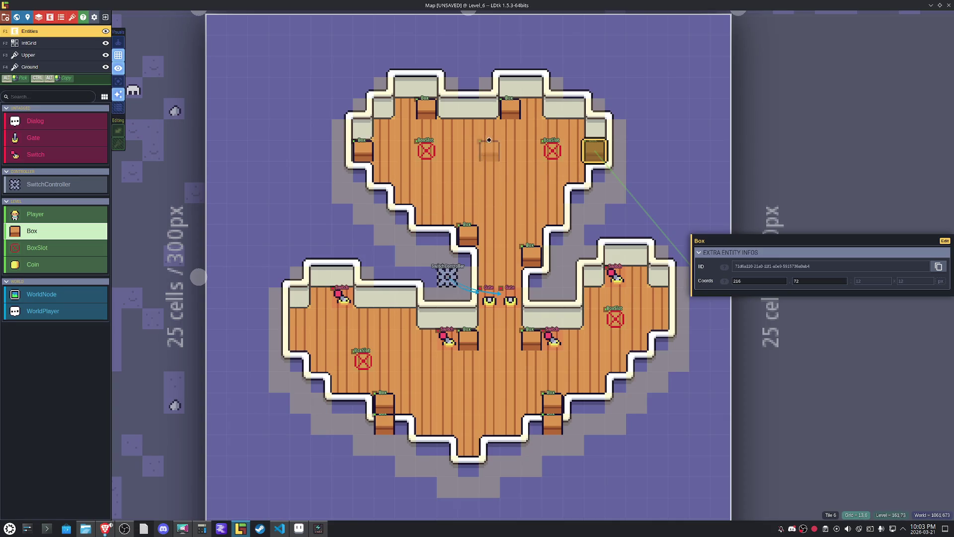
{"action": "left_click", "coordinate": [528, 116]}
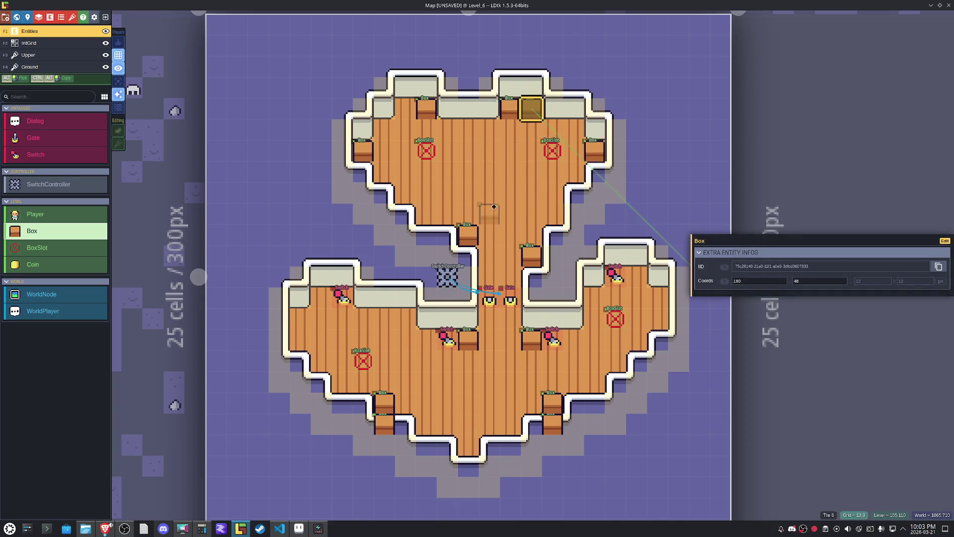
{"action": "left_click", "coordinate": [509, 128]}
{"action": "key", "text": "Delete"}
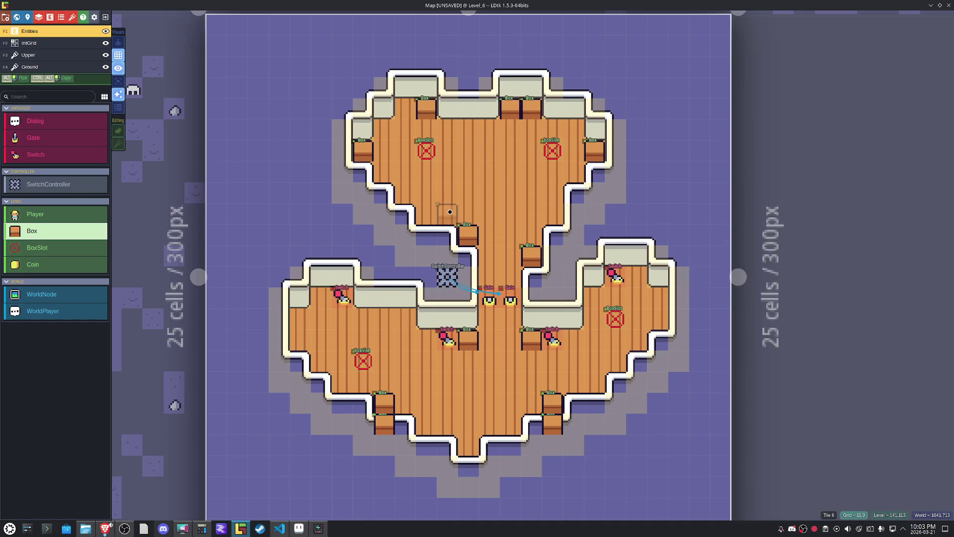
Add Boxes at the corridor bend, the left and right rooms' walls and corners, and the top room, then save.
{"action": "left_click", "coordinate": [447, 234]}
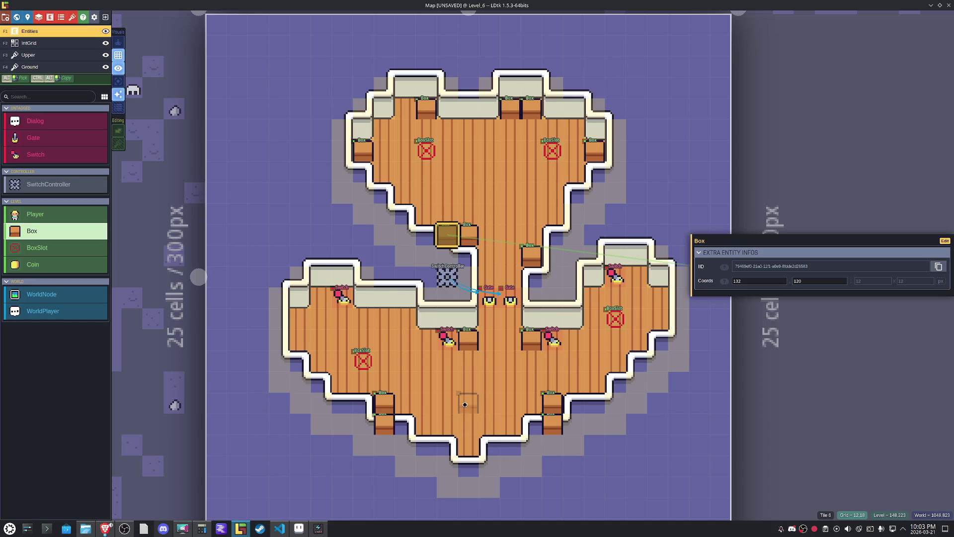
{"action": "left_click", "coordinate": [300, 318]}
{"action": "left_click", "coordinate": [320, 297]}
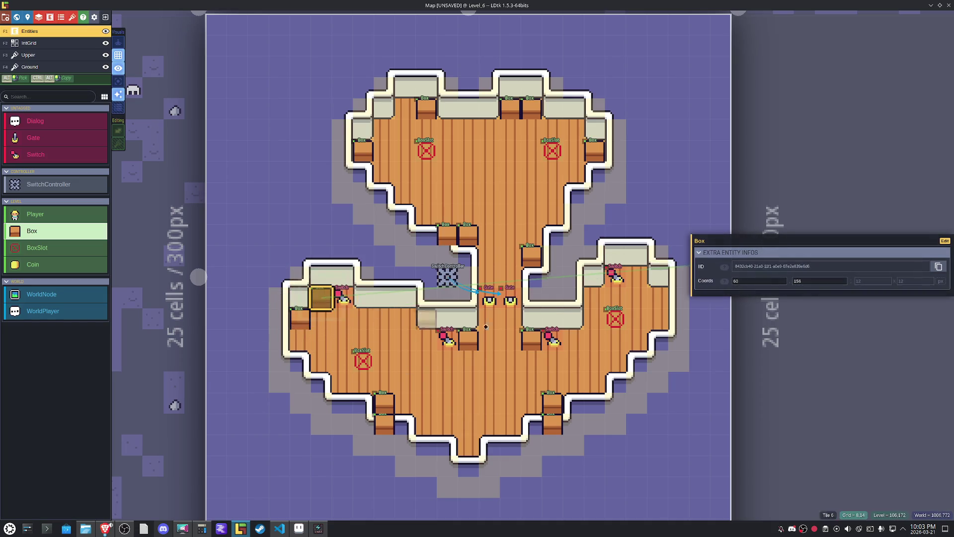
{"action": "left_click", "coordinate": [636, 277]}
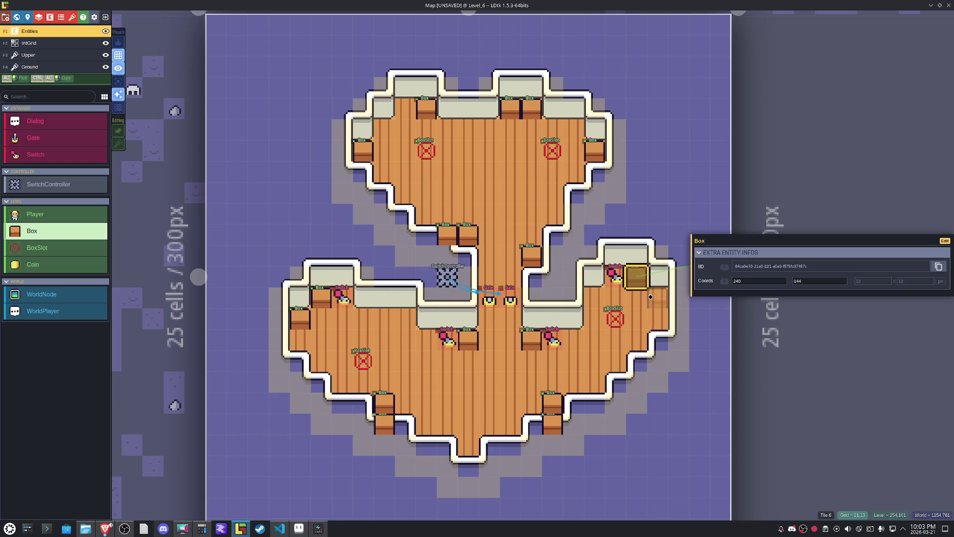
{"action": "left_click", "coordinate": [651, 297]}
{"action": "left_click", "coordinate": [595, 297]}
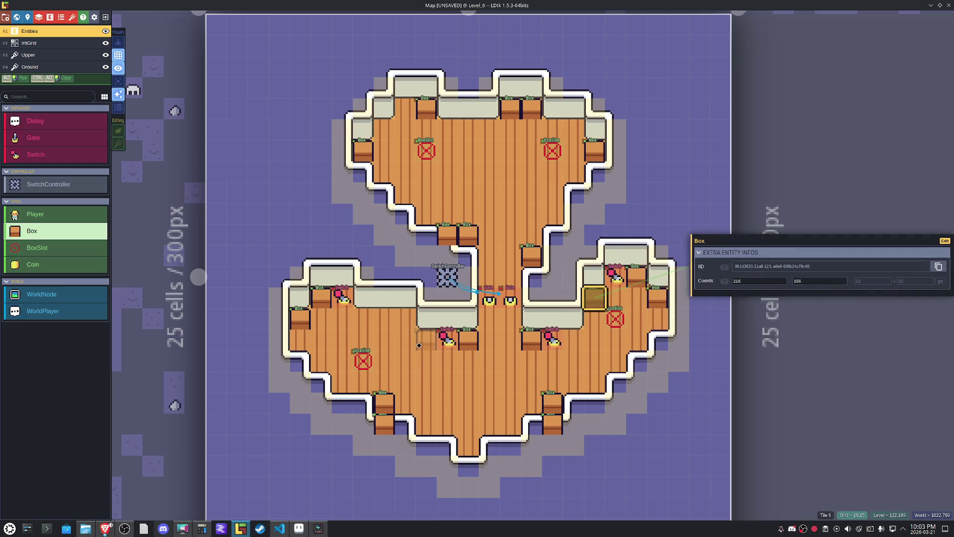
{"action": "left_click", "coordinate": [405, 319]}
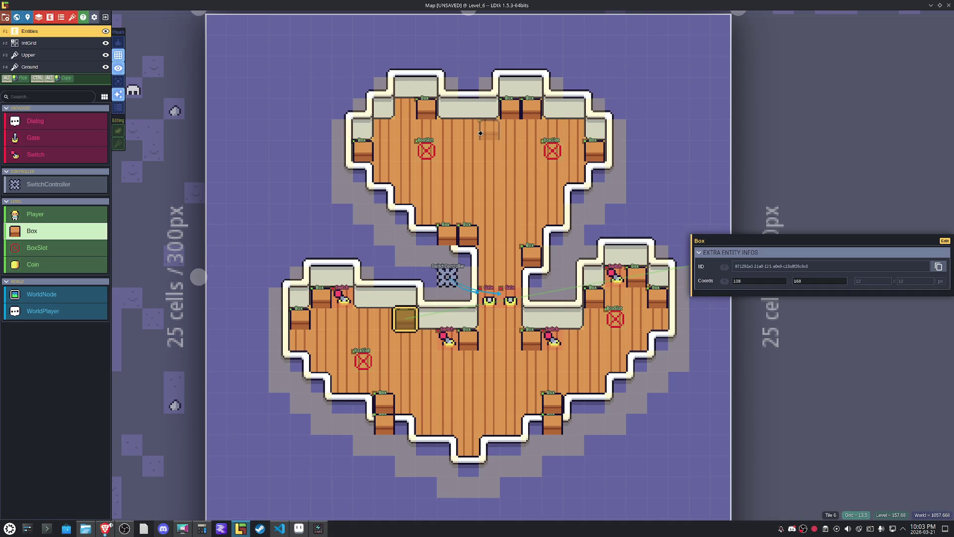
{"action": "left_click", "coordinate": [461, 130]}
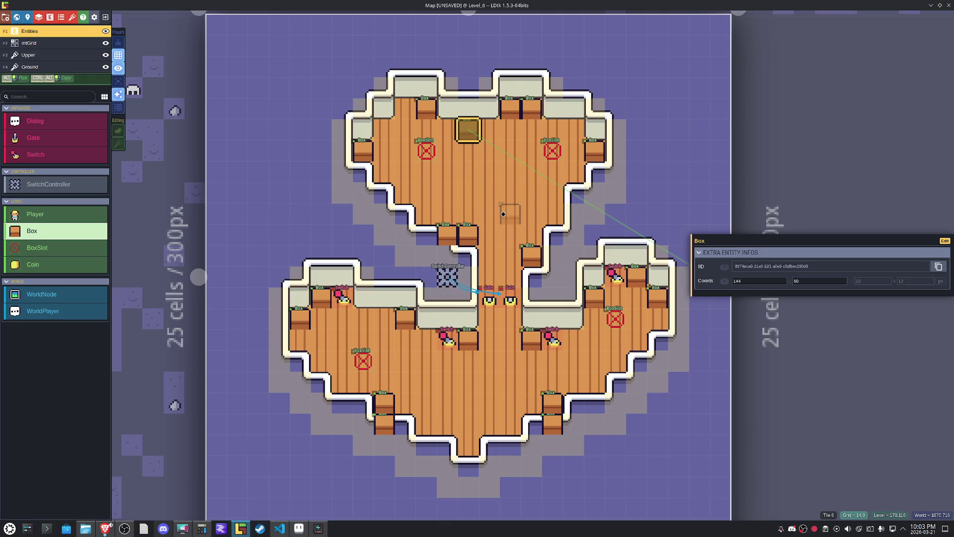
{"action": "key", "text": "ctrl+s"}
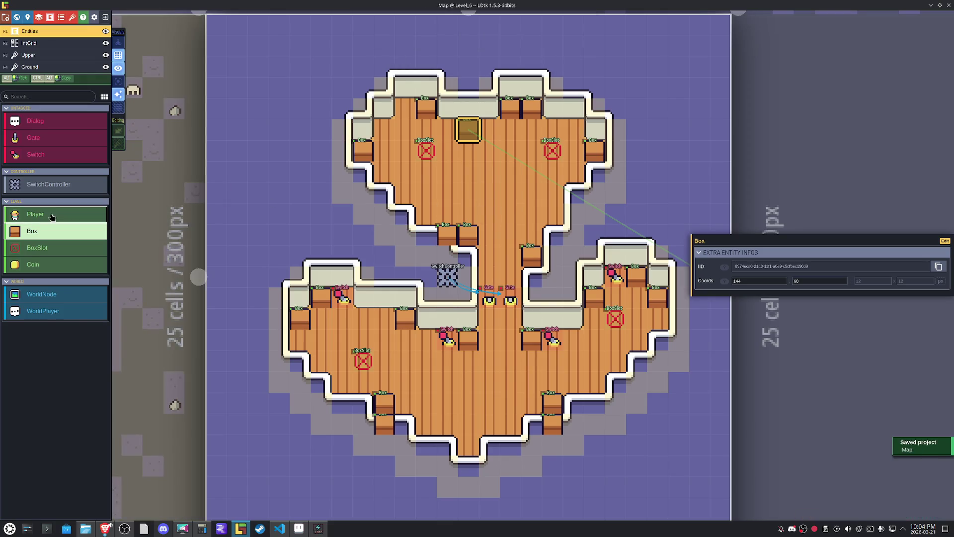
Place the Player at the island's bottom entrance and save the project.
{"action": "left_click", "coordinate": [470, 462]}
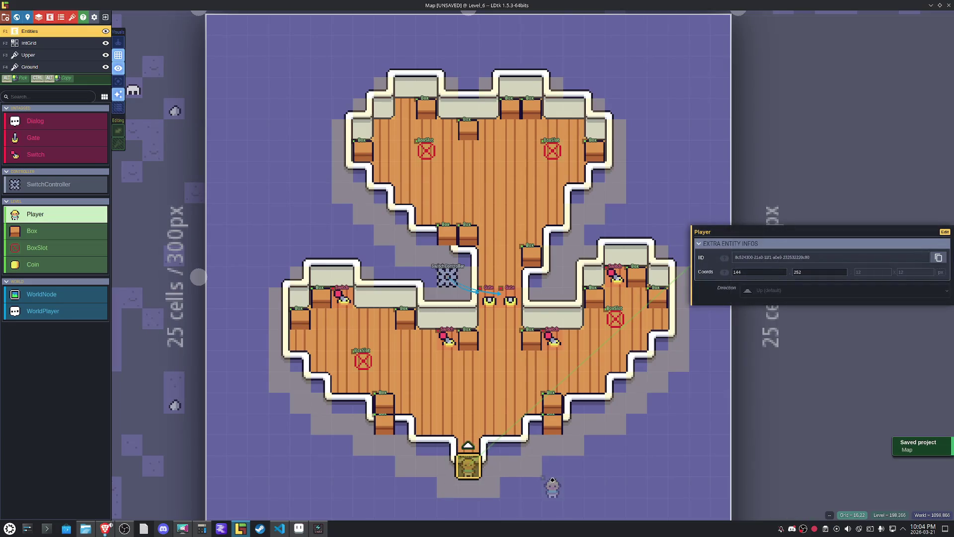
{"action": "key", "text": "Escape"}
{"action": "key", "text": "ctrl+s"}
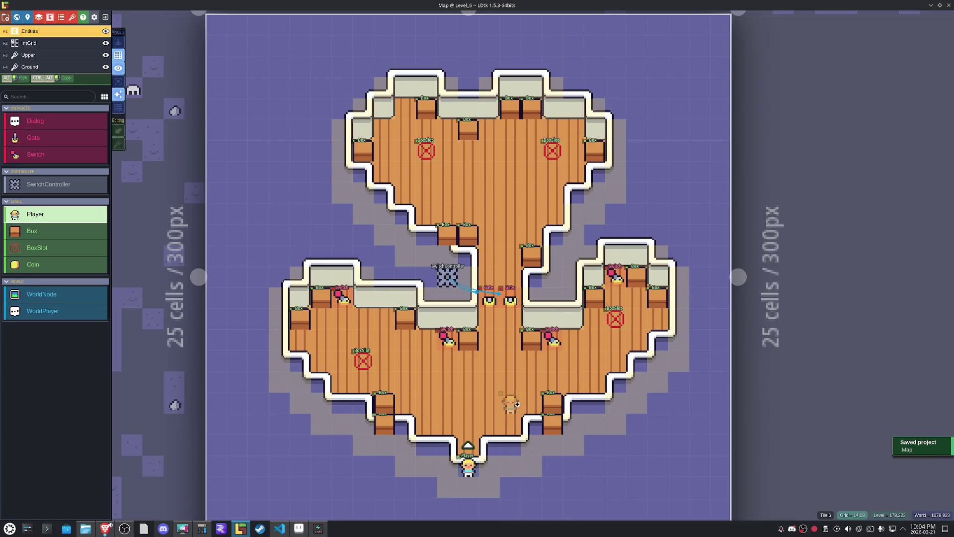
Zoom out to the world overview and select Level_5.
{"action": "scroll", "coordinate": [513, 397], "scroll_direction": "down", "scroll_amount": 3}
{"action": "scroll", "coordinate": [513, 398], "scroll_direction": "down", "scroll_amount": 3}
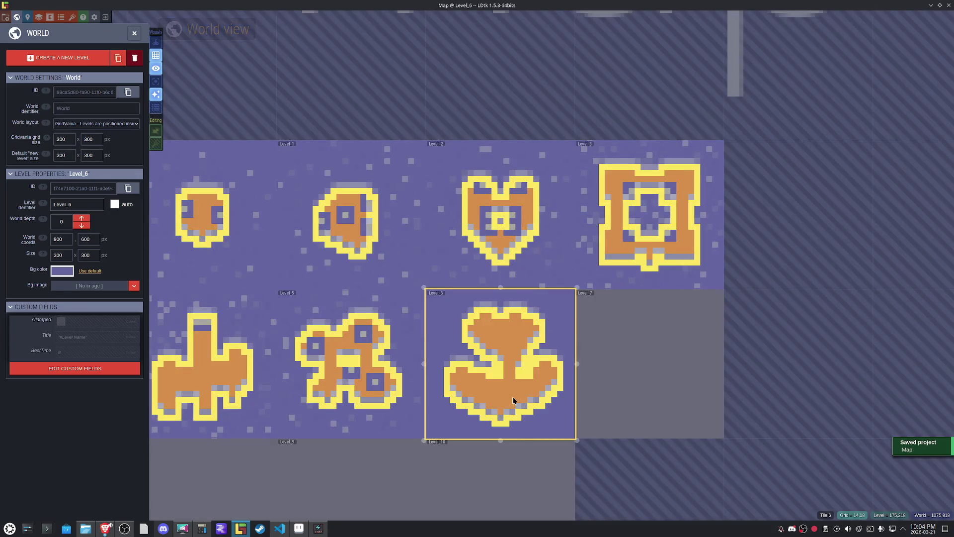
{"action": "scroll", "coordinate": [512, 397], "scroll_direction": "up", "scroll_amount": 3}
{"action": "scroll", "coordinate": [512, 397], "scroll_direction": "up", "scroll_amount": 3}
{"action": "scroll", "coordinate": [512, 396], "scroll_direction": "down", "scroll_amount": 5}
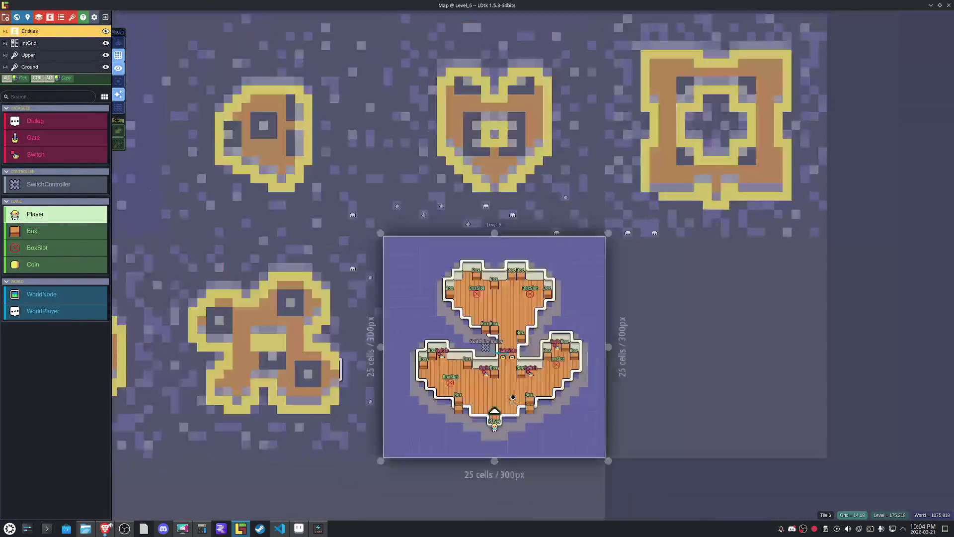
{"action": "left_click", "coordinate": [343, 394]}
Select Level_4, whose BestTime reads 35, and save the project.
{"action": "scroll", "coordinate": [343, 394], "scroll_direction": "up", "scroll_amount": 3}
{"action": "scroll", "coordinate": [441, 366], "scroll_direction": "down", "scroll_amount": 3}
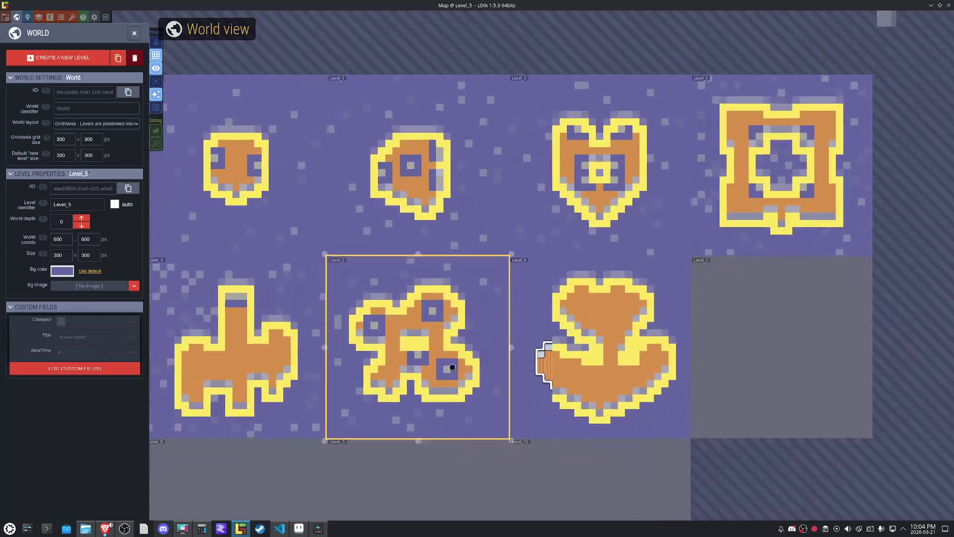
{"action": "scroll", "coordinate": [432, 341], "scroll_direction": "up", "scroll_amount": 2}
{"action": "left_click", "coordinate": [381, 333]}
{"action": "scroll", "coordinate": [348, 328], "scroll_direction": "up", "scroll_amount": 3}
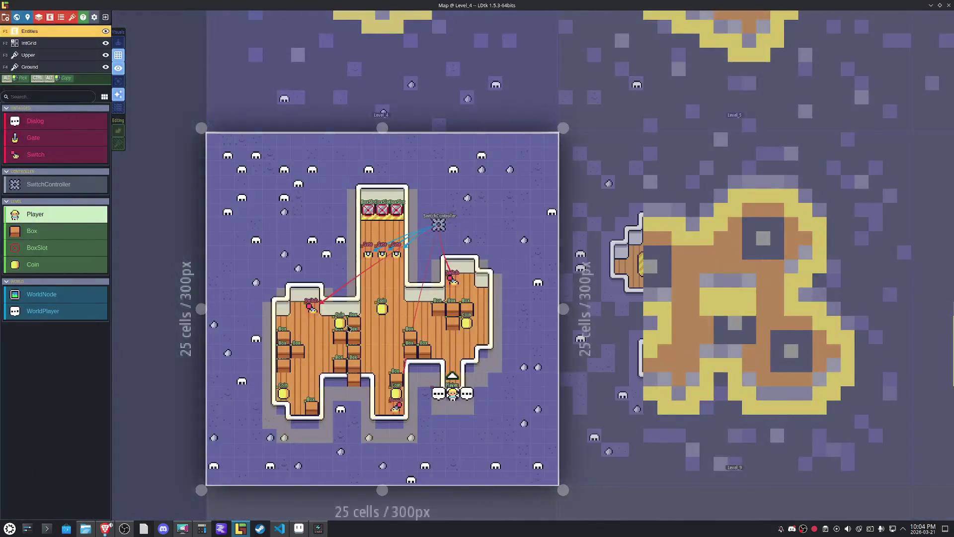
{"action": "scroll", "coordinate": [347, 326], "scroll_direction": "down", "scroll_amount": 4}
{"action": "key", "text": "ctrl+s"}
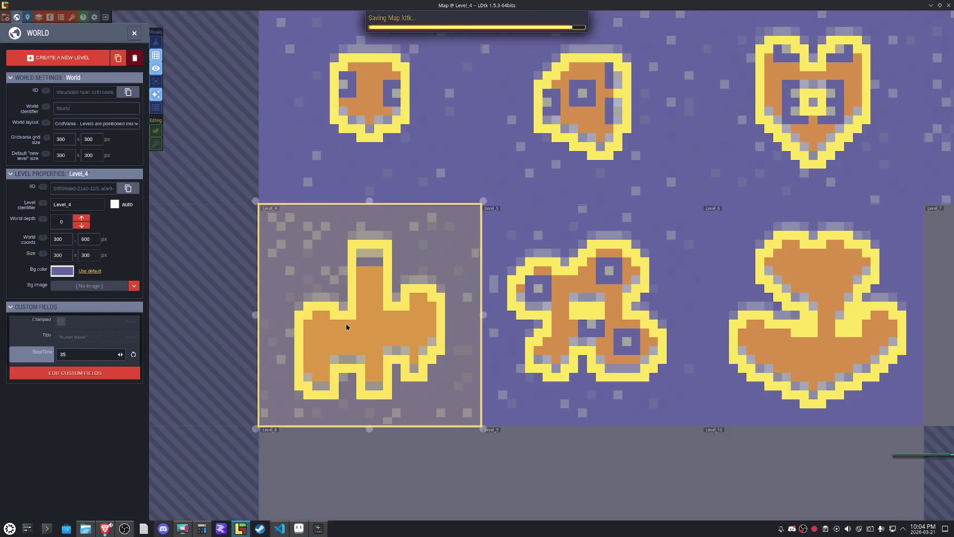
{"action": "key", "text": "Print"}
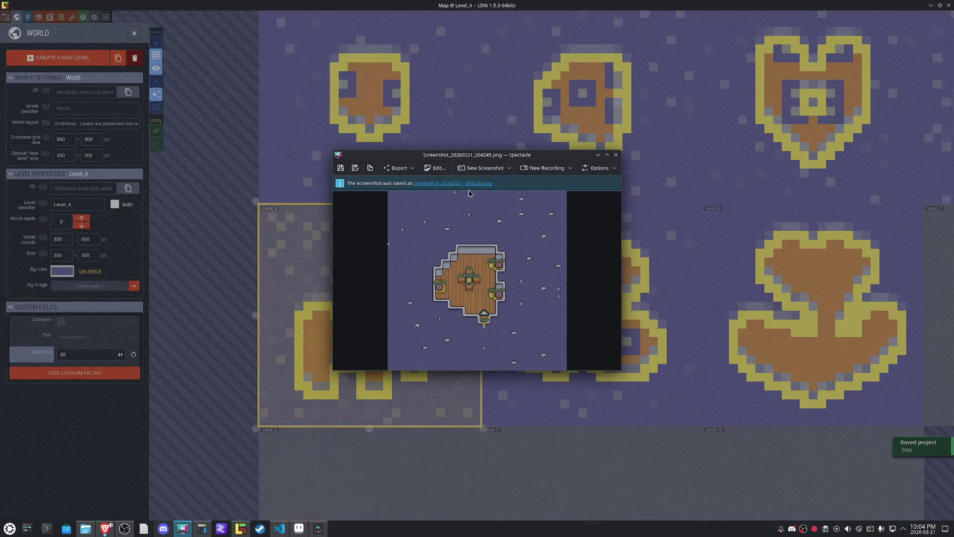
Capture a rectangular region of Level_4's world preview and copy it to the clipboard.
{"action": "left_click", "coordinate": [509, 168]}
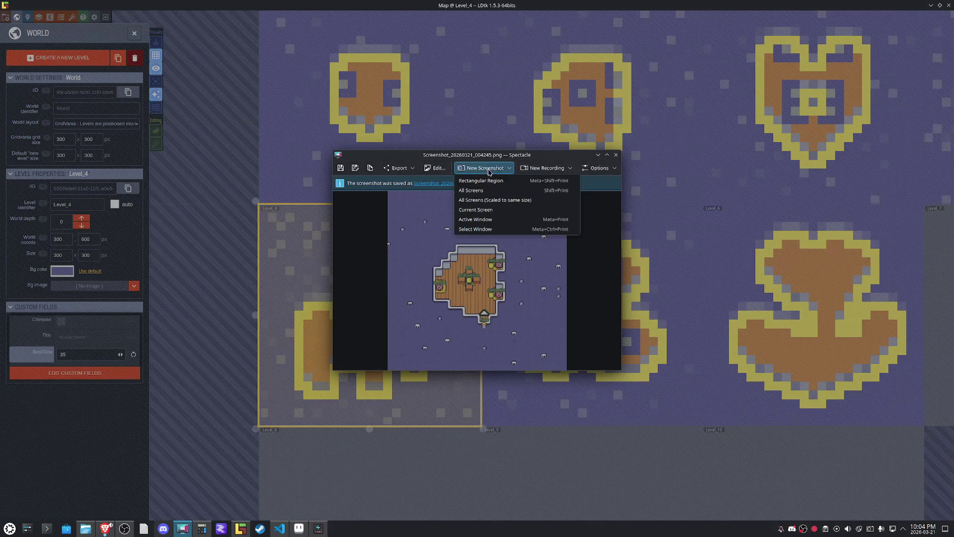
{"action": "left_click", "coordinate": [485, 181]}
{"action": "mouse_move", "coordinate": [268, 212]}
{"action": "left_mouse_down"}
{"action": "mouse_move", "coordinate": [454, 409]}
{"action": "mouse_move", "coordinate": [469, 413]}
{"action": "left_mouse_up"}
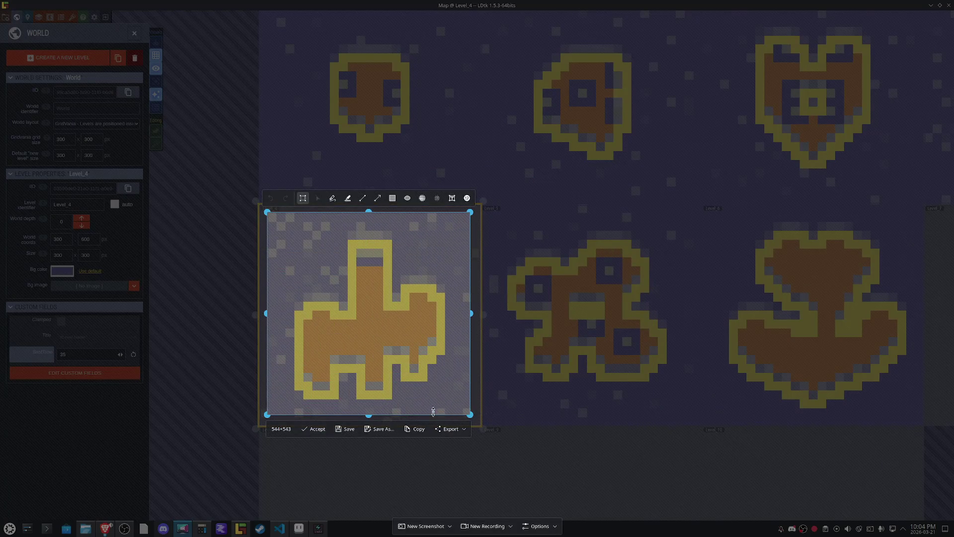
{"action": "left_click", "coordinate": [314, 429]}
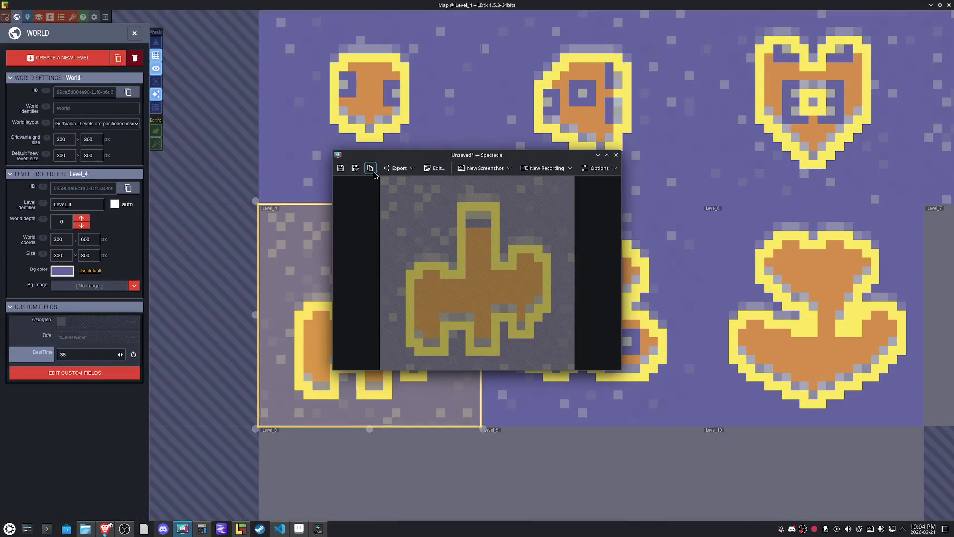
{"action": "left_click", "coordinate": [373, 174]}
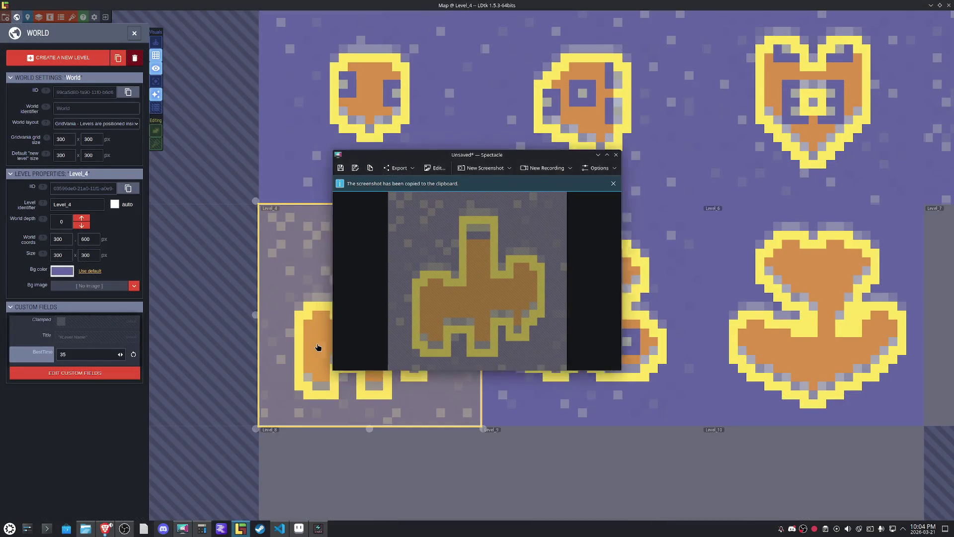
Open Level_4, centre it, and capture the whole level as a 974×964 region screenshot.
{"action": "double_click", "coordinate": [315, 347]}
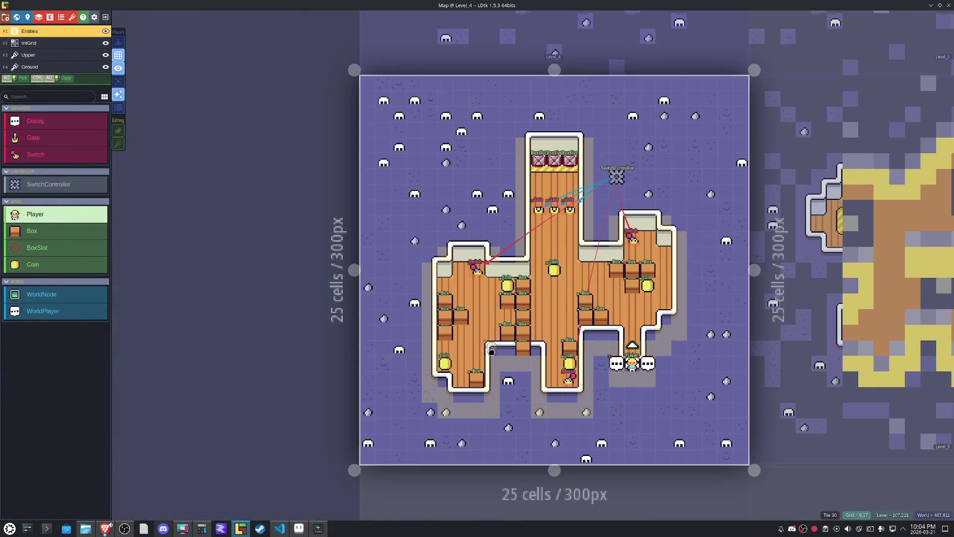
{"action": "left_click_drag", "start_coordinate": [491, 351], "coordinate": [422, 356]}
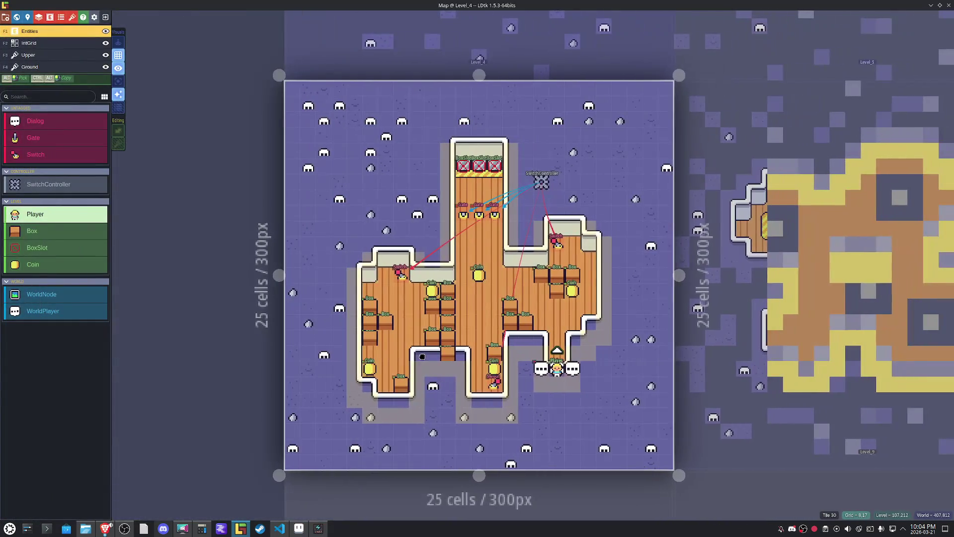
{"action": "left_click", "coordinate": [182, 530]}
{"action": "left_click", "coordinate": [495, 171]}
{"action": "left_click", "coordinate": [490, 180]}
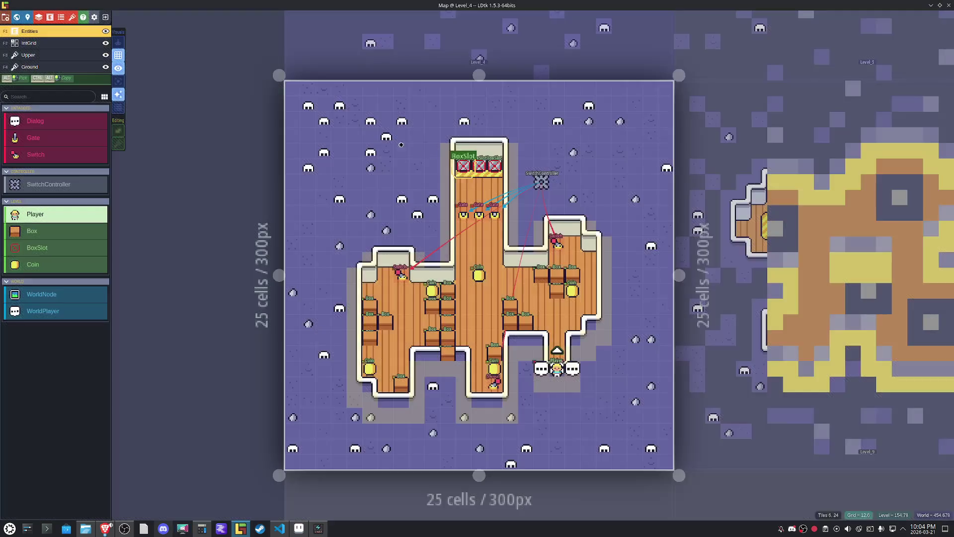
{"action": "mouse_move", "coordinate": [298, 96]}
{"action": "left_mouse_down"}
{"action": "mouse_move", "coordinate": [664, 451]}
{"action": "mouse_move", "coordinate": [680, 455]}
{"action": "mouse_move", "coordinate": [662, 455]}
{"action": "left_mouse_up"}
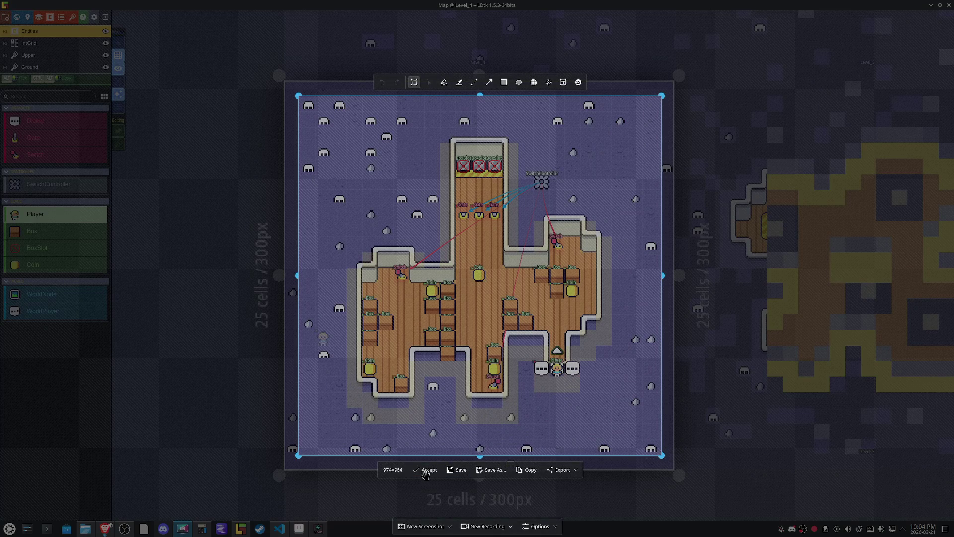
{"action": "left_click", "coordinate": [427, 470]}
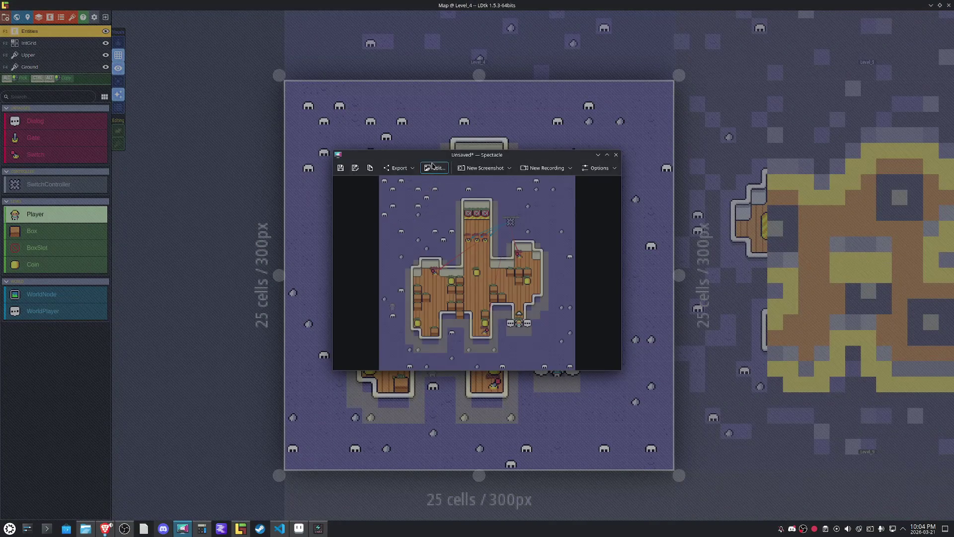
{"action": "left_click", "coordinate": [432, 167]}
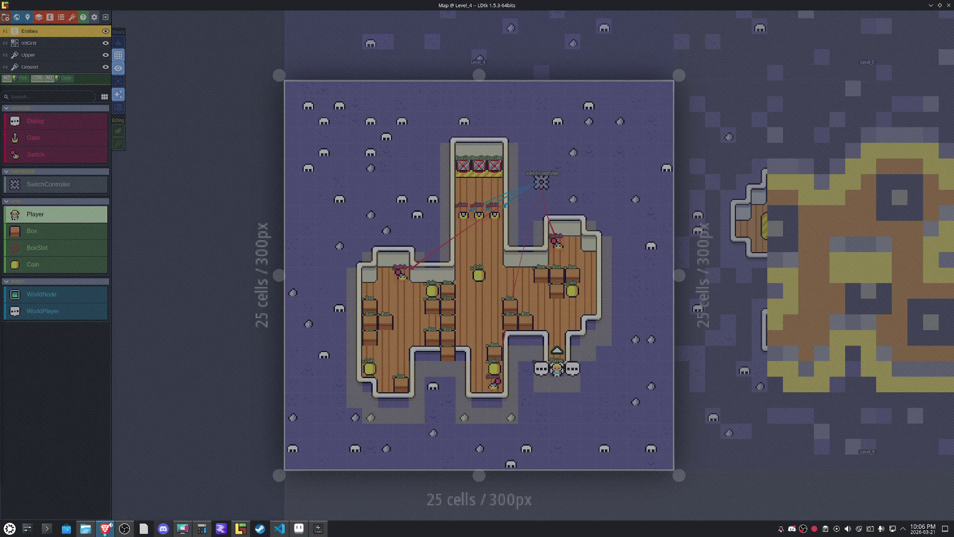
Set Level_4's Title field to 'Switch Circuit' and save.
{"action": "left_click", "coordinate": [326, 298]}
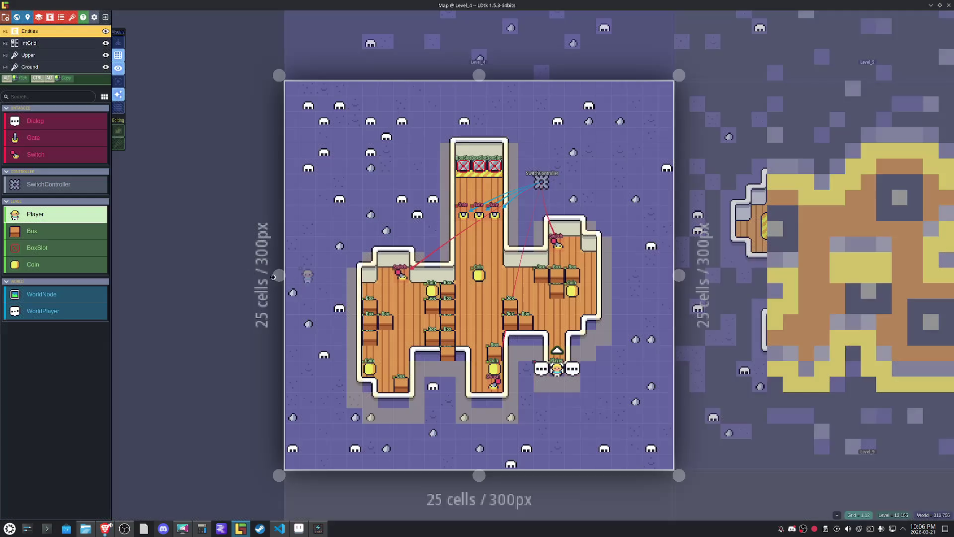
{"action": "left_click", "coordinate": [27, 17]}
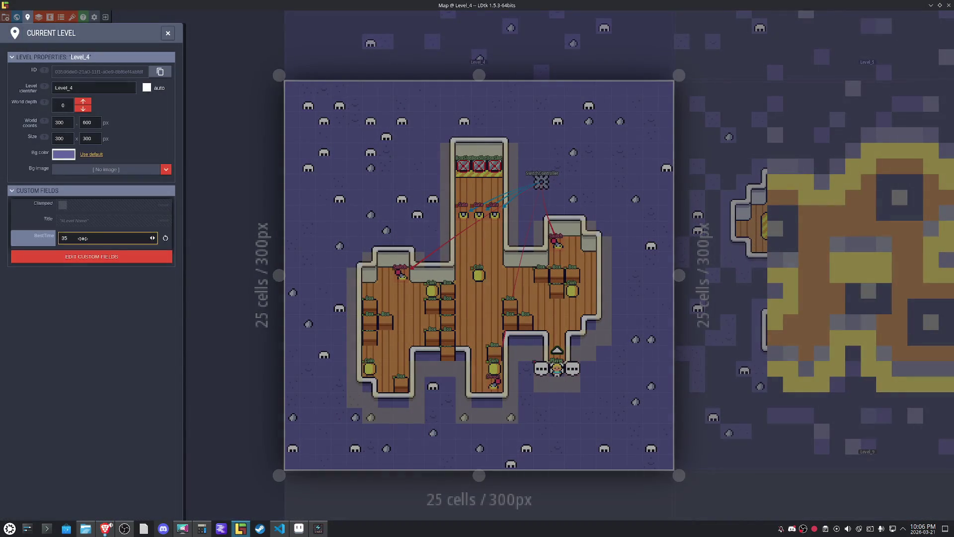
{"action": "left_click", "coordinate": [107, 222]}
{"action": "type", "text": "Switch Circuit"}
{"action": "key", "text": "ctrl+s"}
Close the level properties and open Level_5 from the world view.
{"action": "left_click", "coordinate": [168, 33]}
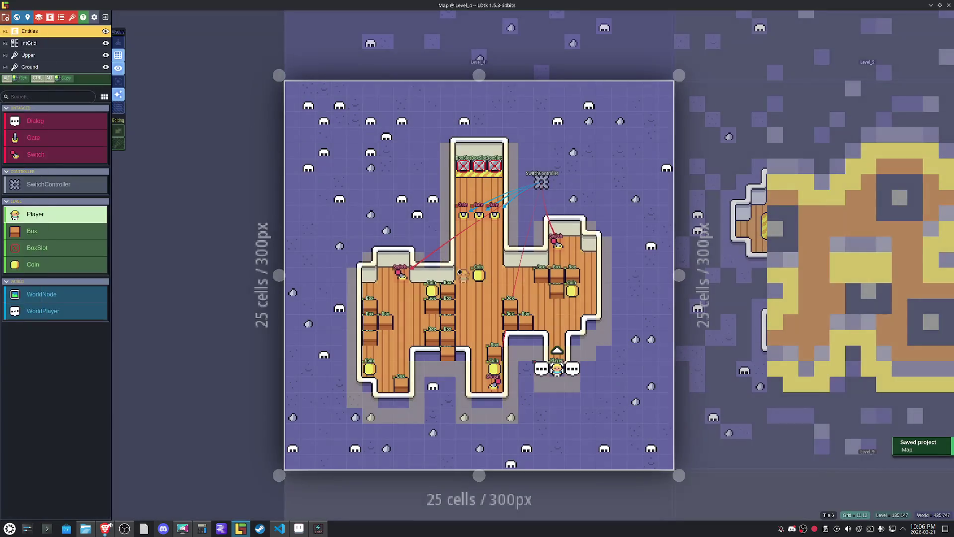
{"action": "scroll", "coordinate": [460, 272], "scroll_direction": "down", "scroll_amount": 5}
{"action": "double_click", "coordinate": [641, 296]}
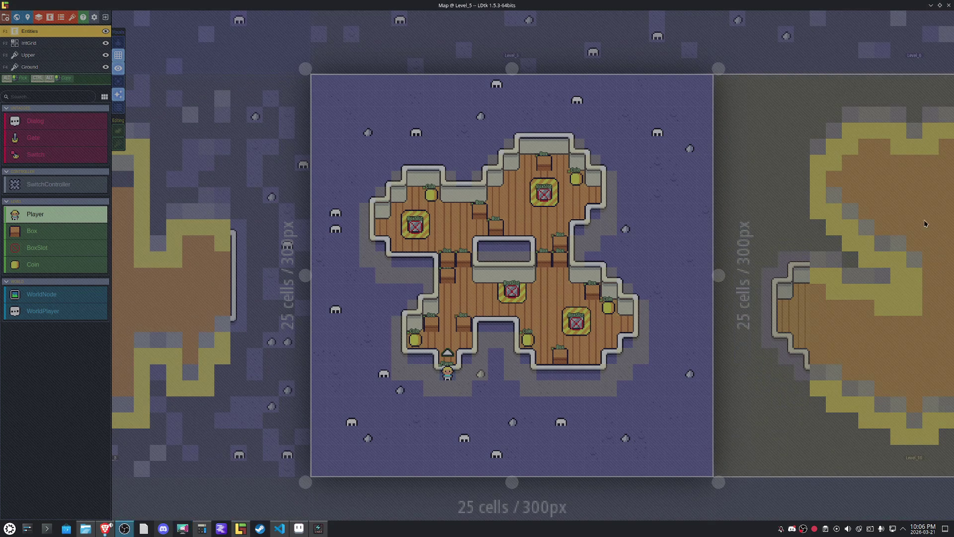
Take a region screenshot framing the Level_5 map and copy it to the clipboard.
{"action": "key", "text": "Print"}
{"action": "left_click_drag", "start_coordinate": [347, 128], "coordinate": [379, 131]}
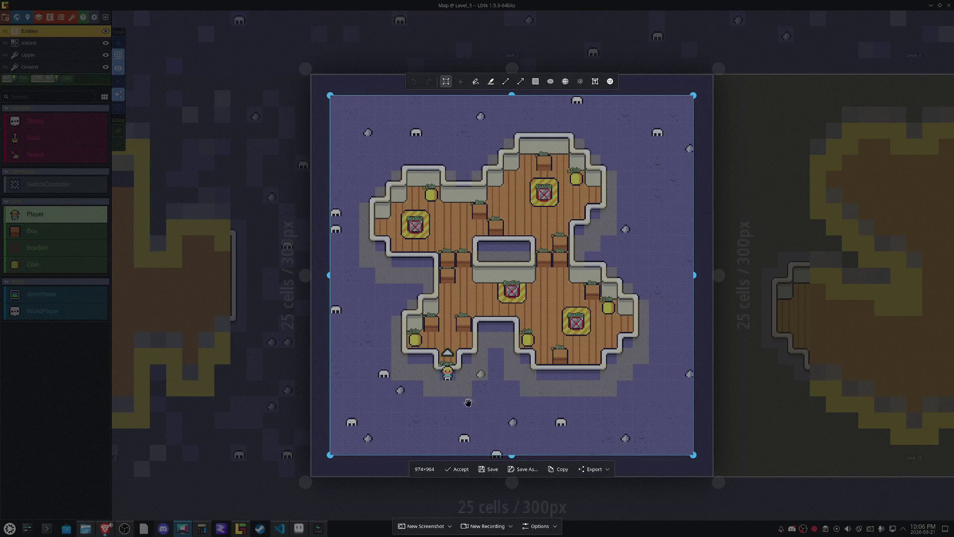
{"action": "left_click", "coordinate": [462, 470]}
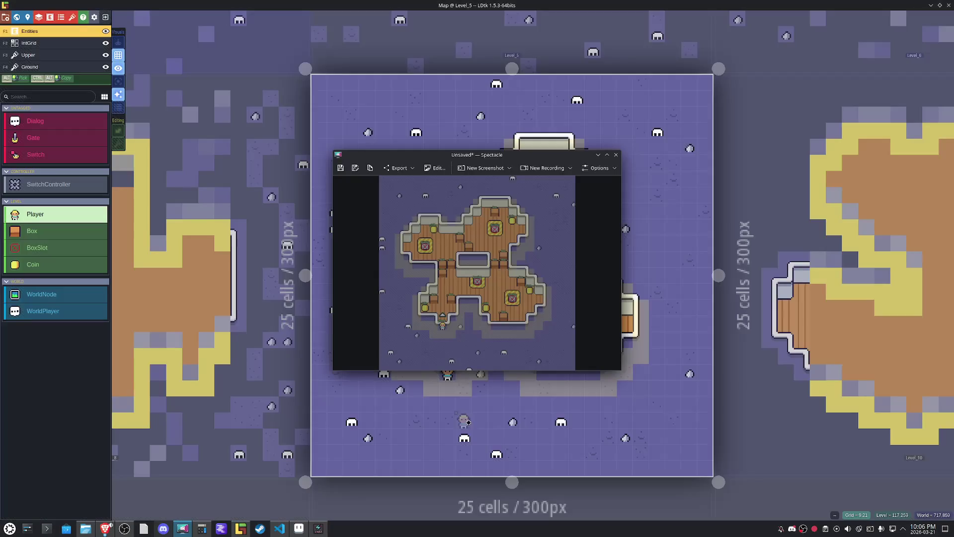
{"action": "left_click", "coordinate": [370, 168]}
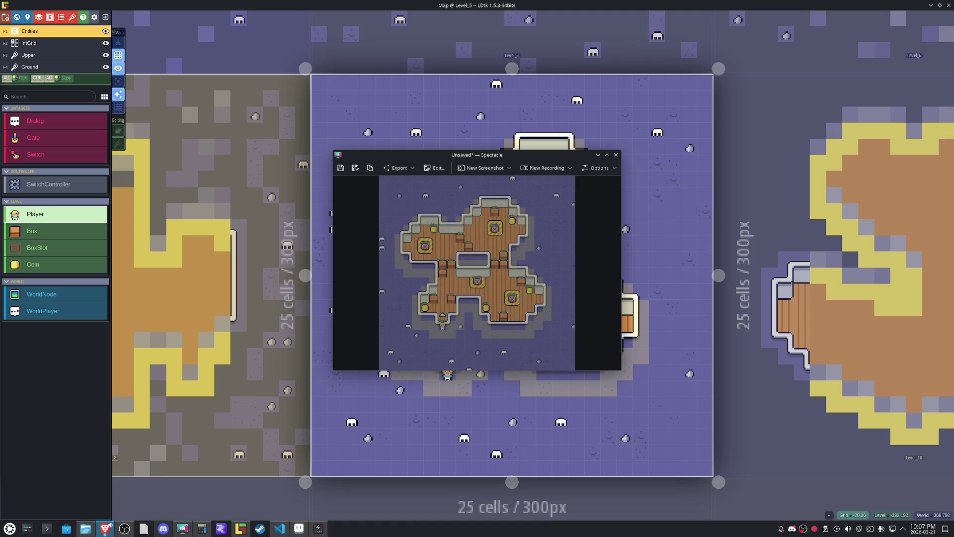
Remove the stray Player, set Level_5's Title to 'Slotty Archipelago' and BestTime to 25, and save.
{"action": "left_click", "coordinate": [479, 422]}
{"action": "right_click", "coordinate": [478, 425]}
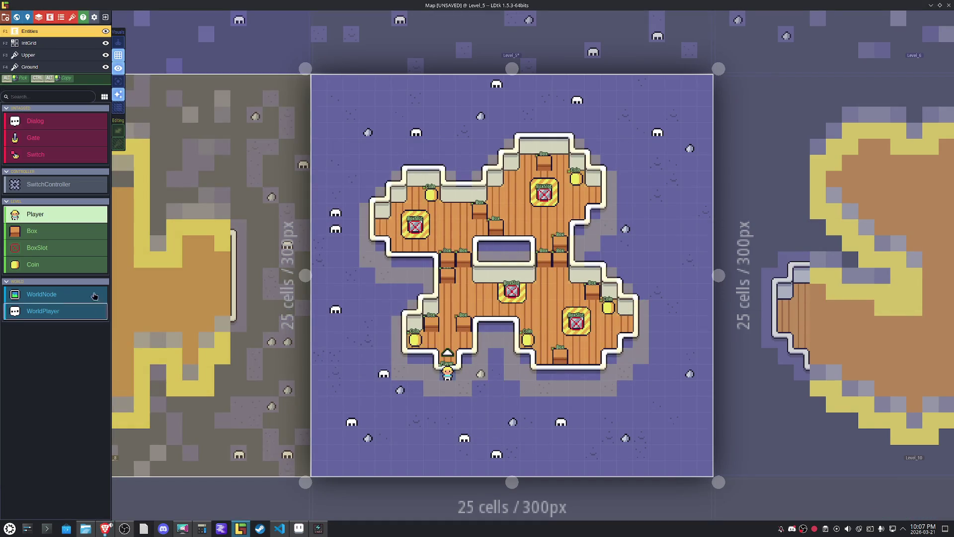
{"action": "left_click", "coordinate": [27, 17]}
{"action": "left_click", "coordinate": [91, 221]}
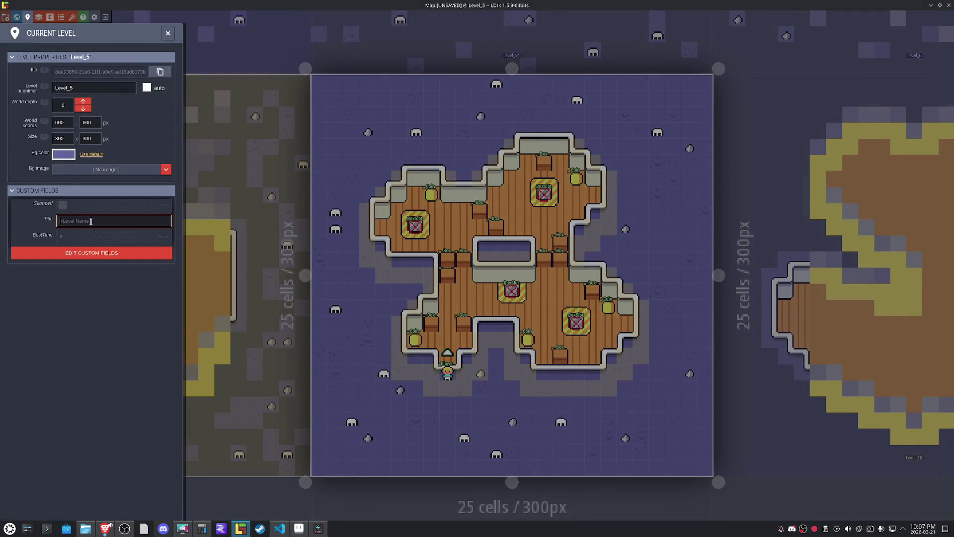
{"action": "type", "text": "Slotty Archipelago"}
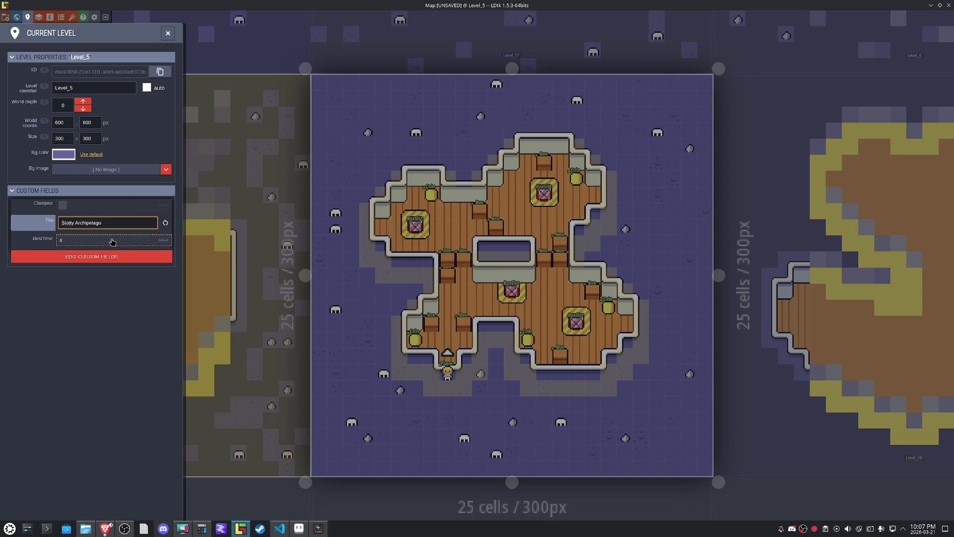
{"action": "left_click", "coordinate": [113, 242]}
{"action": "type", "text": "25"}
{"action": "key", "text": "Return"}
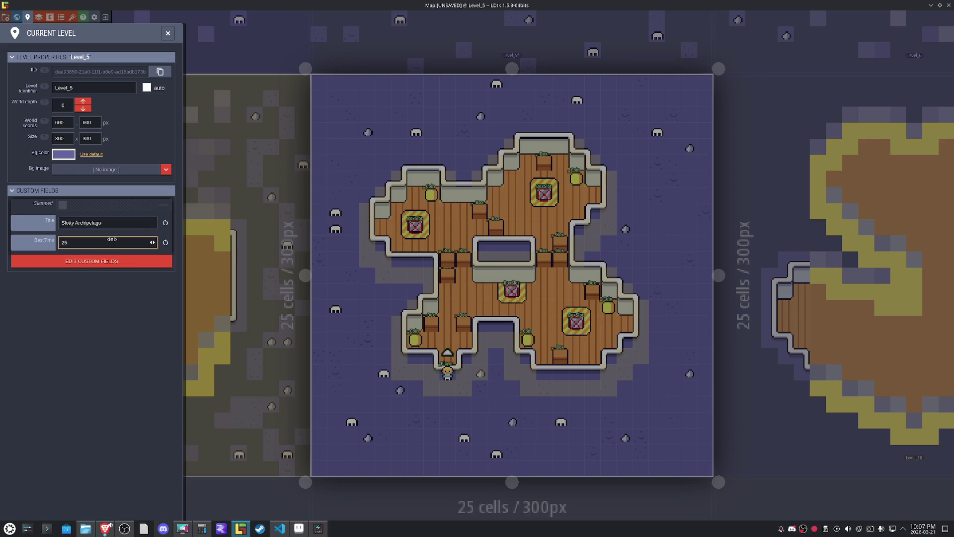
{"action": "key", "text": "ctrl+s"}
Close the level properties, go to the world overview, and open Level_6.
{"action": "key", "text": "Escape"}
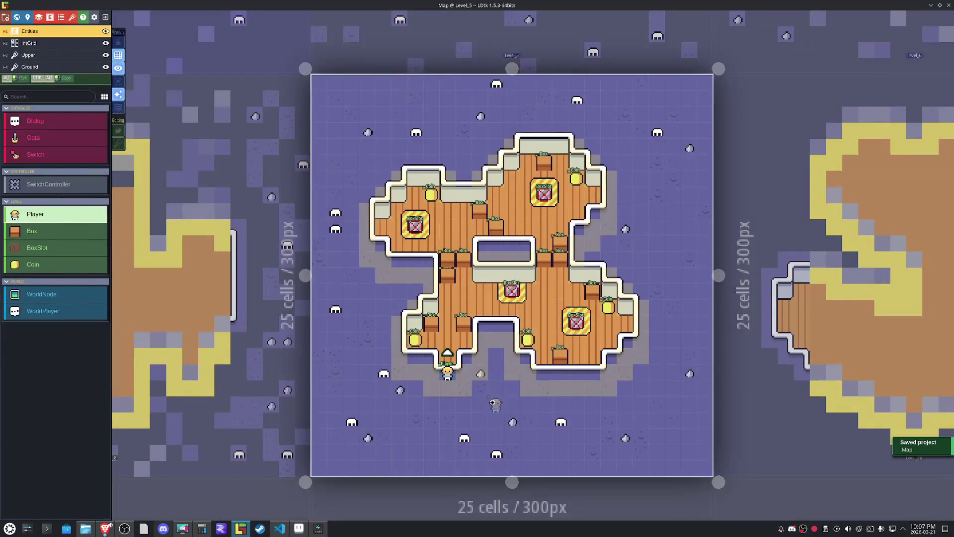
{"action": "key", "text": "w"}
{"action": "double_click", "coordinate": [536, 365]}
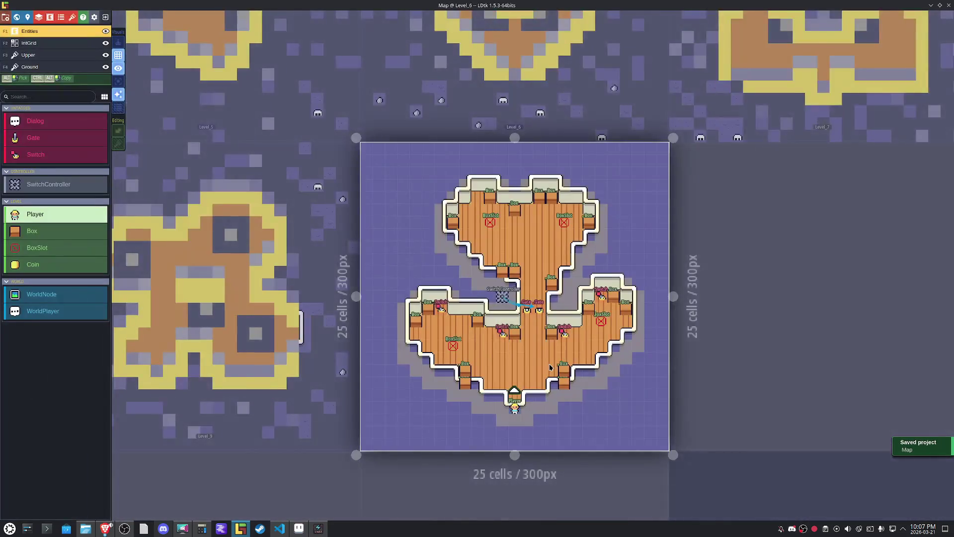
Link Level_6's SwitchController Input references to the Switch entities in the level.
{"action": "scroll", "coordinate": [547, 365], "scroll_direction": "down", "scroll_amount": 1}
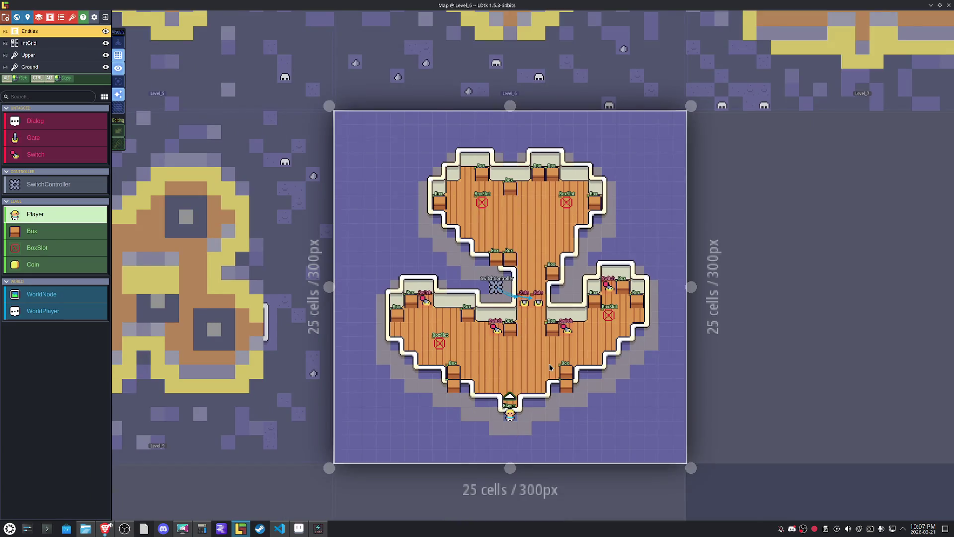
{"action": "scroll", "coordinate": [537, 348], "scroll_direction": "up", "scroll_amount": 1}
{"action": "left_click", "coordinate": [483, 272]}
{"action": "scroll", "coordinate": [485, 272], "scroll_direction": "up", "scroll_amount": 2}
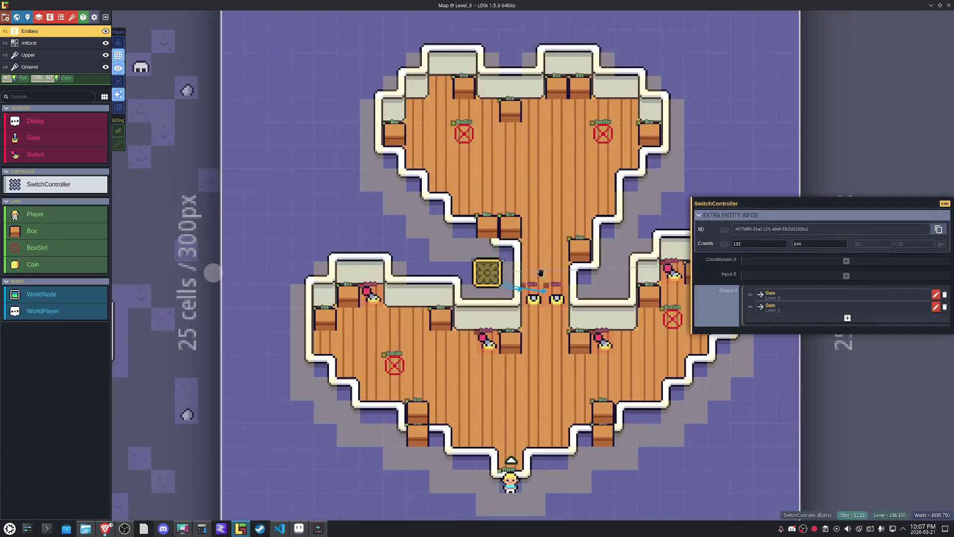
{"action": "left_click", "coordinate": [798, 275]}
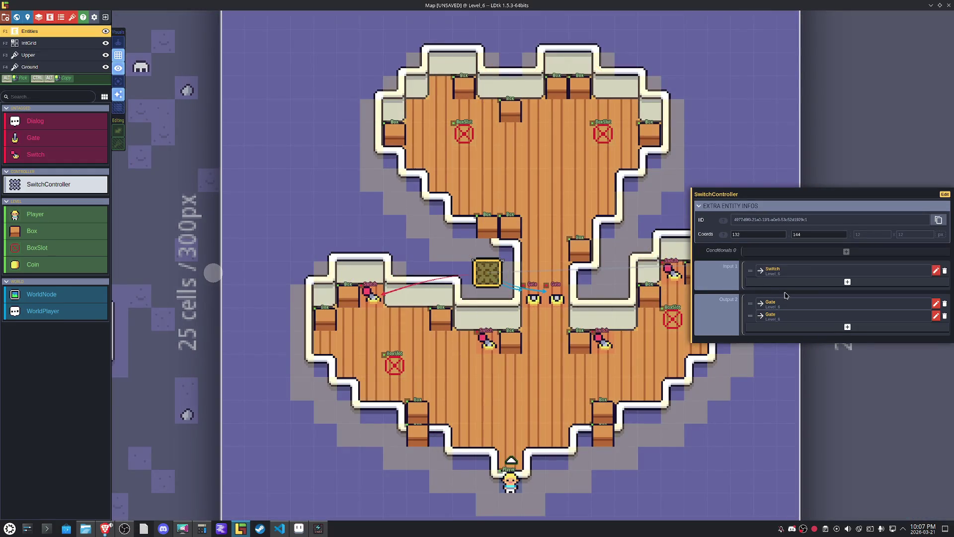
{"action": "left_click", "coordinate": [370, 293]}
{"action": "left_click", "coordinate": [482, 339]}
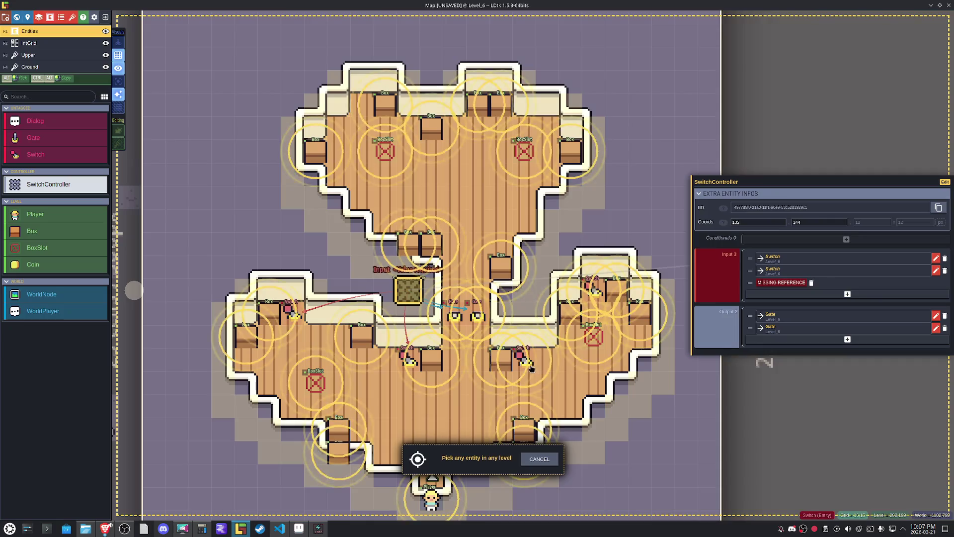
{"action": "left_click", "coordinate": [591, 286]}
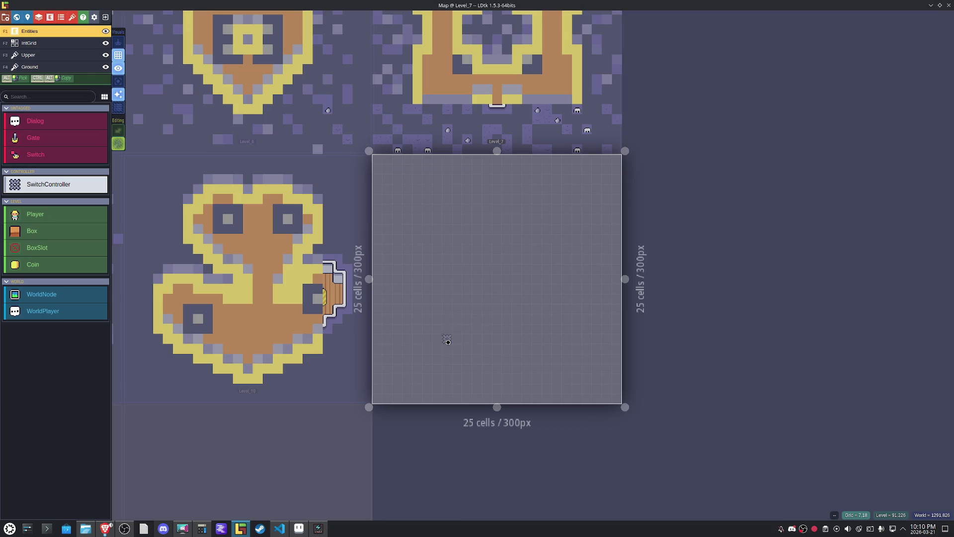
Save the Map project with Ctrl+S.
{"action": "key", "text": "ctrl+s"}
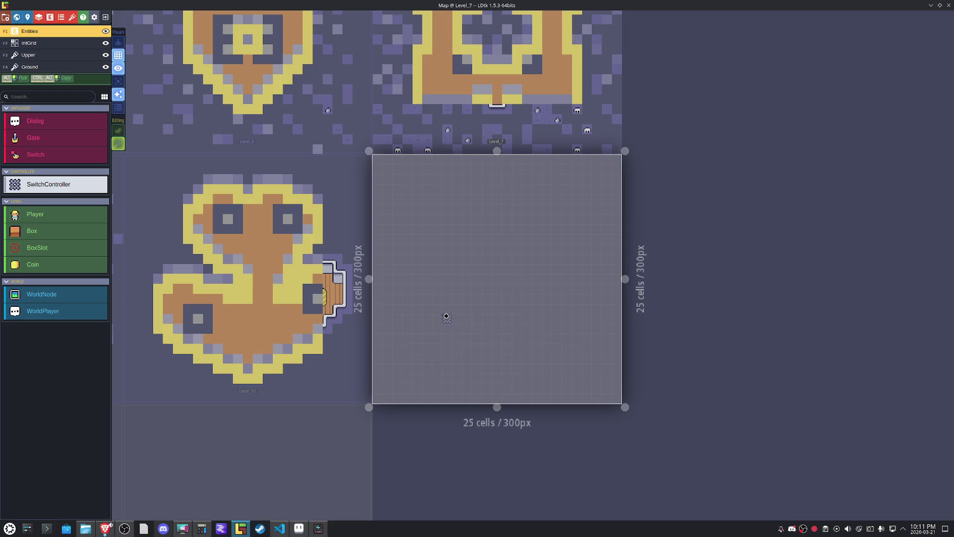
Select the Ground layer and choose the hatched block tile for painting.
{"action": "left_click", "coordinate": [50, 67]}
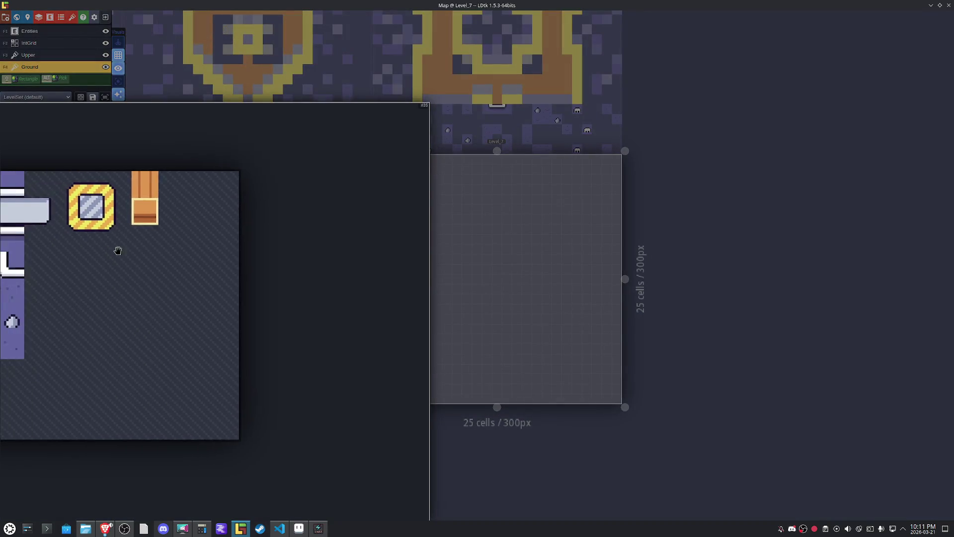
{"action": "left_click_drag", "start_coordinate": [115, 250], "coordinate": [232, 270]}
{"action": "left_click", "coordinate": [142, 233]}
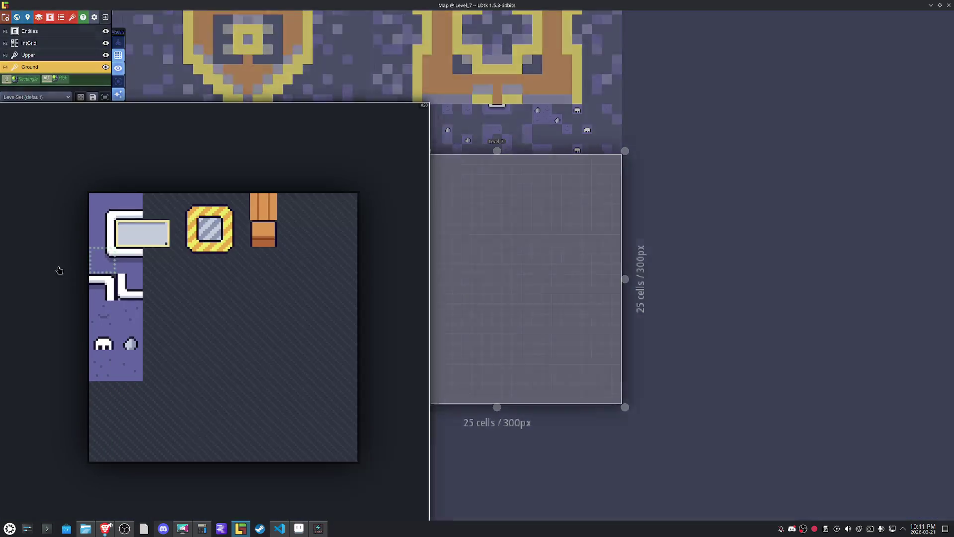
{"action": "scroll", "coordinate": [557, 240], "scroll_direction": "up", "scroll_amount": 3}
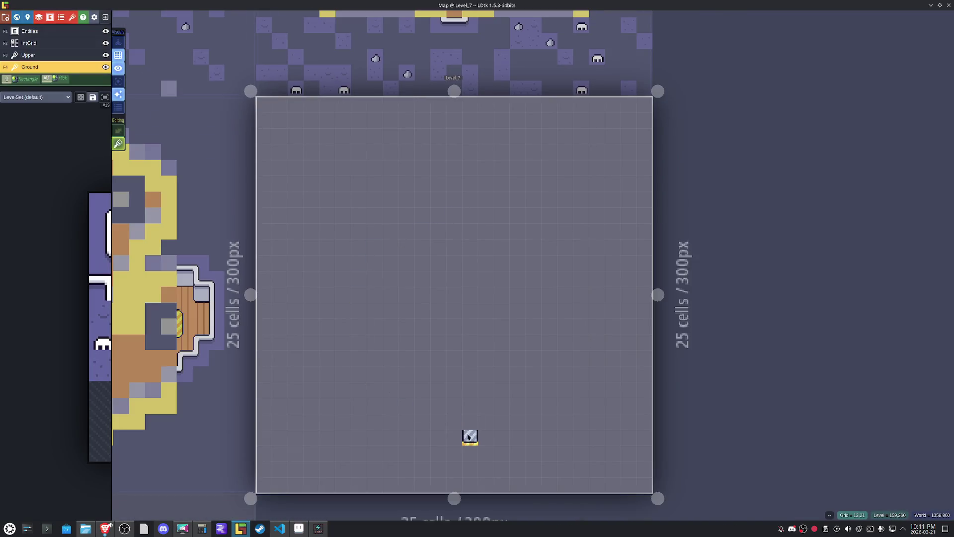
Paint the anchor's bottom fluke outline and right-side staircase, reshaping the bottom notch.
{"action": "mouse_move", "coordinate": [475, 438]}
{"action": "left_mouse_down"}
{"action": "mouse_move", "coordinate": [475, 455]}
{"action": "mouse_move", "coordinate": [442, 457]}
{"action": "left_mouse_up"}
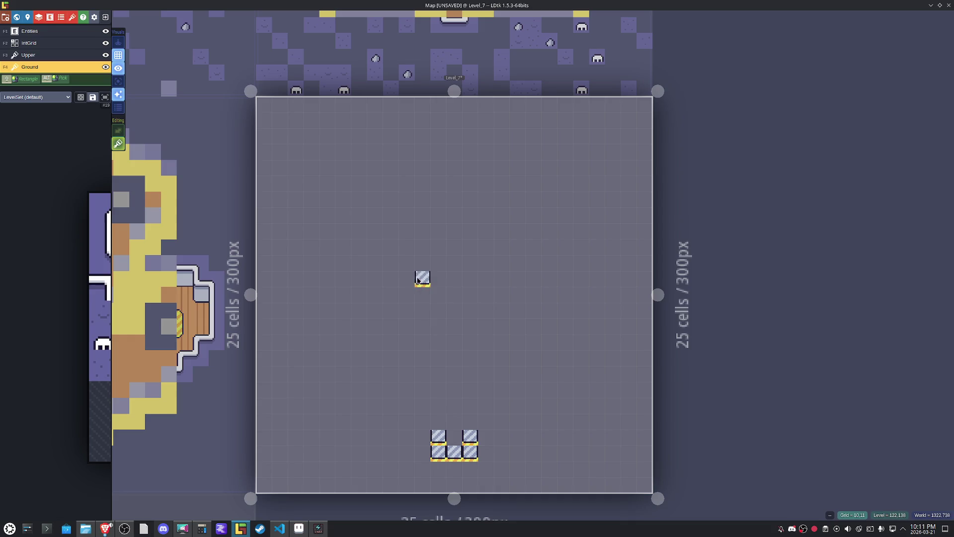
{"action": "mouse_move", "coordinate": [438, 422]}
{"action": "left_mouse_down"}
{"action": "mouse_move", "coordinate": [350, 407]}
{"action": "mouse_move", "coordinate": [311, 356]}
{"action": "mouse_move", "coordinate": [311, 323]}
{"action": "mouse_move", "coordinate": [368, 309]}
{"action": "mouse_move", "coordinate": [401, 343]}
{"action": "mouse_move", "coordinate": [470, 357]}
{"action": "left_mouse_up"}
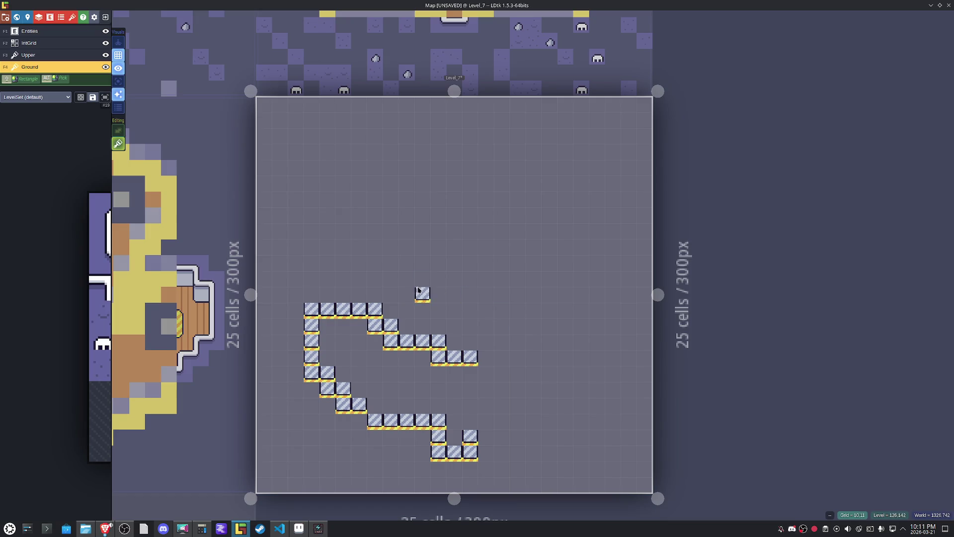
{"action": "right_click", "coordinate": [470, 358]}
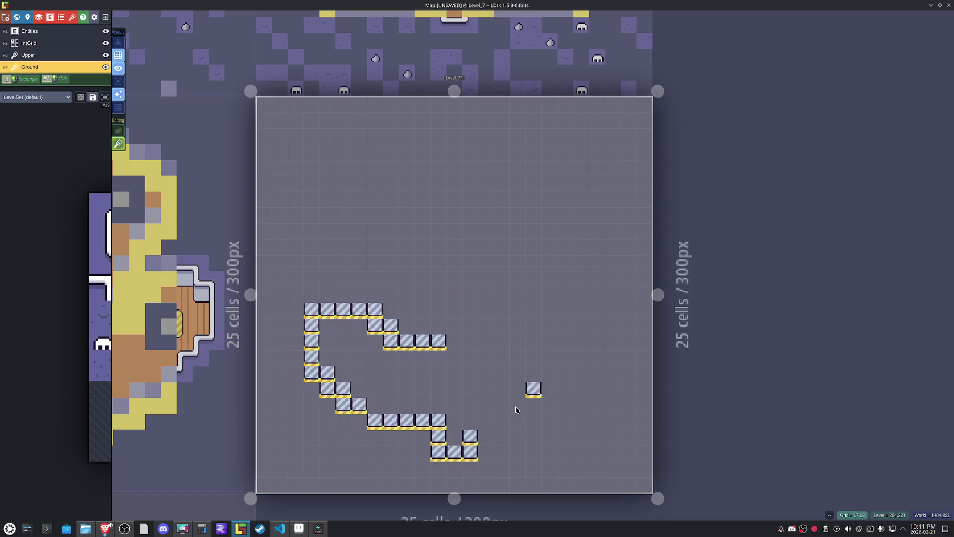
{"action": "left_click_drag", "start_coordinate": [477, 421], "coordinate": [512, 421]}
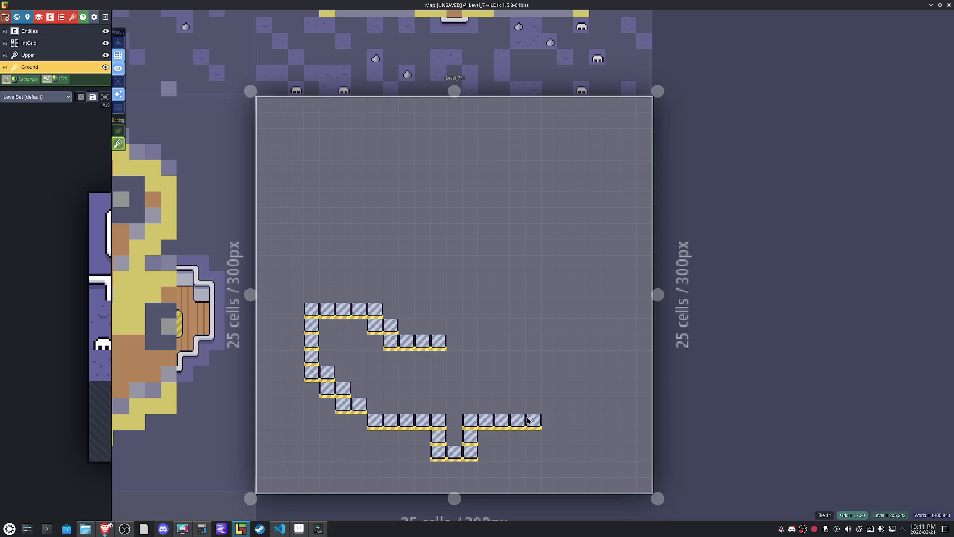
{"action": "left_click", "coordinate": [359, 421]}
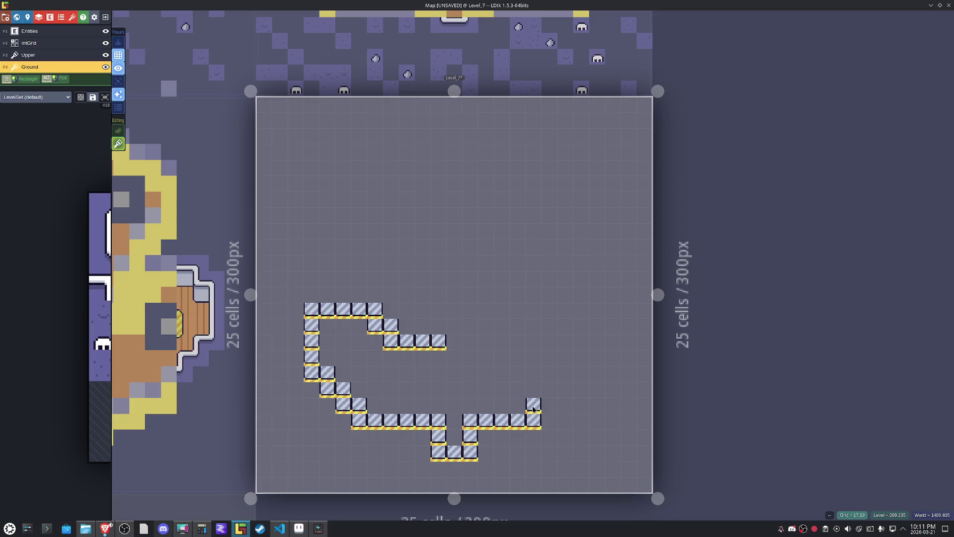
{"action": "mouse_move", "coordinate": [564, 387]}
{"action": "left_mouse_down"}
{"action": "mouse_move", "coordinate": [577, 376]}
{"action": "mouse_move", "coordinate": [578, 327]}
{"action": "mouse_move", "coordinate": [537, 316]}
{"action": "left_mouse_up"}
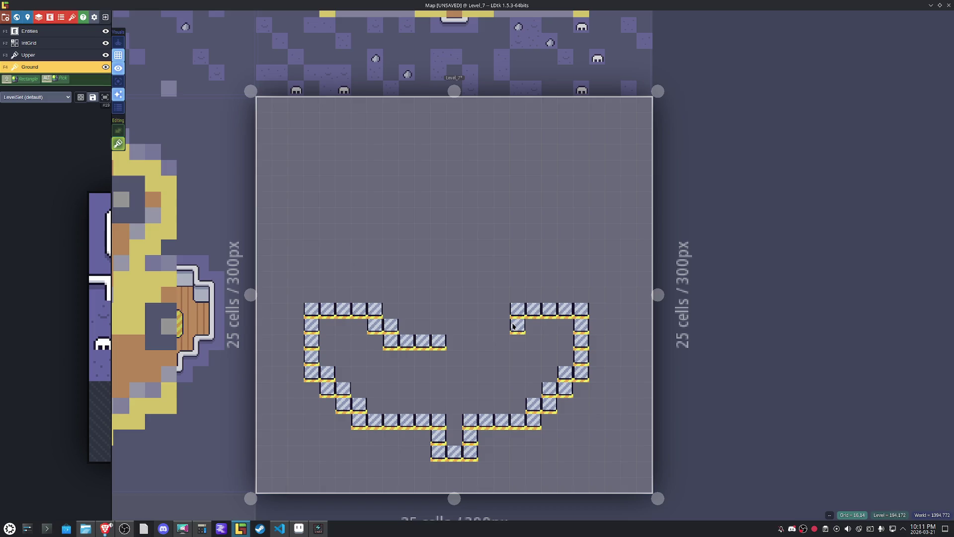
{"action": "left_click_drag", "start_coordinate": [514, 325], "coordinate": [454, 341]}
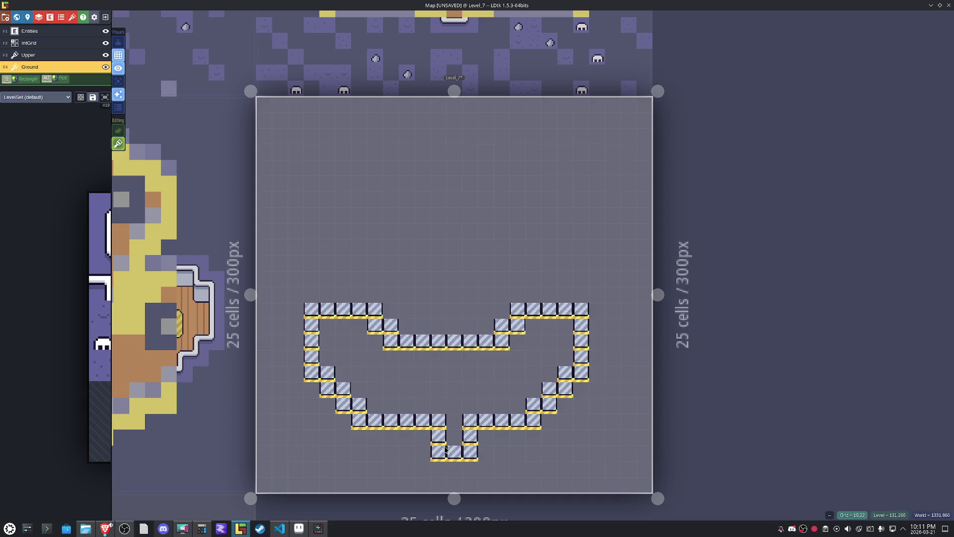
{"action": "right_click", "coordinate": [439, 420]}
{"action": "right_click", "coordinate": [438, 436]}
{"action": "left_click", "coordinate": [422, 435]}
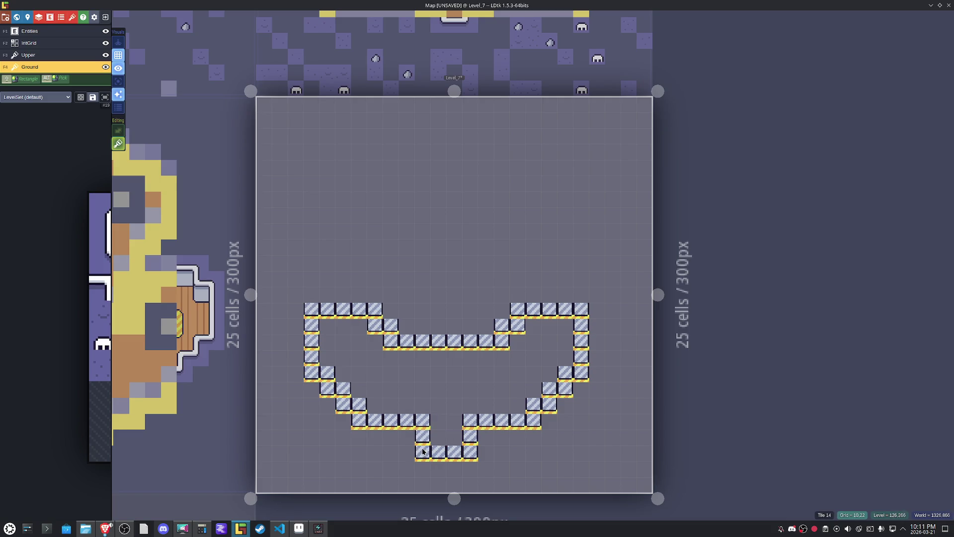
Raise the two shank columns upward and clear the middle-row tiles between them.
{"action": "left_click", "coordinate": [470, 324]}
{"action": "left_click", "coordinate": [471, 309]}
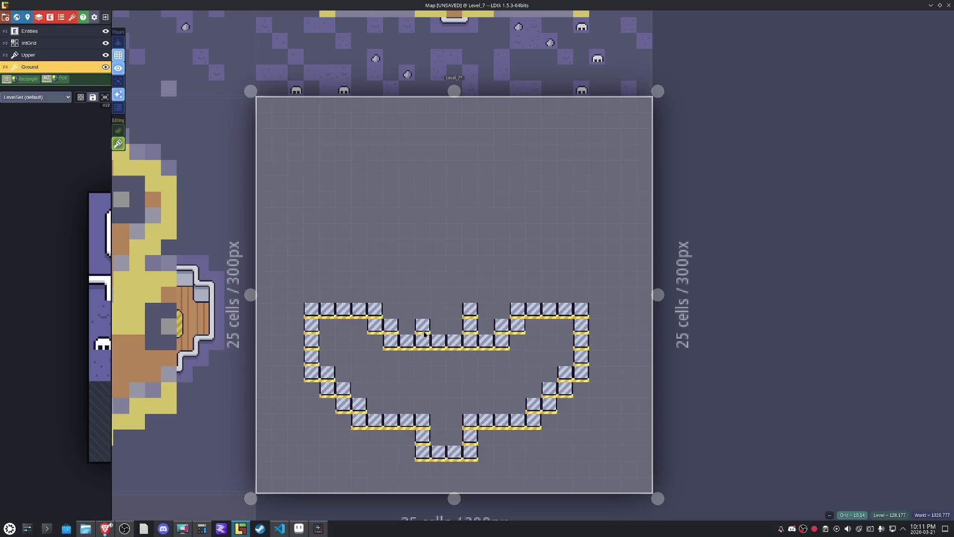
{"action": "left_click", "coordinate": [422, 292]}
{"action": "left_click", "coordinate": [470, 292]}
{"action": "left_click", "coordinate": [470, 276]}
{"action": "left_click", "coordinate": [470, 261]}
{"action": "left_click", "coordinate": [423, 277]}
{"action": "left_click", "coordinate": [423, 260]}
{"action": "right_click", "coordinate": [456, 343]}
{"action": "right_click", "coordinate": [438, 341]}
Paint the left and right crossbar arms and the upper diagonal stairs of the arch.
{"action": "left_click", "coordinate": [470, 245]}
{"action": "left_click", "coordinate": [487, 245]}
{"action": "mouse_move", "coordinate": [487, 251]}
{"action": "left_mouse_down"}
{"action": "mouse_move", "coordinate": [564, 251]}
{"action": "mouse_move", "coordinate": [574, 220]}
{"action": "left_mouse_up"}
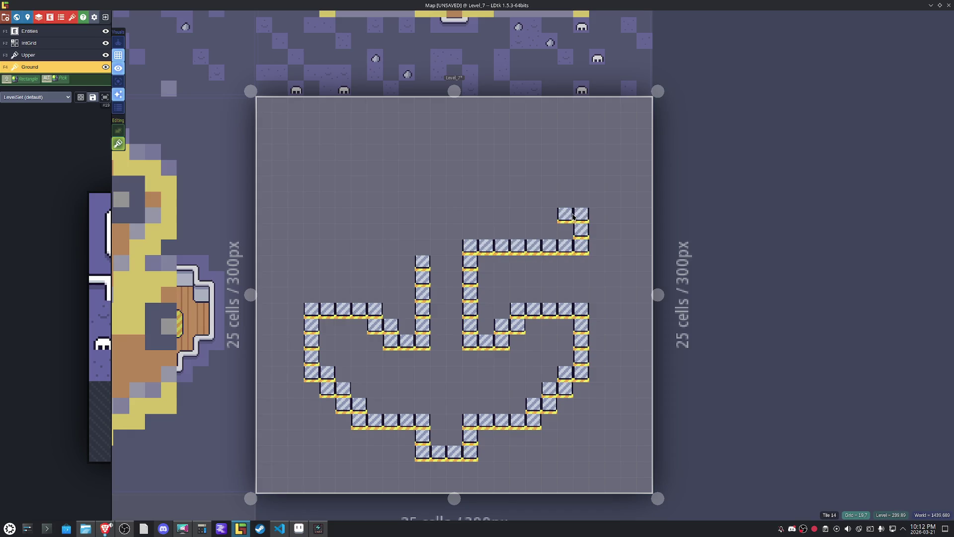
{"action": "right_click", "coordinate": [566, 215]}
{"action": "left_click", "coordinate": [582, 201]}
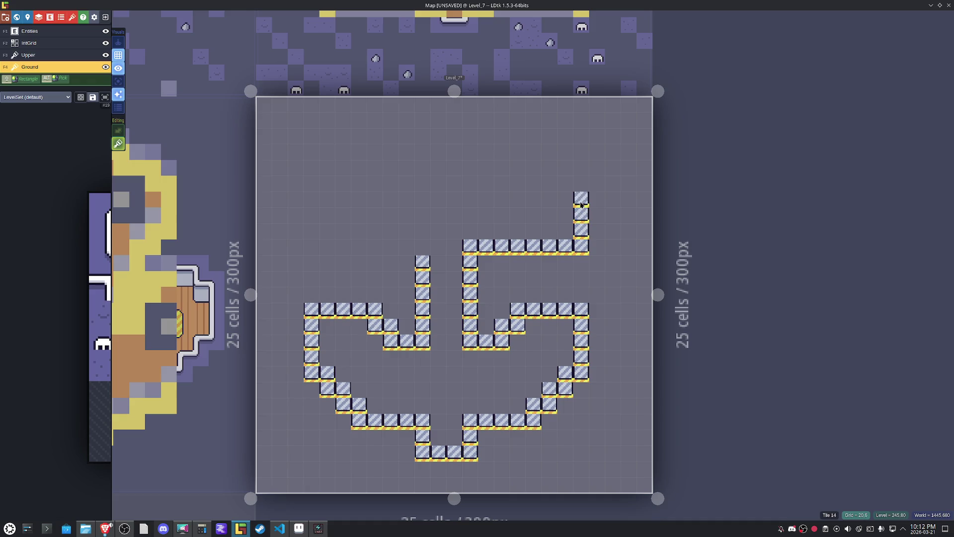
{"action": "mouse_move", "coordinate": [534, 169]}
{"action": "left_mouse_down"}
{"action": "mouse_move", "coordinate": [532, 154]}
{"action": "mouse_move", "coordinate": [470, 136]}
{"action": "mouse_move", "coordinate": [406, 137]}
{"action": "left_mouse_up"}
{"action": "mouse_move", "coordinate": [422, 244]}
{"action": "left_mouse_down"}
{"action": "mouse_move", "coordinate": [347, 247]}
{"action": "mouse_move", "coordinate": [312, 229]}
{"action": "mouse_move", "coordinate": [312, 206]}
{"action": "left_mouse_up"}
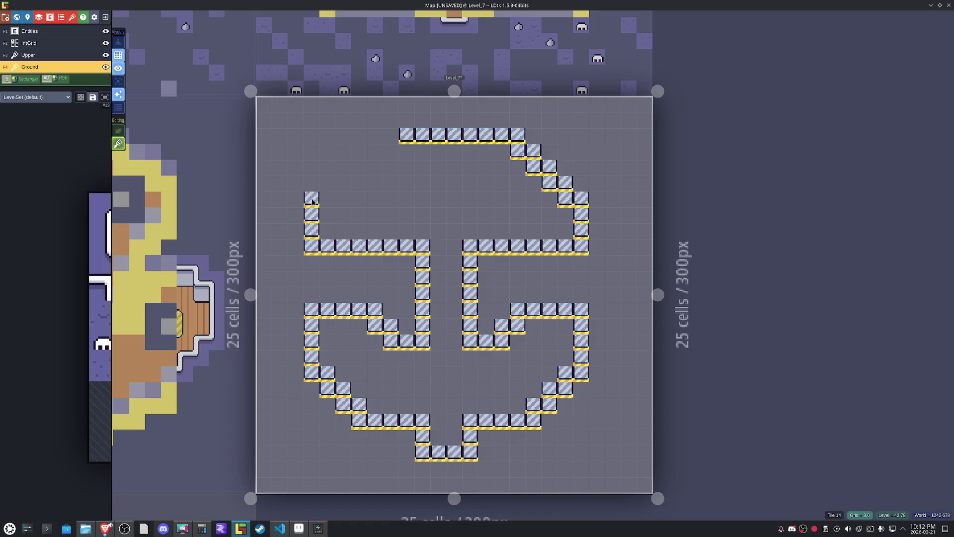
{"action": "left_click_drag", "start_coordinate": [355, 168], "coordinate": [395, 140]}
{"action": "left_click", "coordinate": [438, 249]}
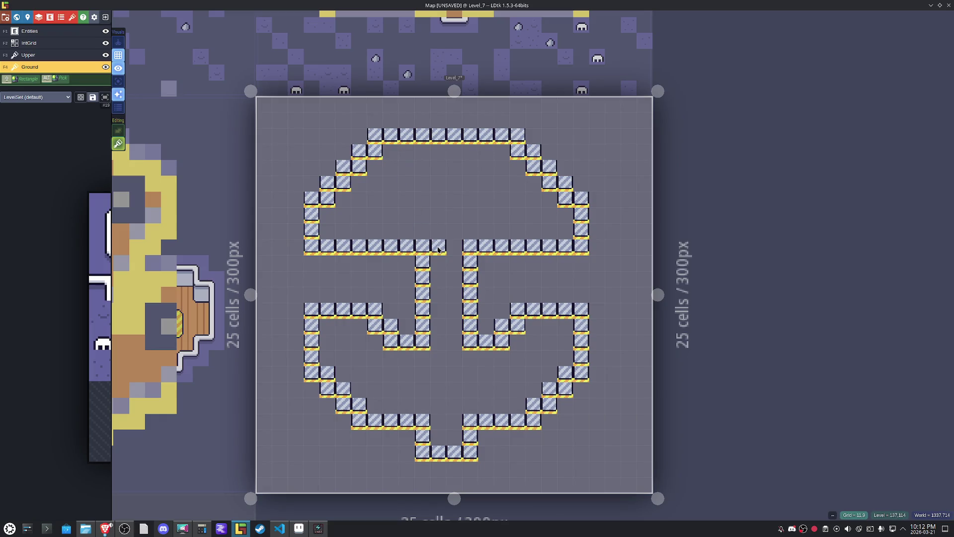
Paint a column of tiles inside the right shank, erasing the extra tiles.
{"action": "right_click", "coordinate": [439, 248]}
{"action": "left_click", "coordinate": [485, 262]}
{"action": "left_click_drag", "start_coordinate": [496, 268], "coordinate": [492, 295]}
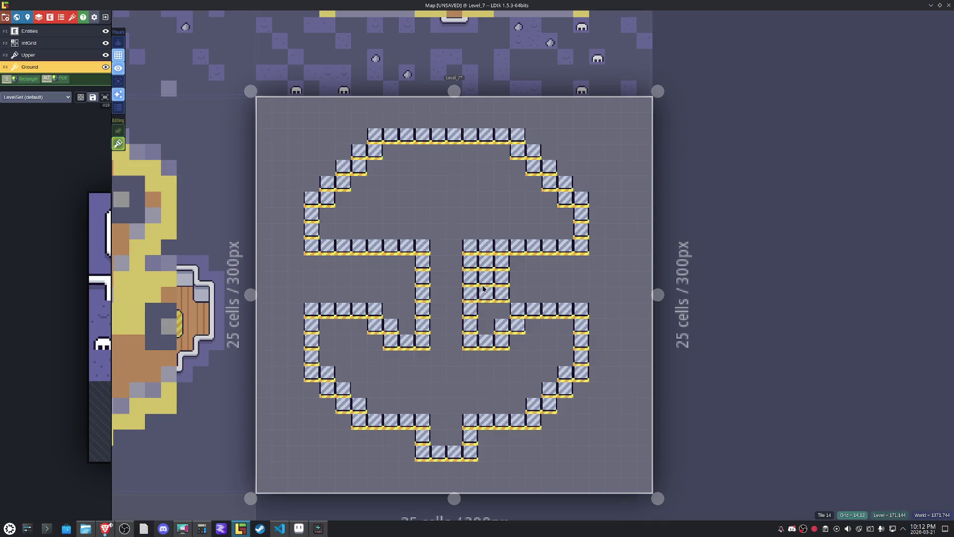
{"action": "right_click", "coordinate": [501, 294]}
{"action": "right_click", "coordinate": [501, 270]}
{"action": "right_click", "coordinate": [486, 262]}
{"action": "left_click", "coordinate": [481, 281]}
{"action": "right_click", "coordinate": [486, 279]}
{"action": "right_click", "coordinate": [486, 294]}
{"action": "right_click", "coordinate": [470, 278]}
{"action": "left_click_drag", "start_coordinate": [486, 262], "coordinate": [481, 297]}
Adjust tiles beside the left shank and add one by the lower left row.
{"action": "mouse_move", "coordinate": [407, 263]}
{"action": "left_mouse_down"}
{"action": "mouse_move", "coordinate": [393, 263]}
{"action": "mouse_move", "coordinate": [399, 294]}
{"action": "mouse_move", "coordinate": [411, 288]}
{"action": "left_mouse_up"}
{"action": "right_click", "coordinate": [390, 293]}
{"action": "right_click", "coordinate": [391, 277]}
{"action": "right_click", "coordinate": [391, 262]}
{"action": "right_click", "coordinate": [423, 279]}
{"action": "left_click", "coordinate": [439, 344]}
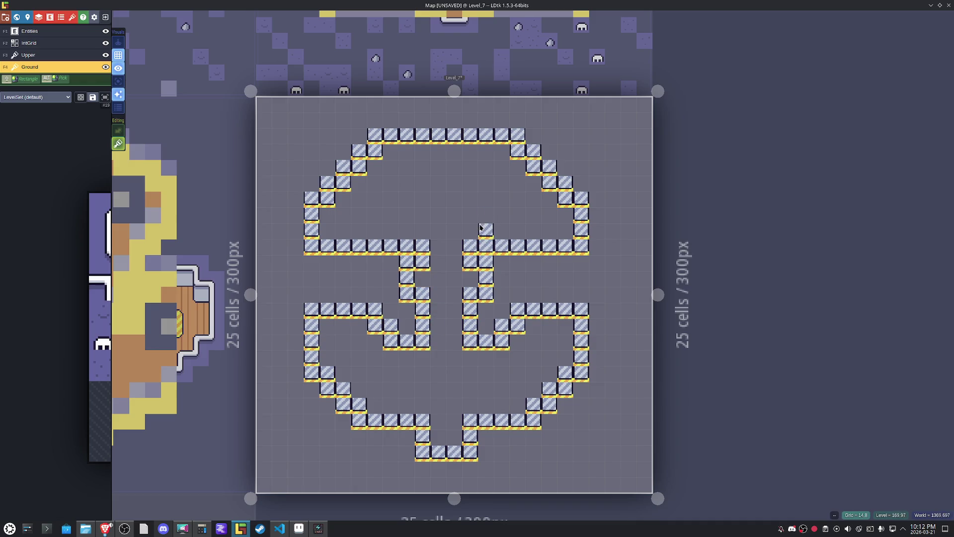
Rework the tile rows above and below the right crossbar, removing strays.
{"action": "mouse_move", "coordinate": [477, 234]}
{"action": "left_mouse_down"}
{"action": "mouse_move", "coordinate": [347, 232]}
{"action": "mouse_move", "coordinate": [343, 246]}
{"action": "mouse_move", "coordinate": [397, 246]}
{"action": "left_mouse_up"}
{"action": "left_click_drag", "start_coordinate": [498, 241], "coordinate": [565, 235]}
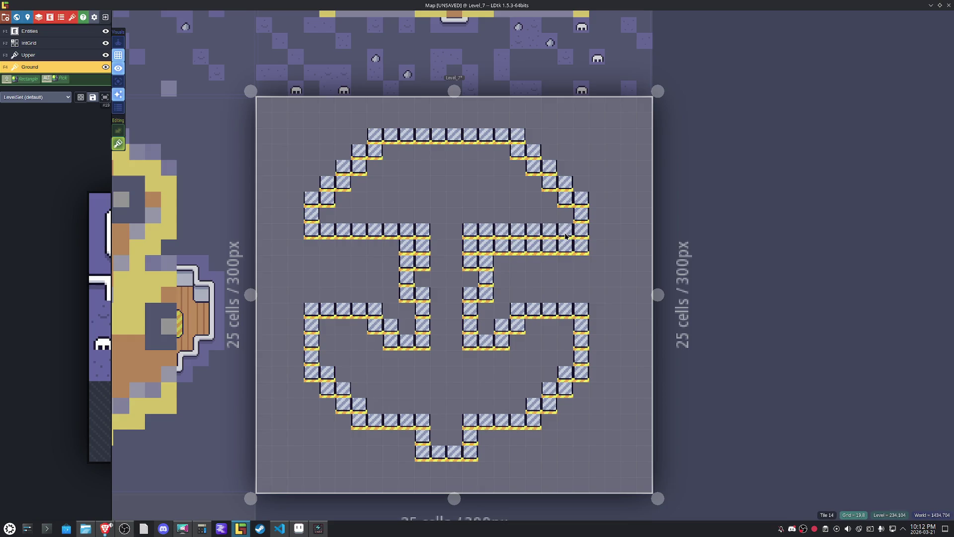
{"action": "left_click_drag", "start_coordinate": [500, 250], "coordinate": [584, 247]}
{"action": "left_click", "coordinate": [545, 269]}
{"action": "right_click", "coordinate": [546, 266]}
{"action": "right_click", "coordinate": [486, 246]}
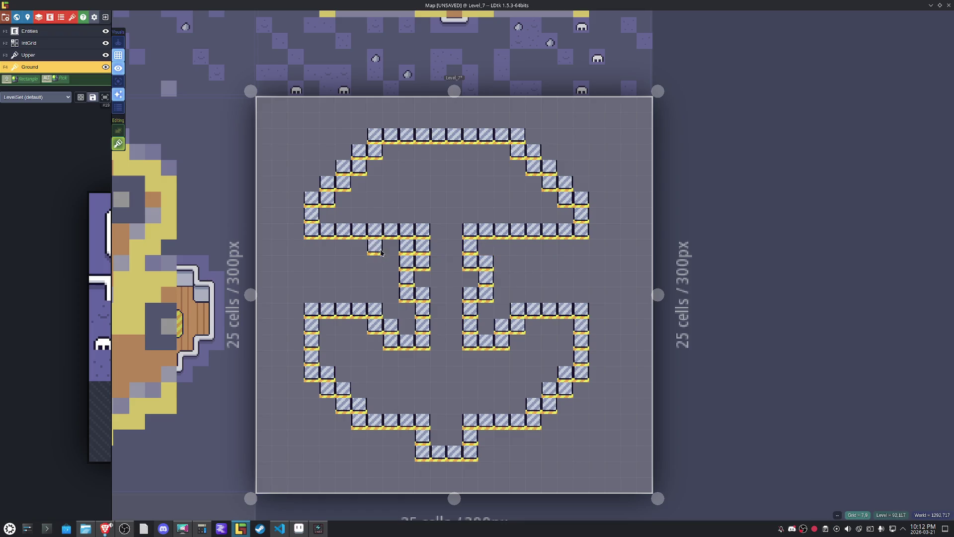
{"action": "right_click", "coordinate": [404, 250]}
{"action": "left_click", "coordinate": [554, 265]}
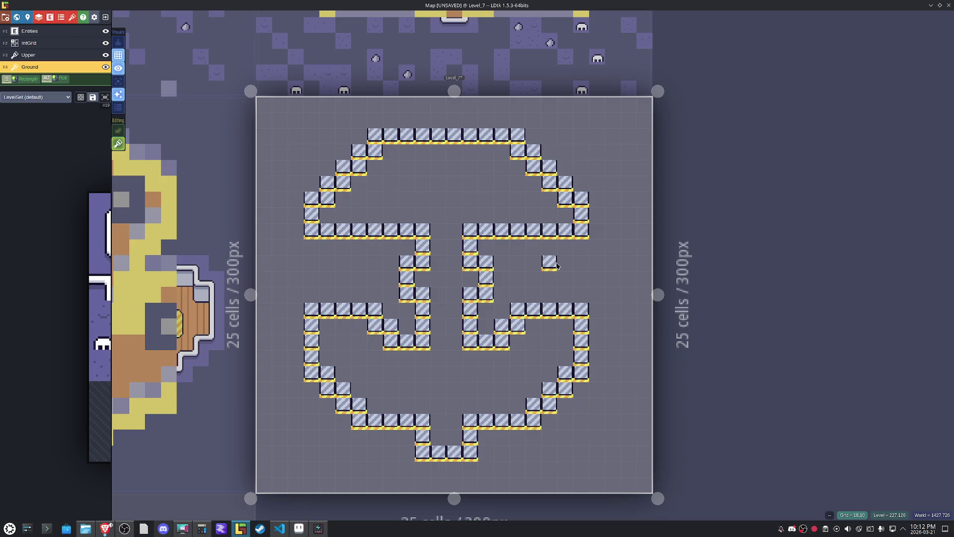
{"action": "right_click", "coordinate": [558, 266]}
Add tiles flanking both shank columns and beside the shank tops.
{"action": "left_click", "coordinate": [483, 308]}
{"action": "left_click", "coordinate": [411, 312]}
{"action": "right_click", "coordinate": [476, 297]}
{"action": "left_click", "coordinate": [473, 277]}
{"action": "left_click", "coordinate": [424, 280]}
{"action": "left_click", "coordinate": [408, 247]}
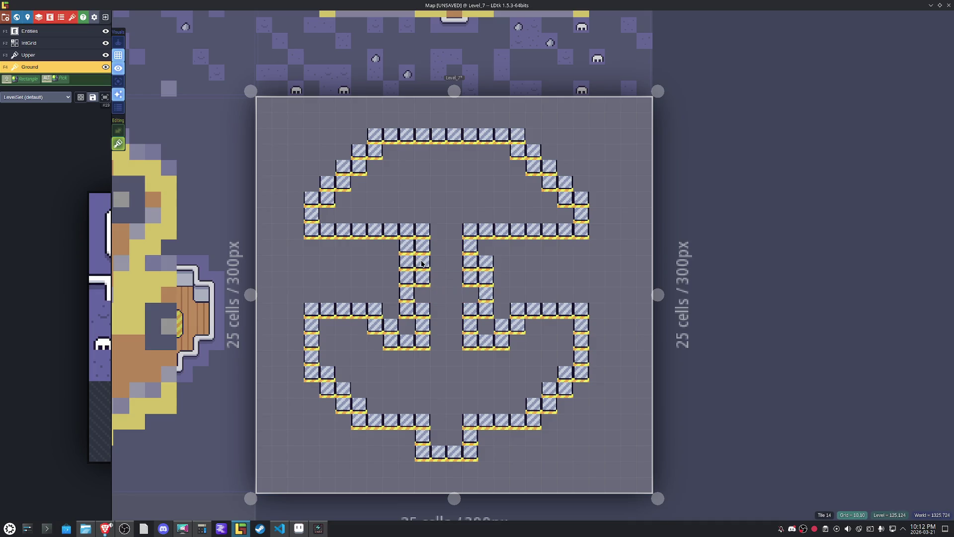
{"action": "left_click", "coordinate": [485, 251]}
Fix gaps in the left and right shank columns.
{"action": "right_click", "coordinate": [470, 262]}
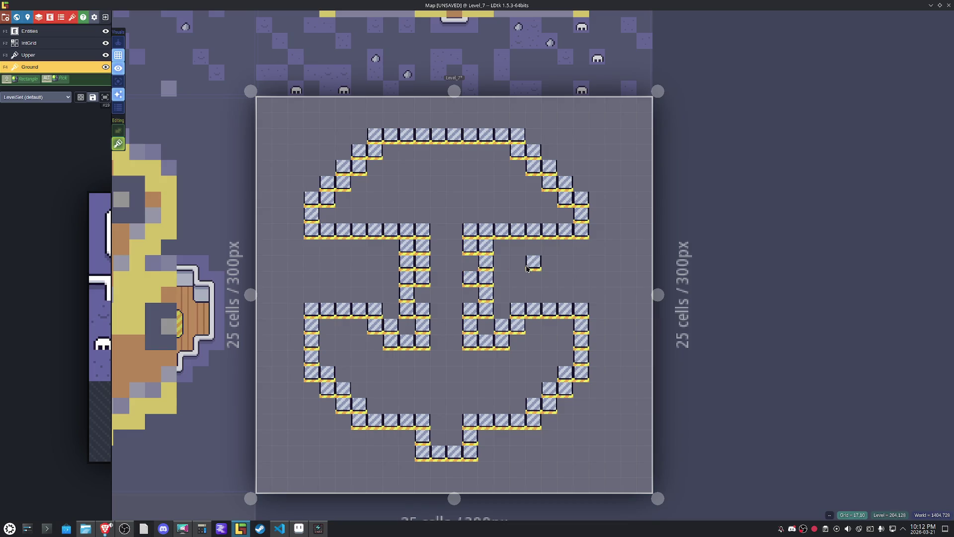
{"action": "right_click", "coordinate": [423, 264]}
{"action": "left_click", "coordinate": [519, 277]}
{"action": "right_click", "coordinate": [518, 276]}
{"action": "right_click", "coordinate": [471, 246]}
{"action": "left_click", "coordinate": [470, 264]}
{"action": "left_click", "coordinate": [423, 263]}
Build a raised block of tiles on top of the right fluke.
{"action": "left_click", "coordinate": [562, 266]}
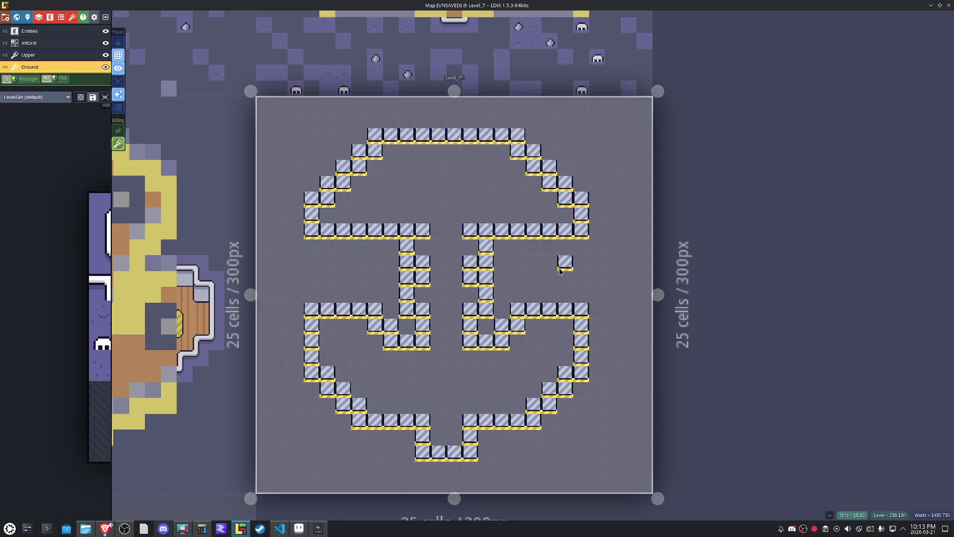
{"action": "right_click", "coordinate": [560, 271]}
{"action": "left_click", "coordinate": [555, 292]}
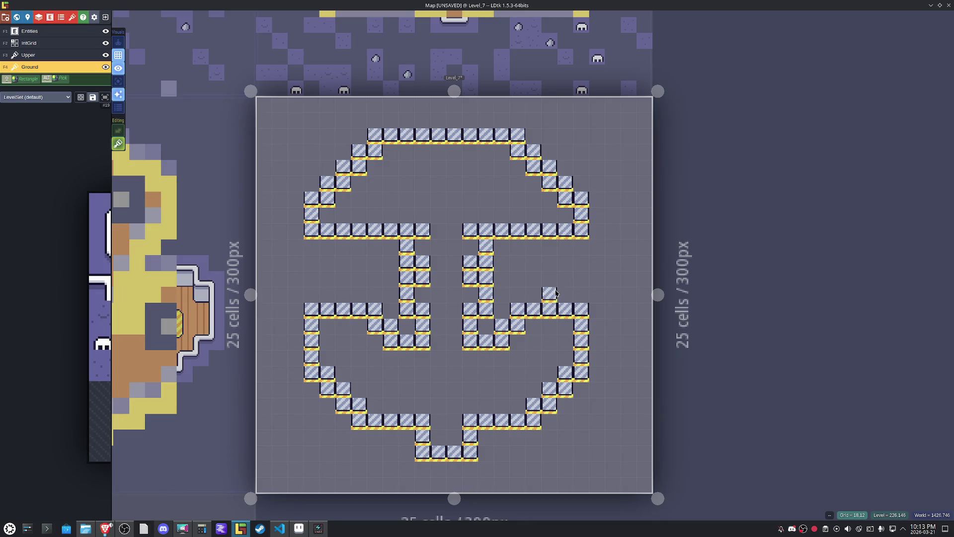
{"action": "right_click", "coordinate": [556, 292]}
{"action": "left_click", "coordinate": [560, 294]}
{"action": "left_click", "coordinate": [563, 280]}
{"action": "left_click", "coordinate": [556, 284]}
{"action": "left_click", "coordinate": [534, 278]}
{"action": "left_click", "coordinate": [534, 293]}
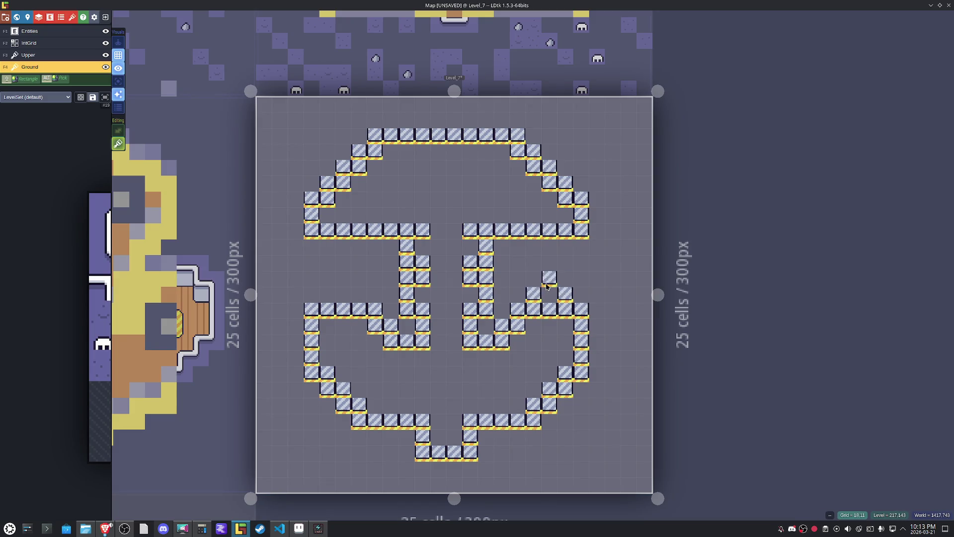
{"action": "left_click", "coordinate": [546, 297]}
Trim the top row off the right fluke's raised block.
{"action": "right_click", "coordinate": [550, 302]}
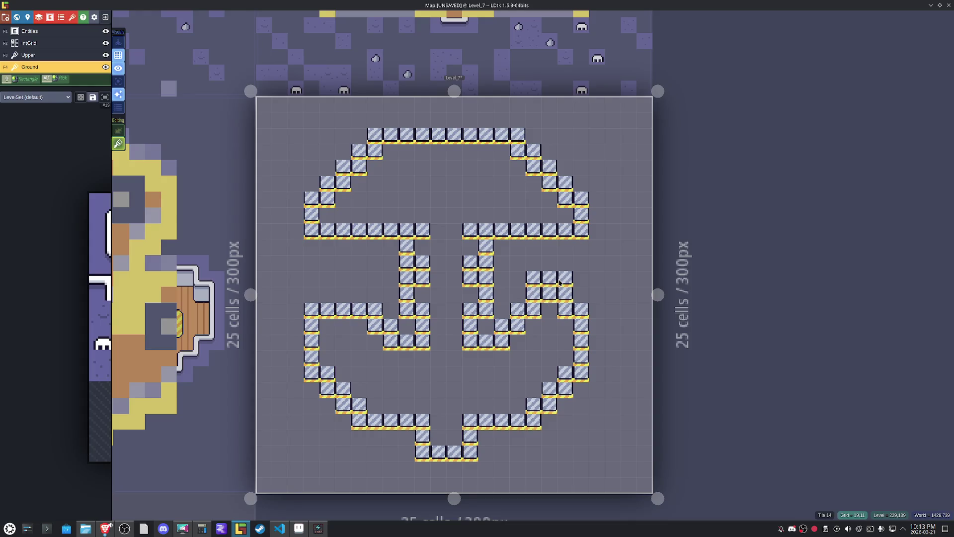
{"action": "right_click", "coordinate": [559, 282]}
{"action": "right_click", "coordinate": [549, 278]}
{"action": "right_click", "coordinate": [534, 279]}
Paint a raised row of tiles on the left fluke.
{"action": "left_click", "coordinate": [328, 293]}
{"action": "left_click", "coordinate": [345, 293]}
{"action": "left_click", "coordinate": [358, 296]}
{"action": "right_click", "coordinate": [342, 313]}
Add raised ledge tiles above the left and right crossbar arms, either side of the stem.
{"action": "left_click", "coordinate": [391, 214]}
{"action": "left_click", "coordinate": [376, 215]}
{"action": "right_click", "coordinate": [378, 230]}
{"action": "left_click", "coordinate": [379, 186]}
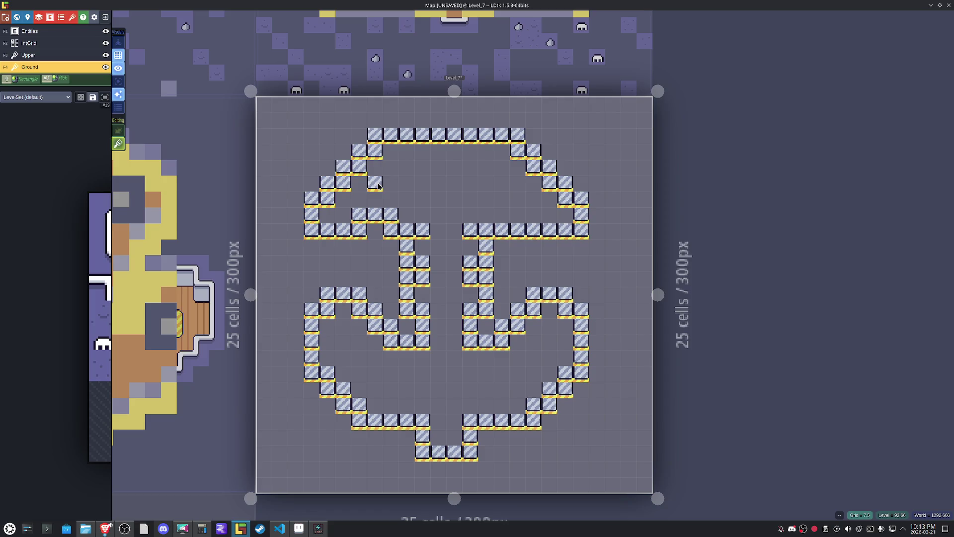
{"action": "right_click", "coordinate": [381, 188]}
{"action": "left_click", "coordinate": [535, 215]}
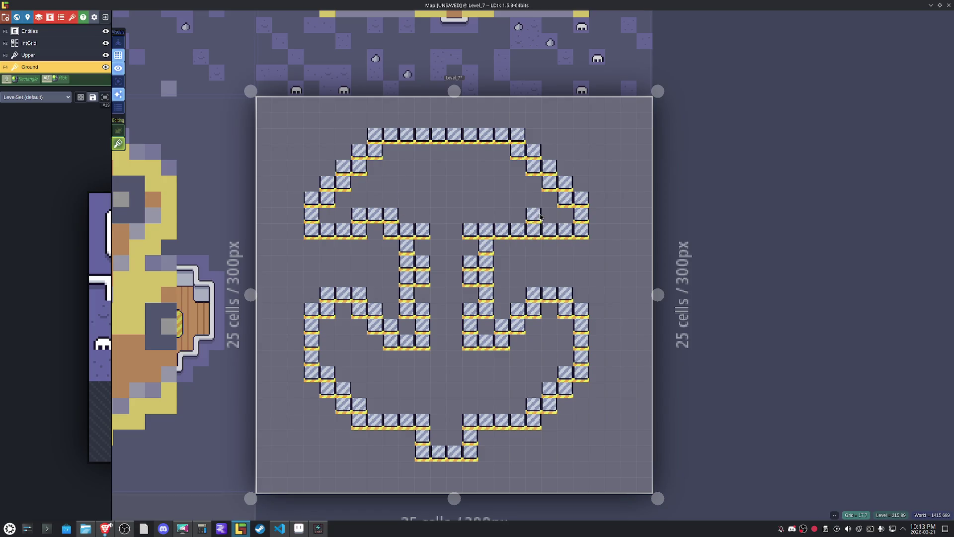
{"action": "left_click", "coordinate": [517, 217]}
{"action": "right_click", "coordinate": [517, 230]}
{"action": "left_click", "coordinate": [552, 262]}
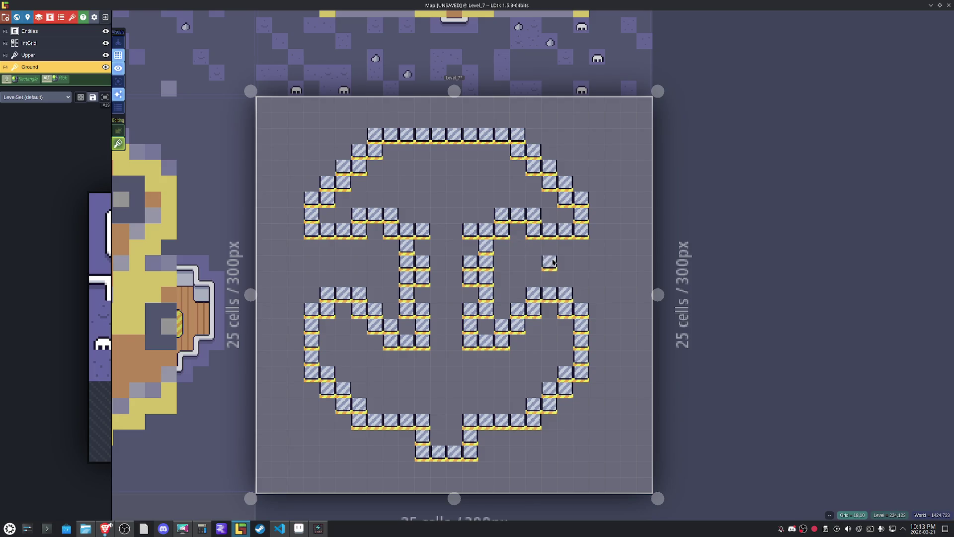
{"action": "right_click", "coordinate": [550, 266]}
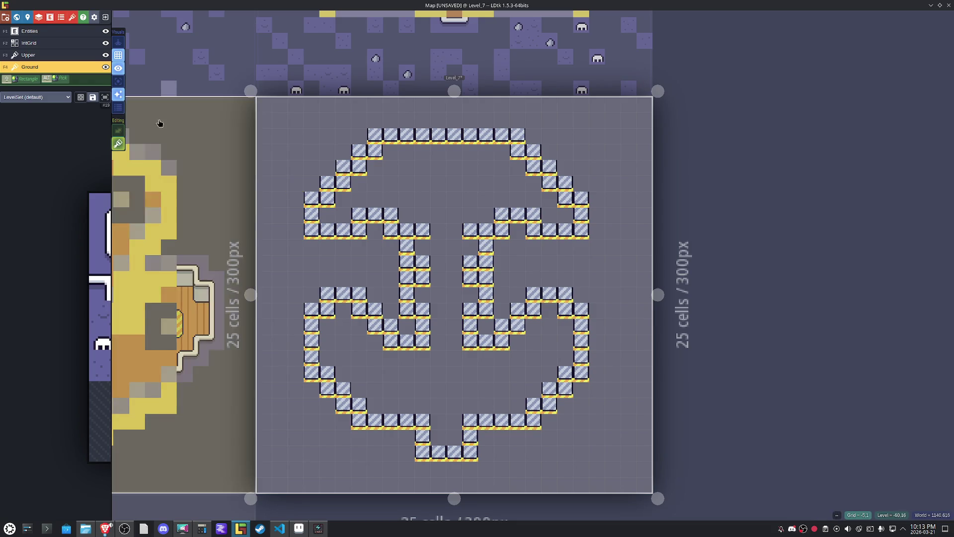
Edge the upper-left diagonal with purple overhang tiles and the right diagonal with mirrored ones.
{"action": "mouse_move", "coordinate": [75, 216]}
{"action": "left_click", "coordinate": [103, 219]}
{"action": "left_click_drag", "start_coordinate": [376, 136], "coordinate": [345, 166]}
{"action": "left_click", "coordinate": [313, 200]}
{"action": "key", "text": "x"}
{"action": "left_click", "coordinate": [518, 136]}
{"action": "left_click", "coordinate": [545, 158]}
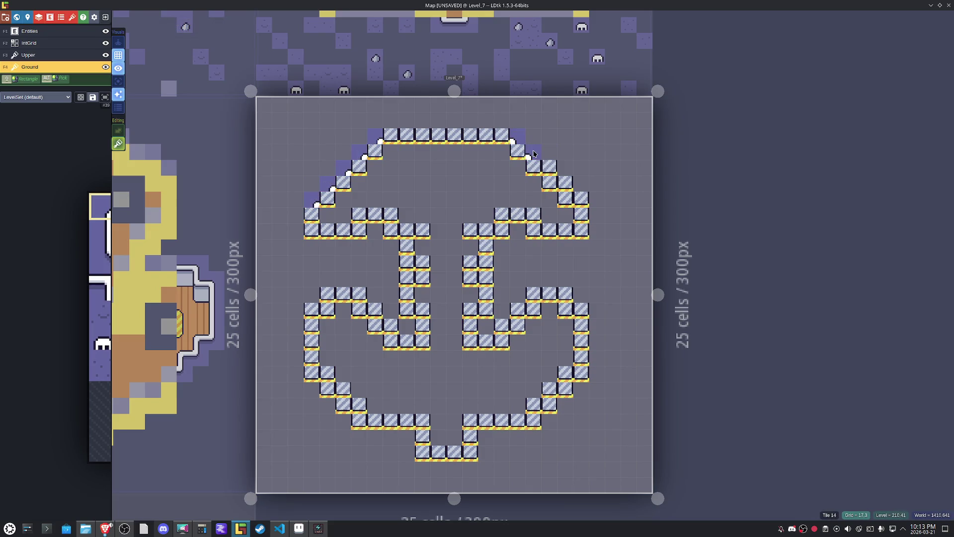
{"action": "left_click", "coordinate": [564, 185]}
{"action": "left_click", "coordinate": [580, 200]}
{"action": "left_click", "coordinate": [567, 295]}
Edge both fluke slopes and the left fluke's outer corner with purple tiles.
{"action": "key", "text": "x"}
{"action": "left_click", "coordinate": [532, 296]}
{"action": "left_click", "coordinate": [516, 311]}
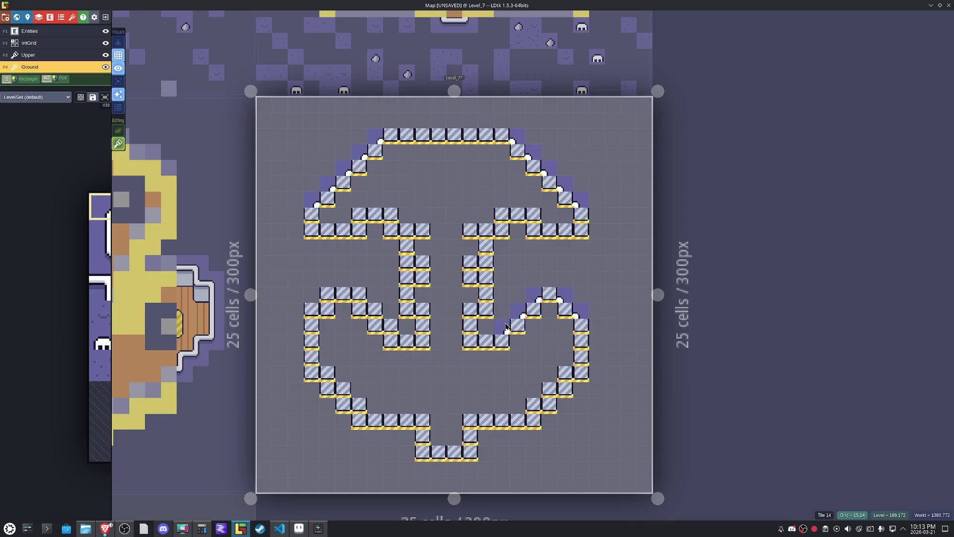
{"action": "left_click", "coordinate": [506, 327]}
{"action": "key", "text": "x"}
{"action": "left_click", "coordinate": [392, 326]}
{"action": "left_click", "coordinate": [376, 311]}
{"action": "left_click", "coordinate": [360, 294]}
{"action": "key", "text": "x"}
{"action": "left_click", "coordinate": [328, 295]}
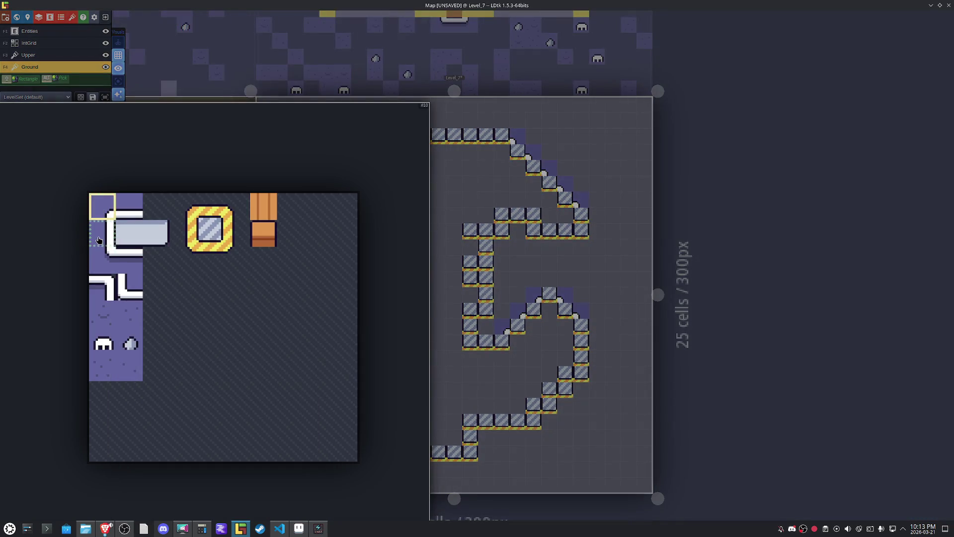
Trim the left and right fluke walls with the white wall tile, mirrored on the right.
{"action": "left_click", "coordinate": [99, 241]}
{"action": "left_click", "coordinate": [312, 334]}
{"action": "key", "text": "x"}
{"action": "left_click", "coordinate": [578, 339]}
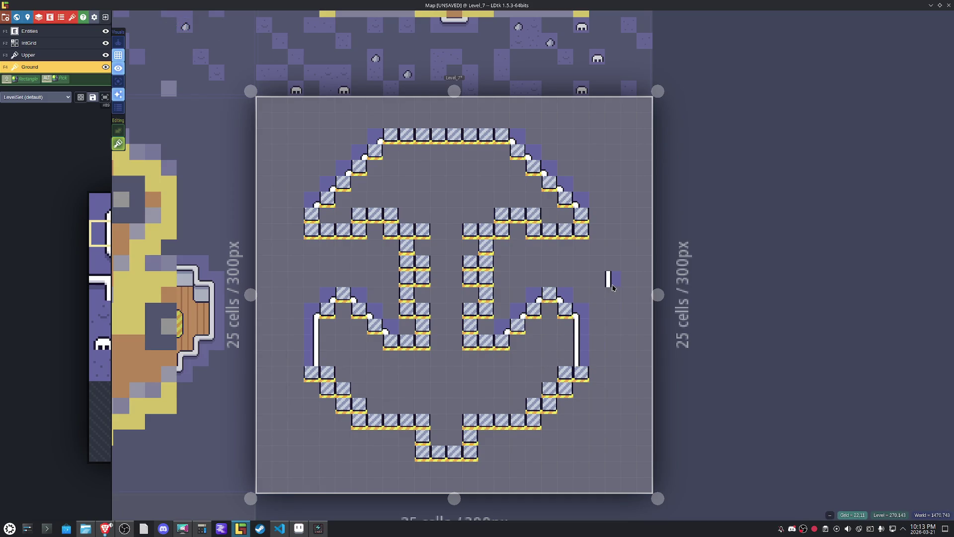
Round off the lower-right and lower-left diagonals with the rounded corner tile.
{"action": "mouse_move", "coordinate": [88, 316]}
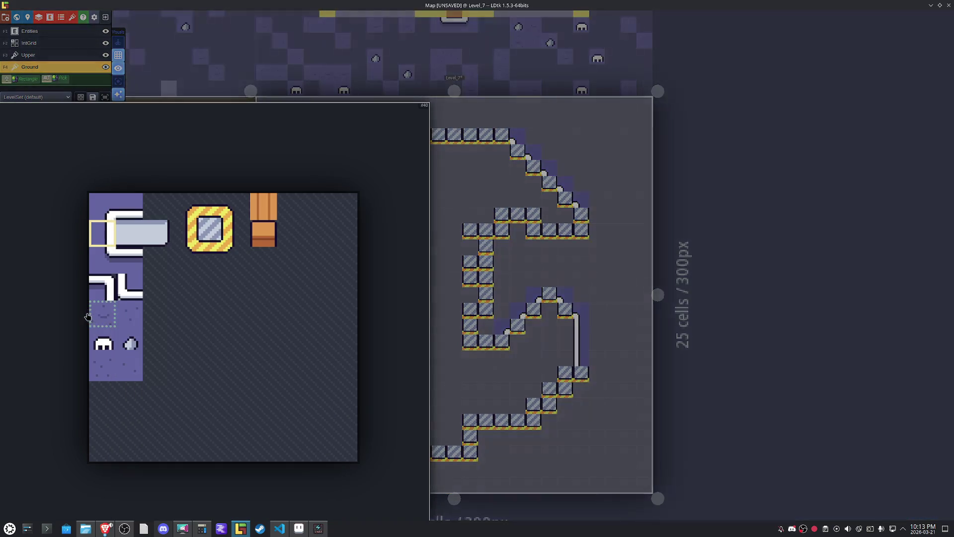
{"action": "left_click", "coordinate": [109, 259]}
{"action": "key", "text": "x"}
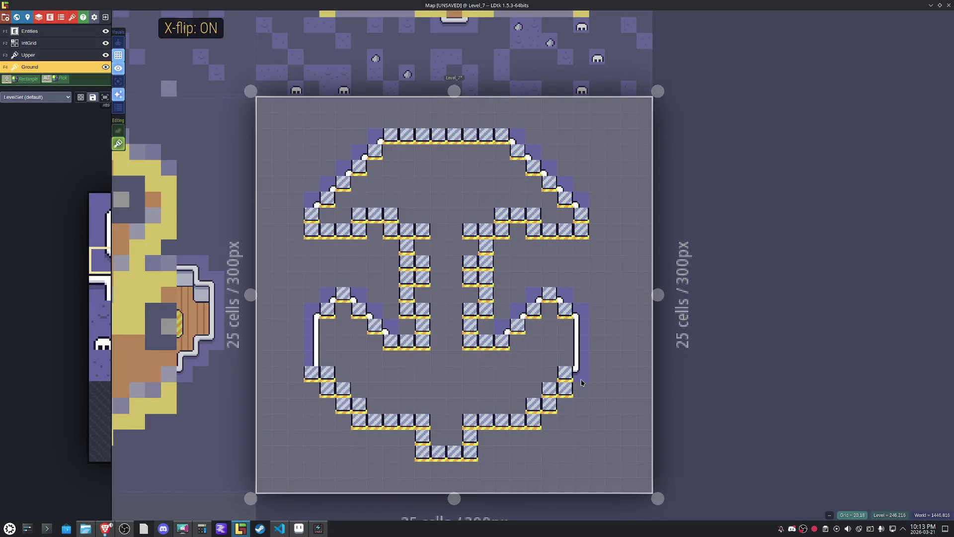
{"action": "left_click_drag", "start_coordinate": [577, 394], "coordinate": [532, 426]}
{"action": "key", "text": "x"}
{"action": "left_click_drag", "start_coordinate": [347, 429], "coordinate": [328, 391]}
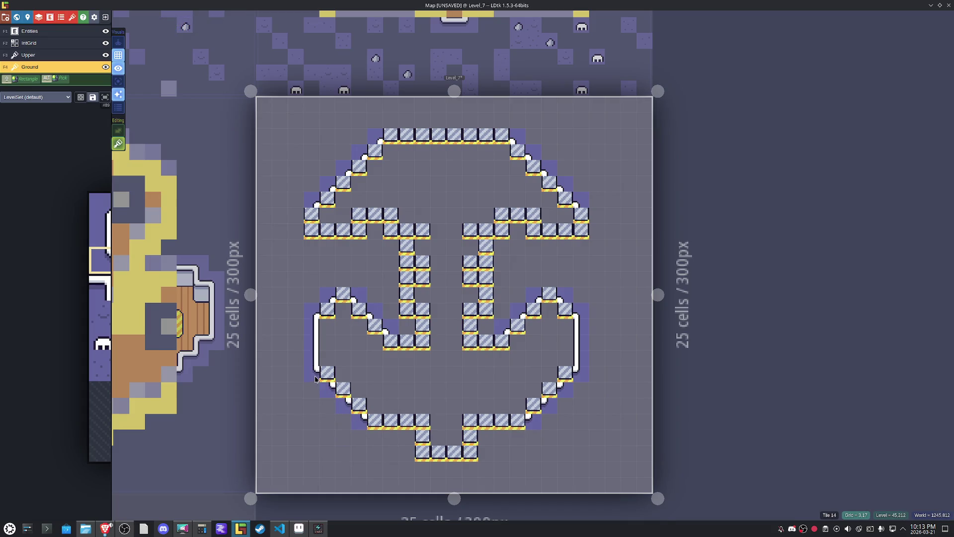
Round the outline's left corner, the left crossbar's inner corners and the corner beside the left shank.
{"action": "left_click", "coordinate": [315, 237]}
{"action": "left_click", "coordinate": [391, 234]}
{"action": "key", "text": "x"}
{"action": "left_click", "coordinate": [360, 233]}
{"action": "key", "text": "x"}
{"action": "left_click", "coordinate": [407, 308]}
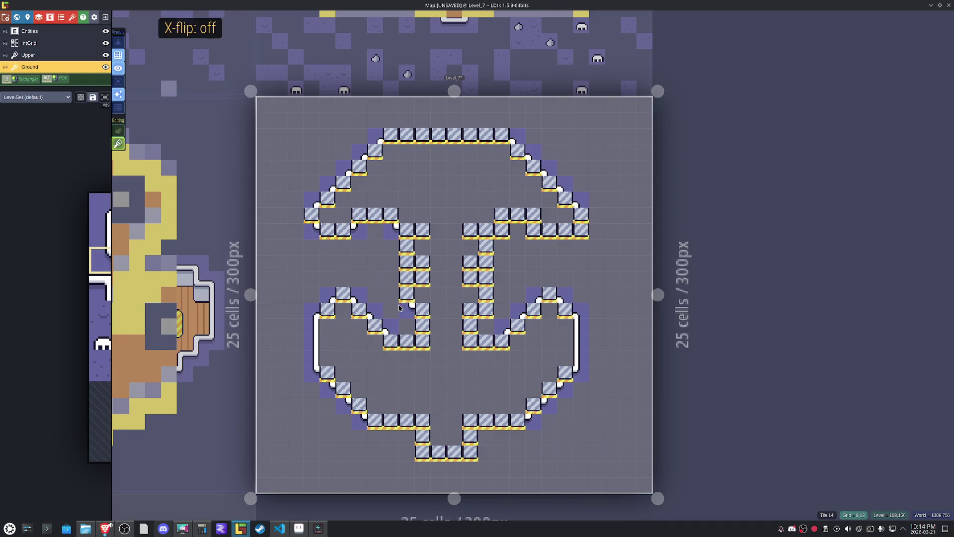
Round the corner beside the right shank, the right crossbar's inner corners and its mirrored end corner.
{"action": "key", "text": "x"}
{"action": "left_click", "coordinate": [485, 310]}
{"action": "key", "text": "x"}
{"action": "left_click", "coordinate": [536, 233]}
{"action": "key", "text": "x"}
{"action": "left_click", "coordinate": [504, 232]}
{"action": "key", "text": "x"}
{"action": "left_click", "coordinate": [585, 235]}
{"action": "key", "text": "x"}
{"action": "left_click", "coordinate": [585, 235]}
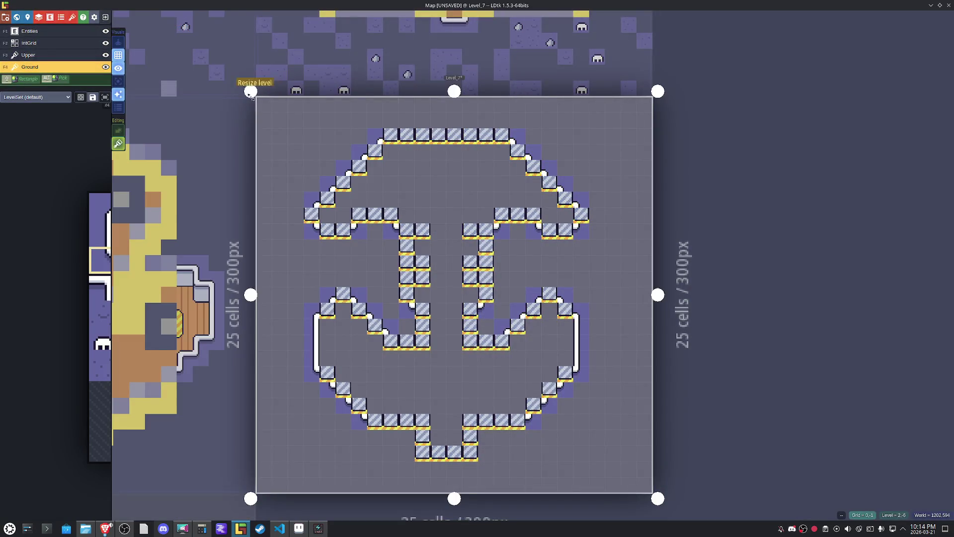
Undo six Ground-layer tile edits, from the centre walls back to the upper-left diagonal.
{"action": "key", "text": "ctrl+z"}
{"action": "key", "text": "ctrl+z"}
{"action": "key", "text": "ctrl+z"}
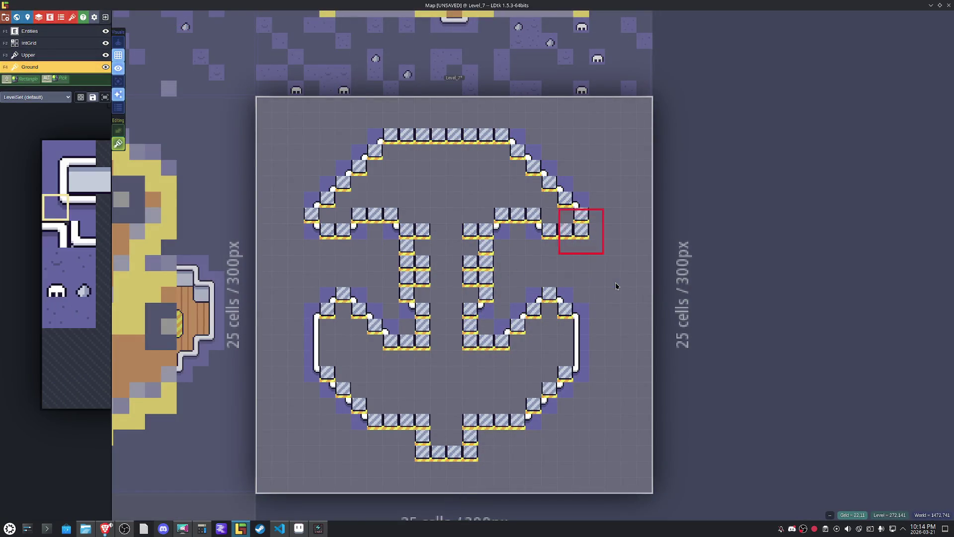
{"action": "key", "text": "ctrl+z"}
{"action": "key", "text": "ctrl+z"}
{"action": "key", "text": "ctrl+z"}
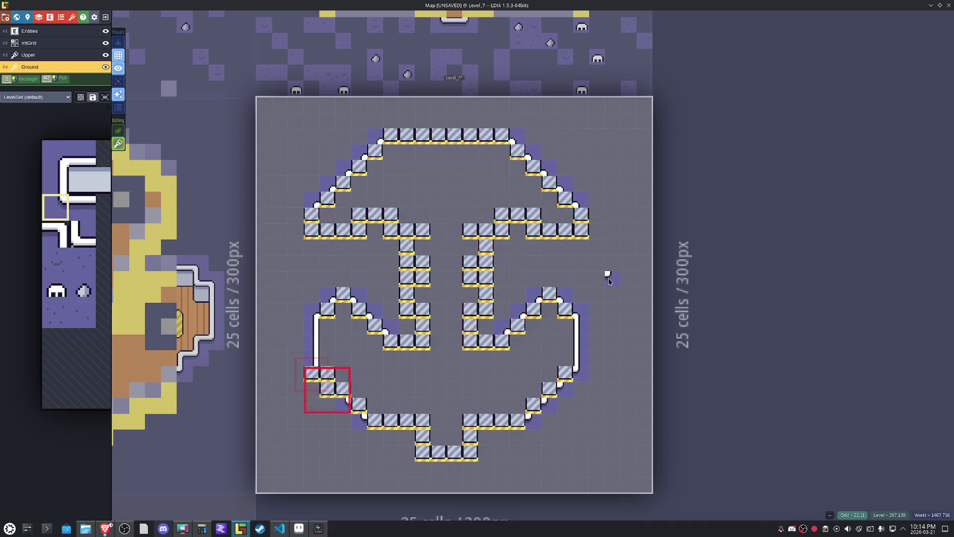
{"action": "key", "text": "ctrl+z"}
{"action": "key", "text": "ctrl+z"}
{"action": "key", "text": "ctrl+z"}
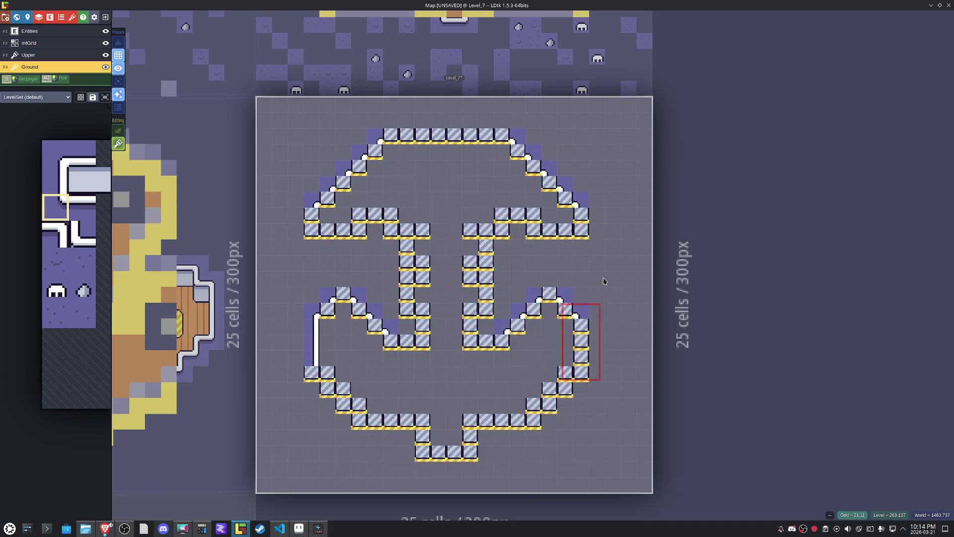
{"action": "key", "text": "ctrl+z"}
{"action": "key", "text": "ctrl+z"}
{"action": "key", "text": "ctrl+z"}
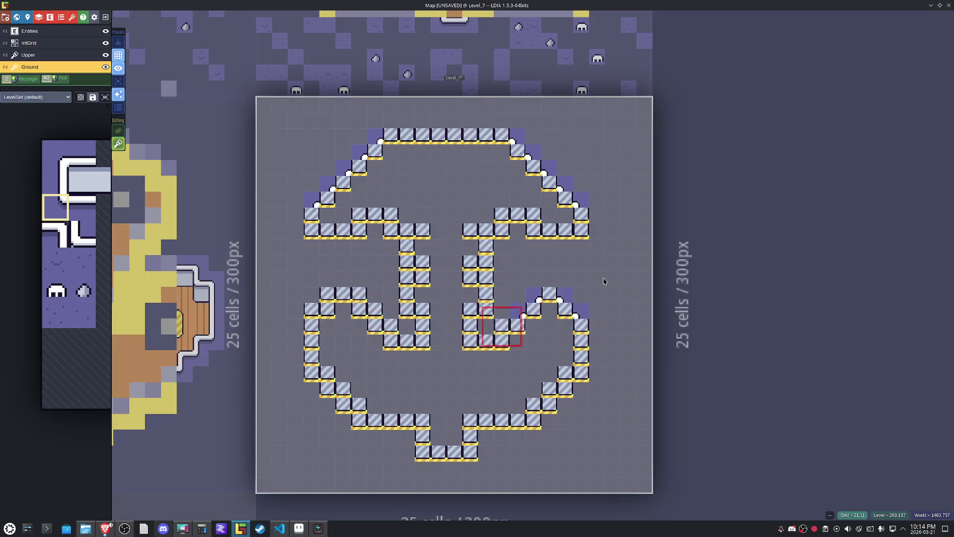
{"action": "key", "text": "ctrl+z"}
{"action": "key", "text": "ctrl+z"}
{"action": "key", "text": "ctrl+z"}
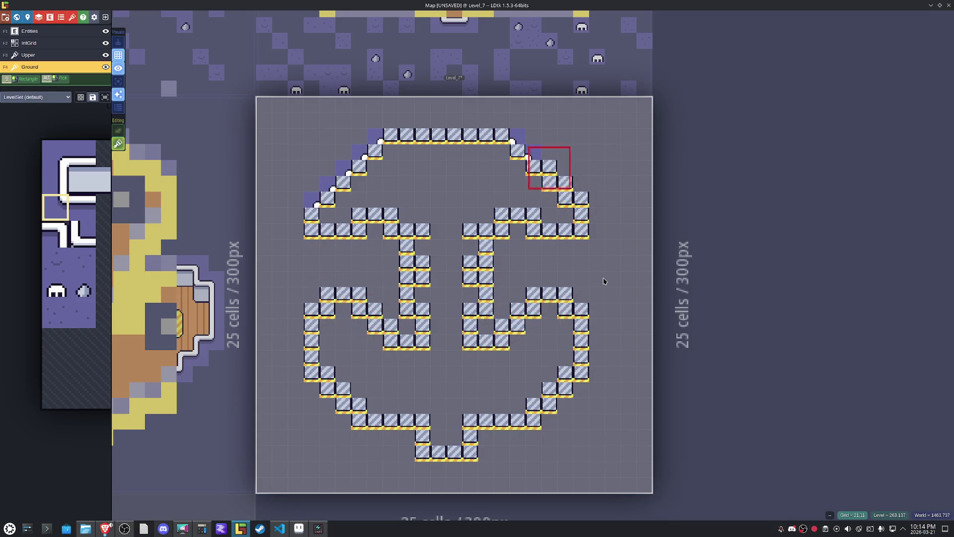
{"action": "key", "text": "ctrl+z"}
{"action": "key", "text": "ctrl+z"}
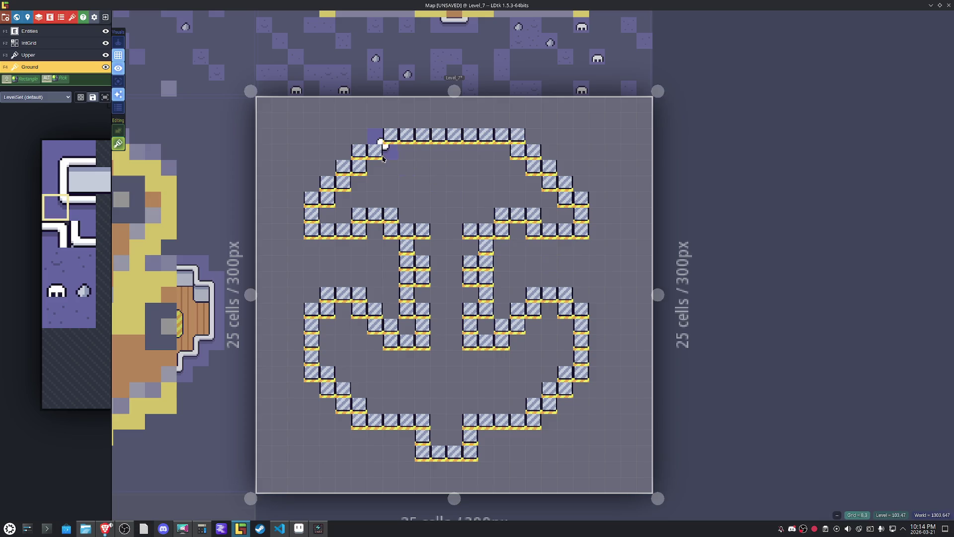
Fill the top-left corner, turn off tile stacking, clear the upper-left diagonal, and slope the upper-right diagonal.
{"action": "left_click", "coordinate": [375, 135]}
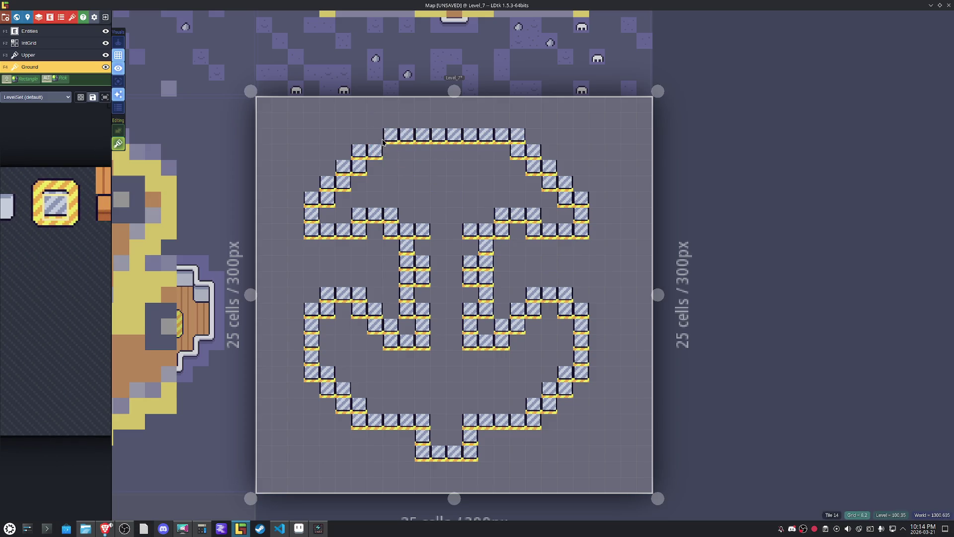
{"action": "key", "text": "s"}
{"action": "mouse_move", "coordinate": [56, 237]}
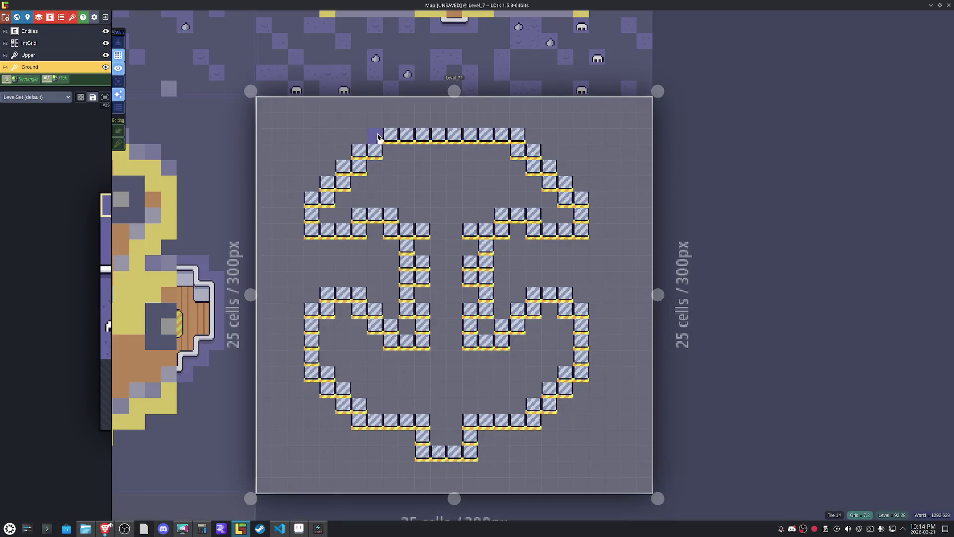
{"action": "left_click_drag", "start_coordinate": [357, 157], "coordinate": [339, 172]}
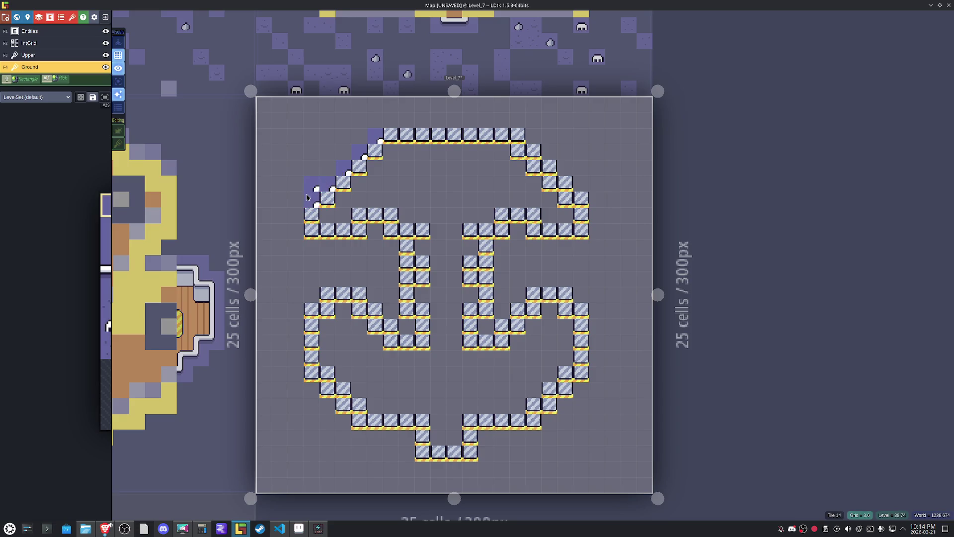
{"action": "right_click", "coordinate": [311, 184]}
{"action": "key", "text": "x"}
{"action": "left_click_drag", "start_coordinate": [524, 136], "coordinate": [553, 168]}
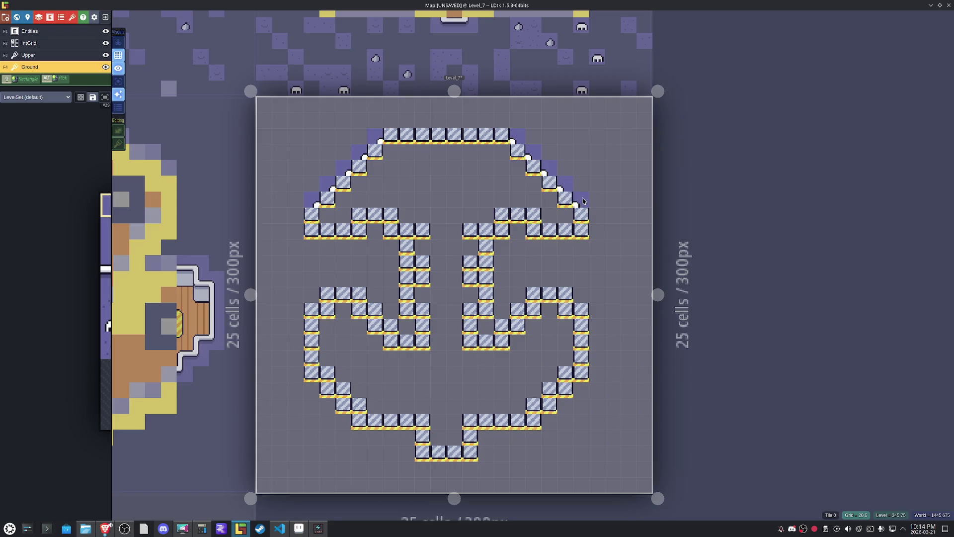
Paint slope tiles diagonally on the right and left lower arms.
{"action": "key", "text": "x"}
{"action": "left_click_drag", "start_coordinate": [533, 296], "coordinate": [501, 326]}
{"action": "key", "text": "x"}
{"action": "left_click", "coordinate": [391, 326]}
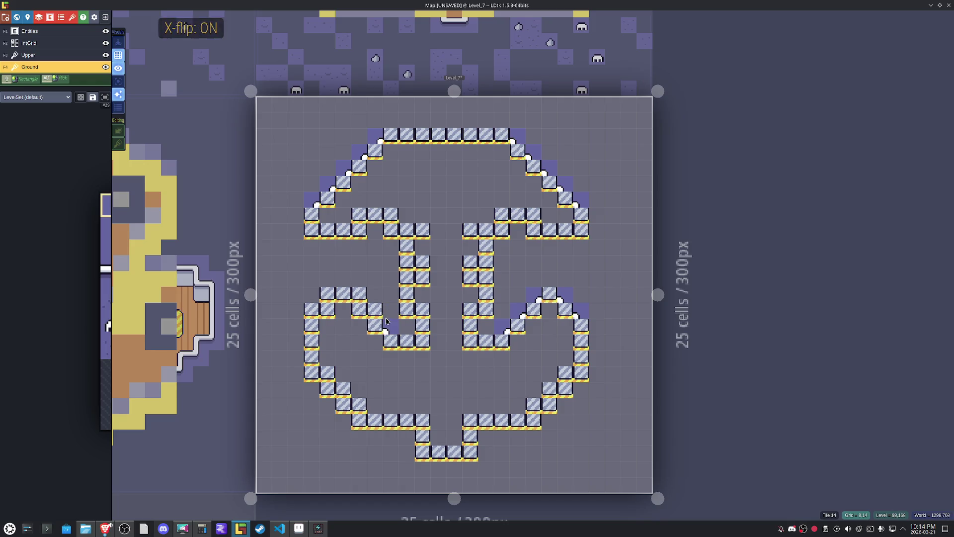
{"action": "key", "text": "x"}
{"action": "left_click", "coordinate": [313, 308]}
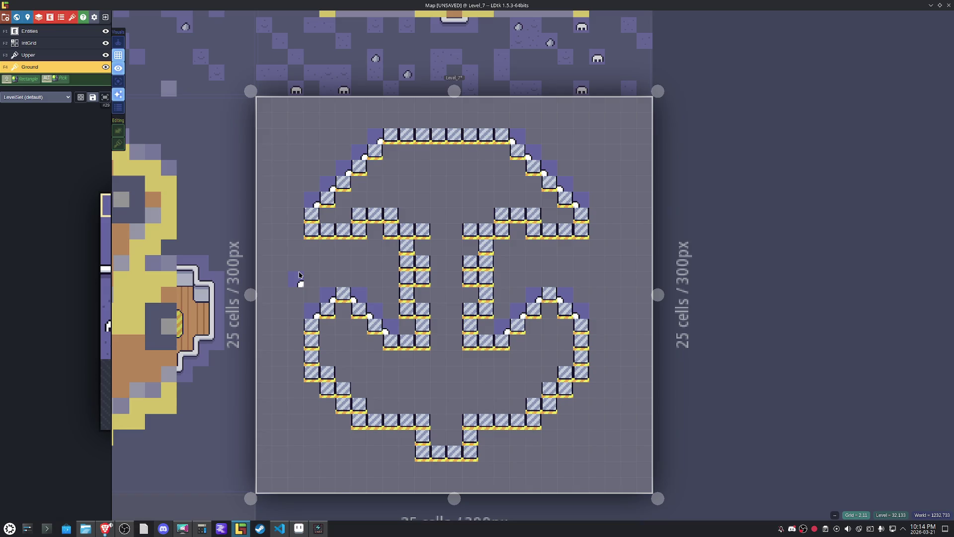
Turn the right crossbar blocks and the blocks beside both shanks into slopes with a different slope tile.
{"action": "key", "text": "space"}
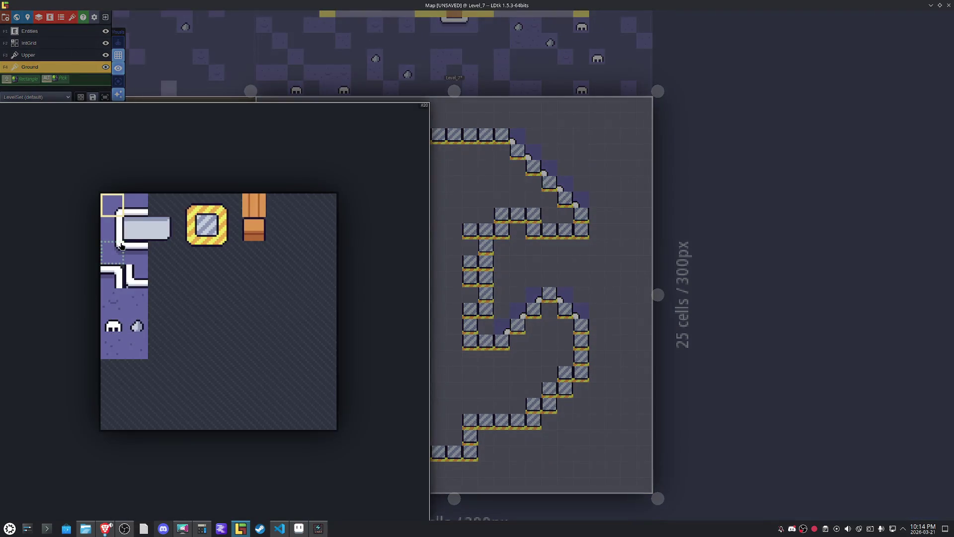
{"action": "left_click", "coordinate": [111, 252]}
{"action": "key", "text": "x"}
{"action": "left_click", "coordinate": [580, 230]}
{"action": "key", "text": "x"}
{"action": "left_click", "coordinate": [533, 230]}
{"action": "key", "text": "x"}
{"action": "left_click", "coordinate": [503, 229]}
{"action": "left_click", "coordinate": [493, 316]}
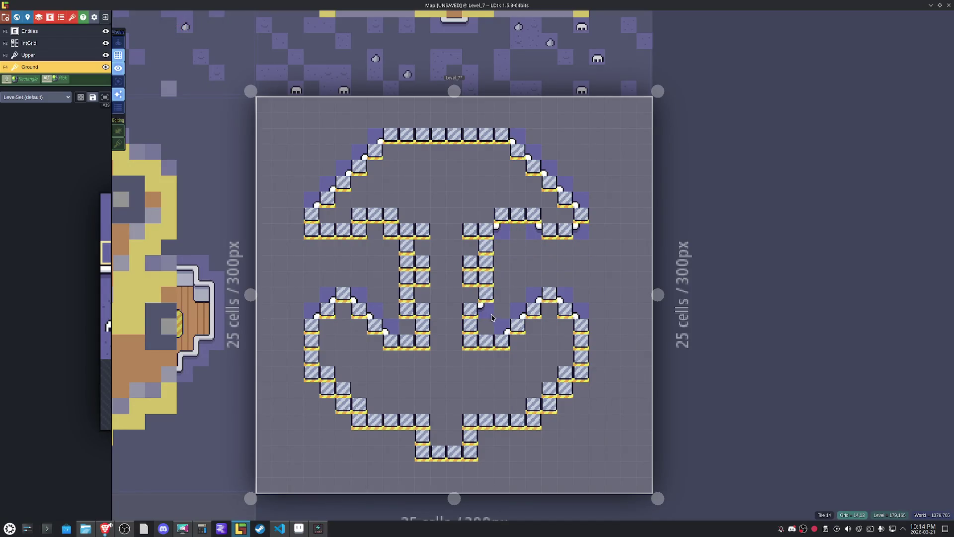
{"action": "key", "text": "x"}
{"action": "left_click", "coordinate": [406, 309]}
Slope the lower curves and the lower platform's bottom corners, and erase the lower middle block.
{"action": "left_click", "coordinate": [308, 386]}
{"action": "left_click", "coordinate": [417, 458]}
{"action": "key", "text": "x"}
{"action": "left_click", "coordinate": [470, 455]}
{"action": "left_click", "coordinate": [536, 423]}
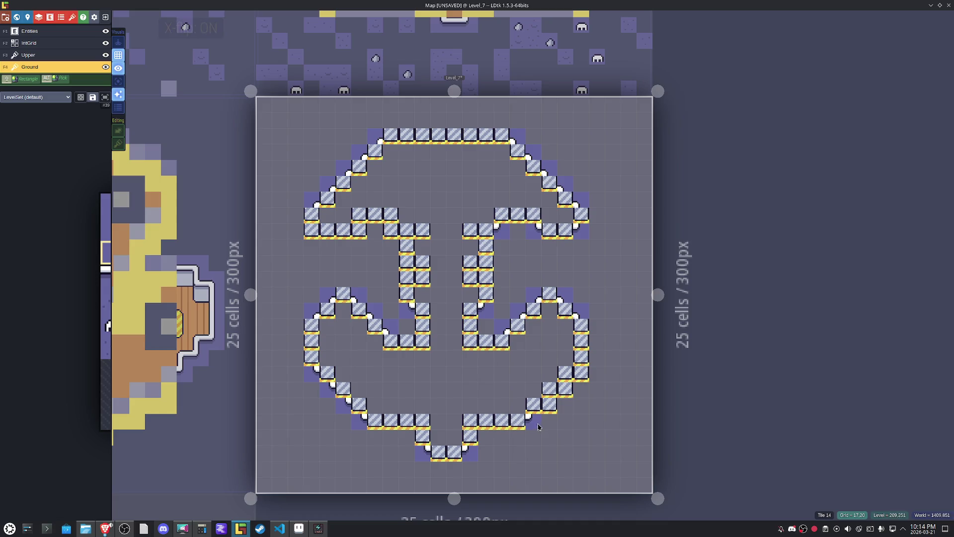
{"action": "right_click", "coordinate": [487, 339]}
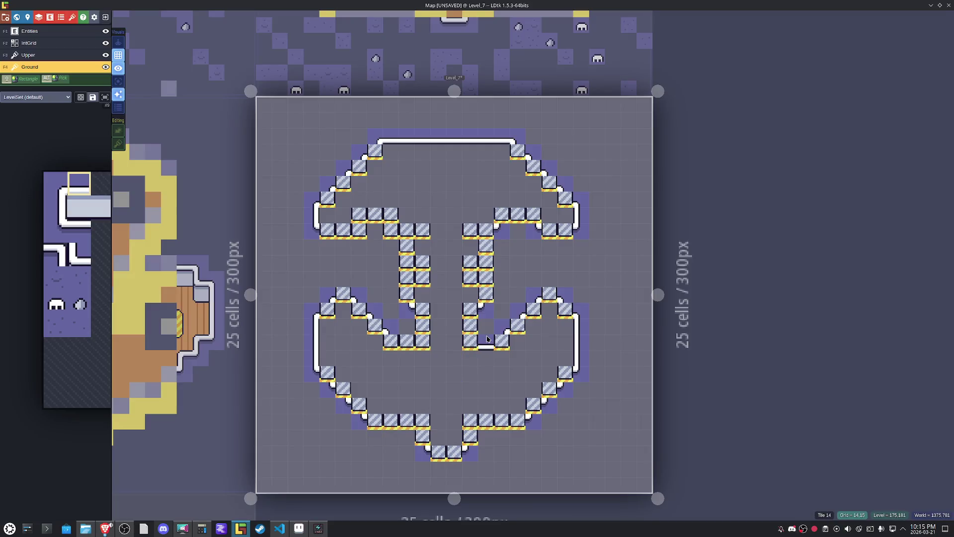
Paint wall-trim tiles along the right shank base, right inner curve and right arm.
{"action": "mouse_move", "coordinate": [76, 297]}
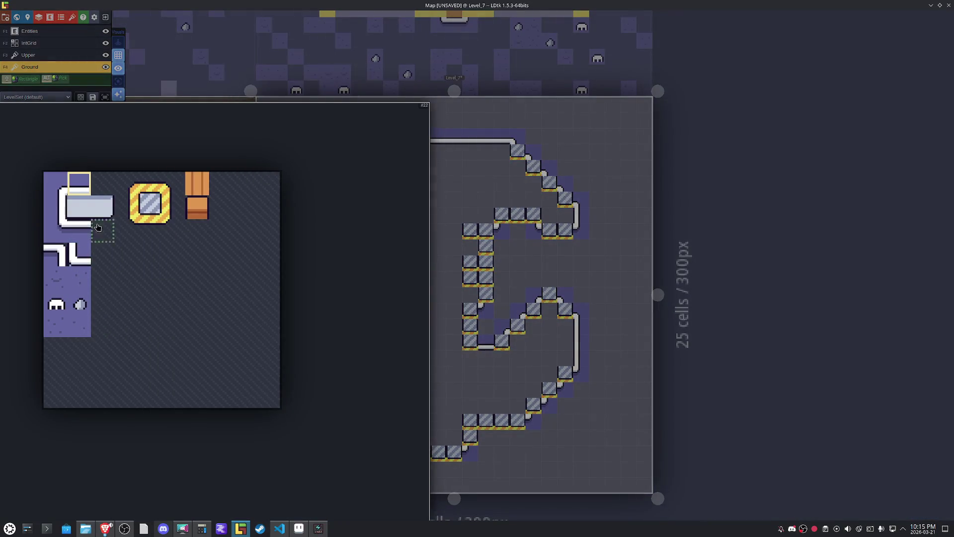
{"action": "left_click", "coordinate": [78, 262]}
{"action": "key", "text": "x"}
{"action": "left_click", "coordinate": [502, 342]}
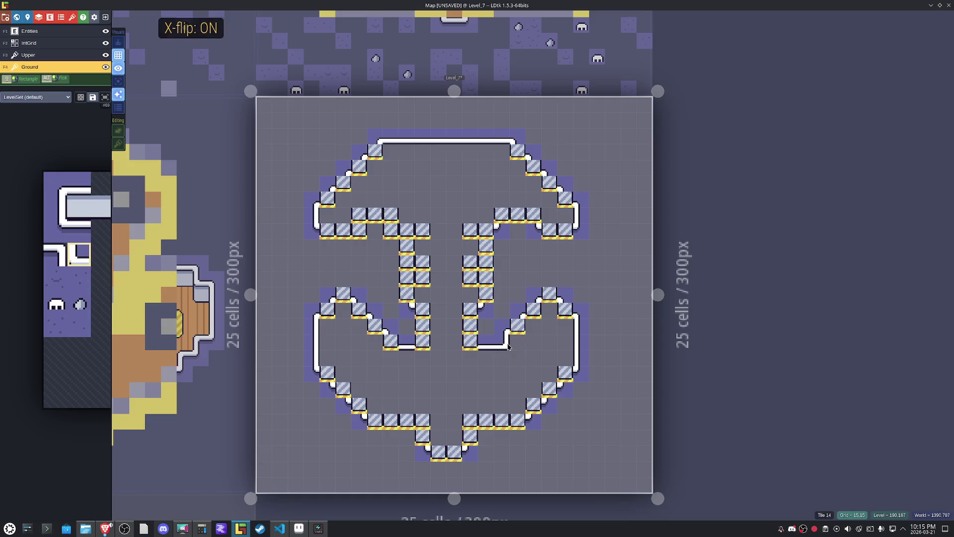
{"action": "left_click", "coordinate": [517, 328]}
{"action": "left_click", "coordinate": [531, 321]}
{"action": "left_click", "coordinate": [533, 311]}
{"action": "key", "text": "x"}
{"action": "left_click", "coordinate": [550, 311]}
{"action": "key", "text": "x"}
Replace the left arm's blocks, outer corner and top run with wall trim.
{"action": "left_click", "coordinate": [422, 342]}
{"action": "left_click", "coordinate": [392, 343]}
{"action": "key", "text": "x"}
{"action": "left_click", "coordinate": [376, 327]}
{"action": "left_click", "coordinate": [359, 311]}
{"action": "left_click", "coordinate": [343, 310]}
{"action": "key", "text": "x"}
{"action": "left_click", "coordinate": [328, 311]}
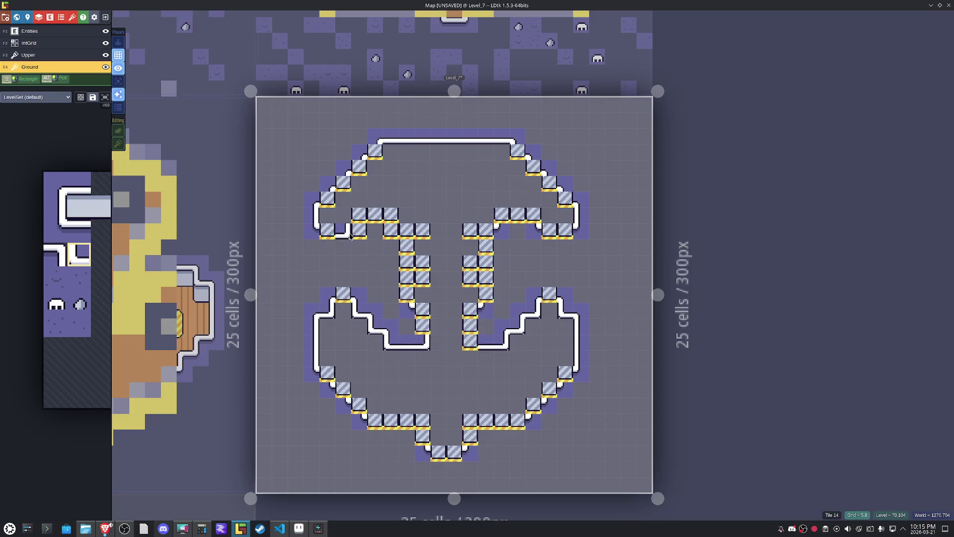
Step-trim the blocks down the upper-left and upper-right diagonals.
{"action": "left_click", "coordinate": [375, 151]}
{"action": "left_click", "coordinate": [359, 168]}
{"action": "left_click", "coordinate": [344, 184]}
{"action": "key", "text": "x"}
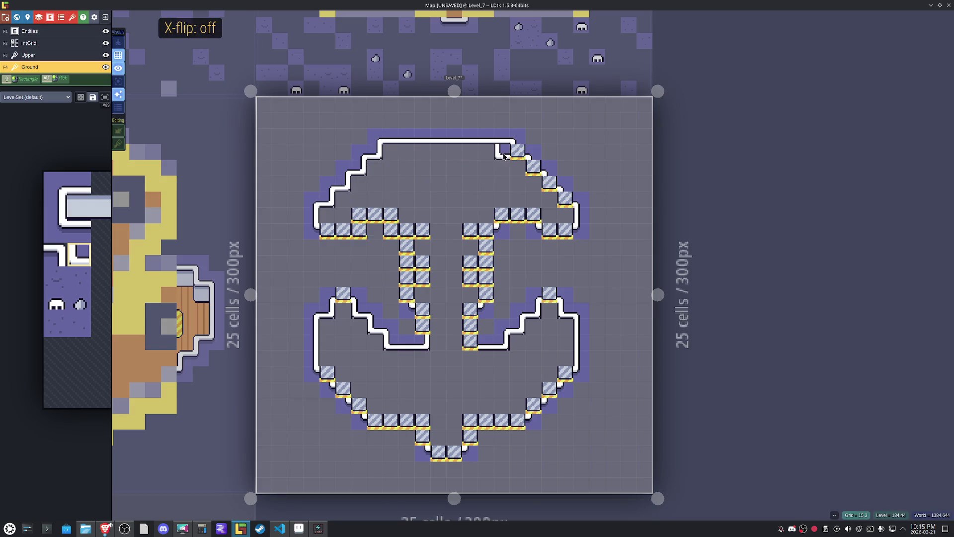
{"action": "left_click", "coordinate": [522, 164]}
{"action": "left_click", "coordinate": [529, 170]}
{"action": "left_click", "coordinate": [561, 199]}
Replace the left crossbar blocks with a flat trim tile for straight runs.
{"action": "key", "text": "space"}
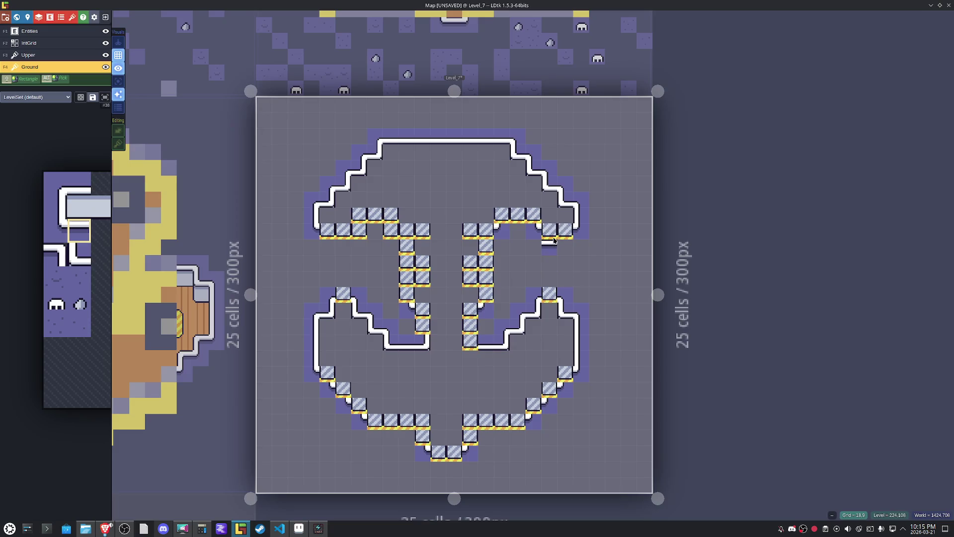
{"action": "left_click", "coordinate": [550, 234]}
{"action": "left_click", "coordinate": [343, 229]}
{"action": "left_click", "coordinate": [327, 230]}
{"action": "key", "text": "x"}
{"action": "left_click", "coordinate": [391, 230]}
{"action": "left_click", "coordinate": [358, 229]}
{"action": "key", "text": "x"}
{"action": "key", "text": "x"}
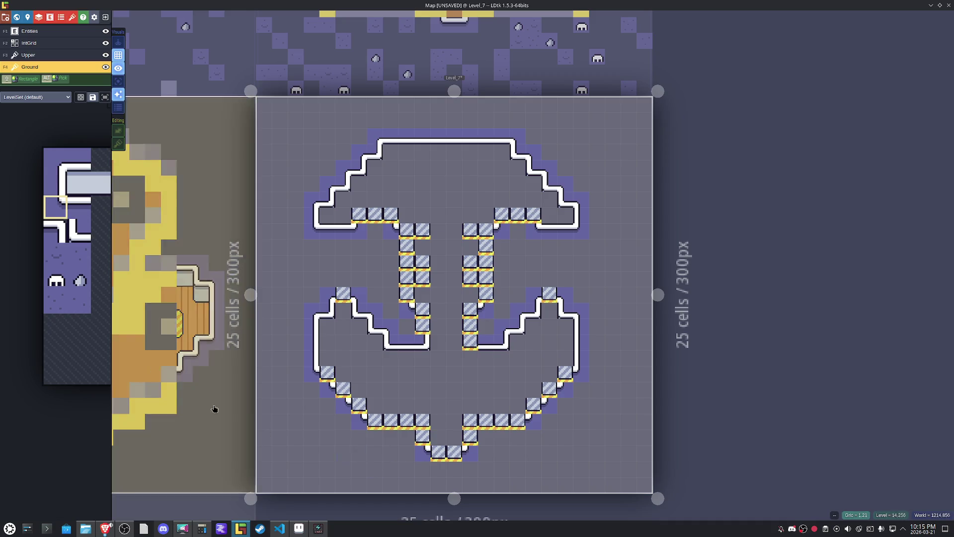
Paint the wall-line trim tile along the lower base row and both upper arms' middle blocks.
{"action": "key", "text": "space"}
{"action": "left_click", "coordinate": [131, 264]}
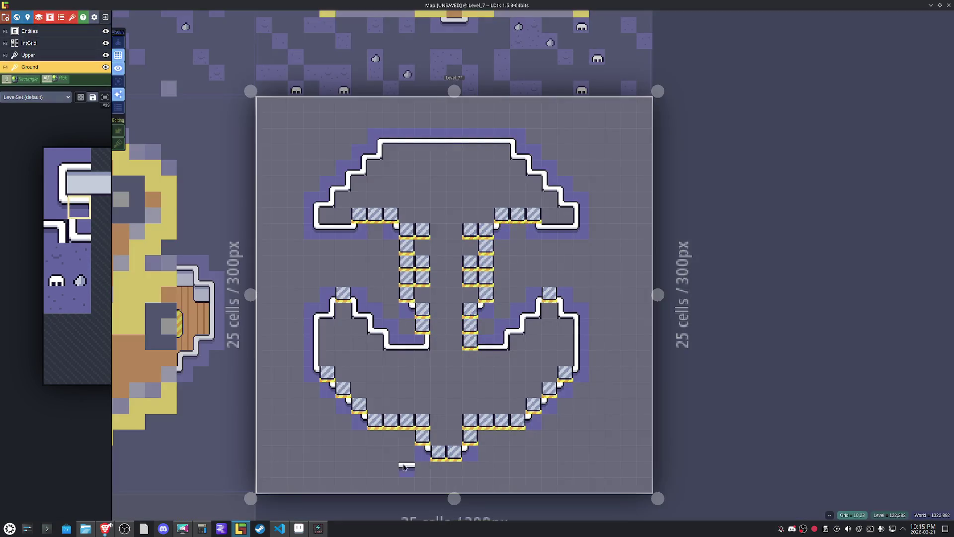
{"action": "left_click_drag", "start_coordinate": [407, 421], "coordinate": [375, 422]}
{"action": "left_click", "coordinate": [488, 425]}
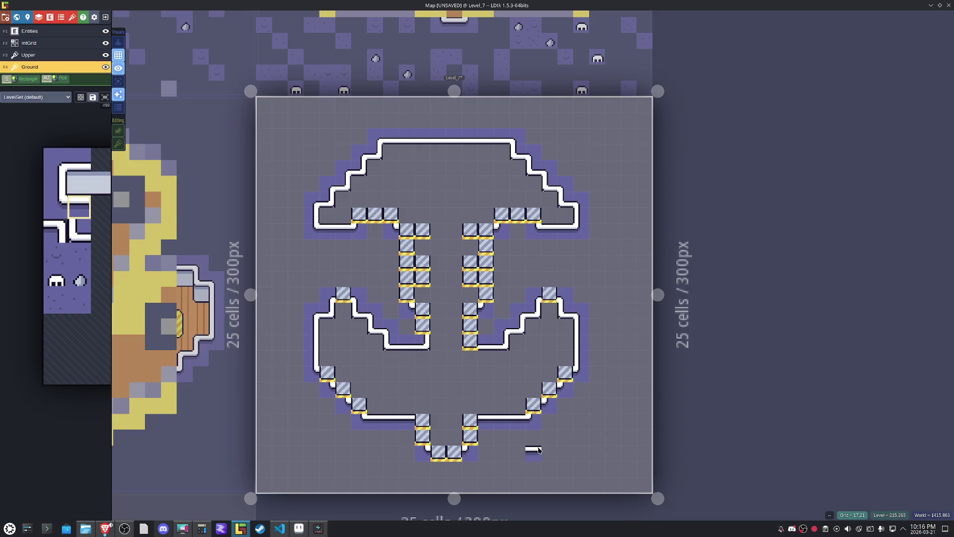
{"action": "left_click", "coordinate": [522, 222]}
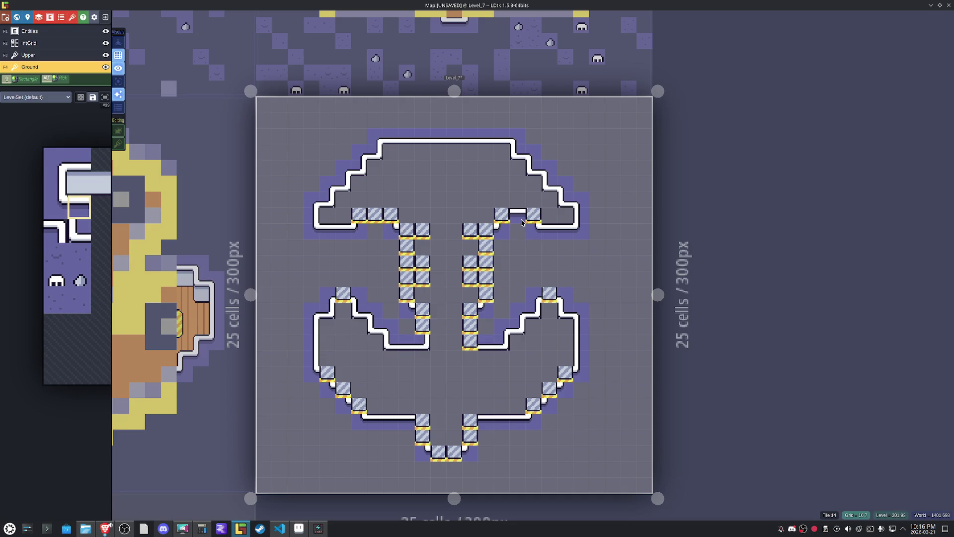
{"action": "left_click", "coordinate": [376, 224]}
Place a mirrored corner trim tile at the right arm's inner end, then select the upper crossbar area.
{"action": "mouse_move", "coordinate": [79, 197]}
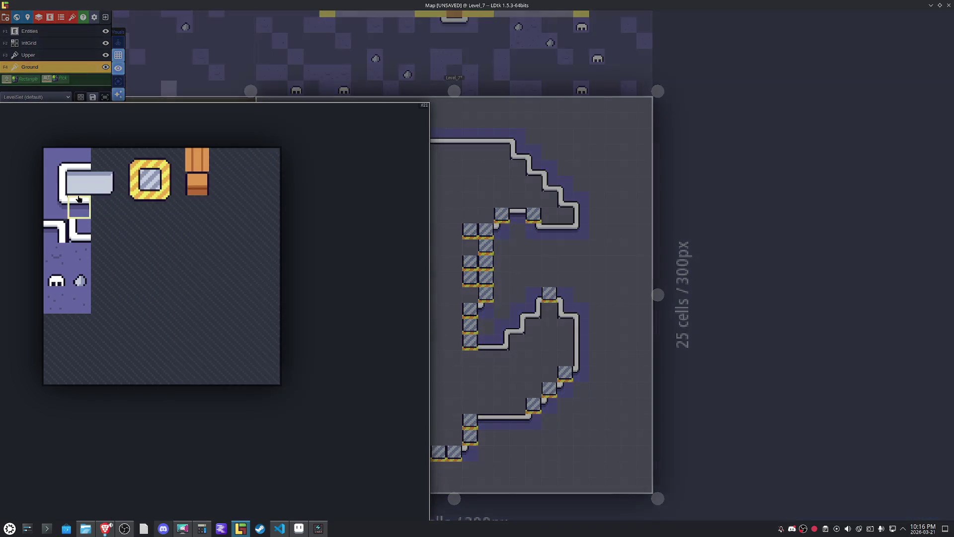
{"action": "left_click", "coordinate": [57, 238]}
{"action": "key", "text": "x"}
{"action": "left_click", "coordinate": [500, 214]}
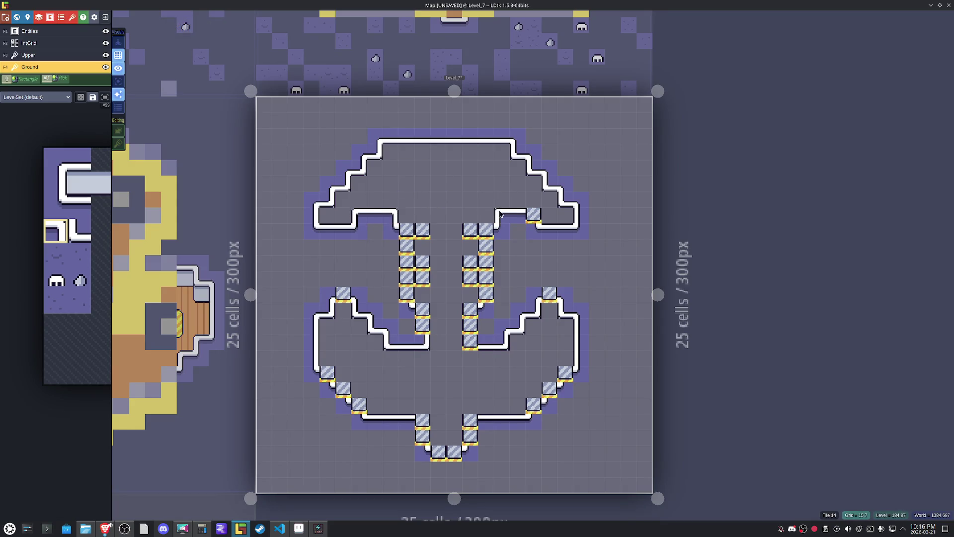
{"action": "key", "text": "x"}
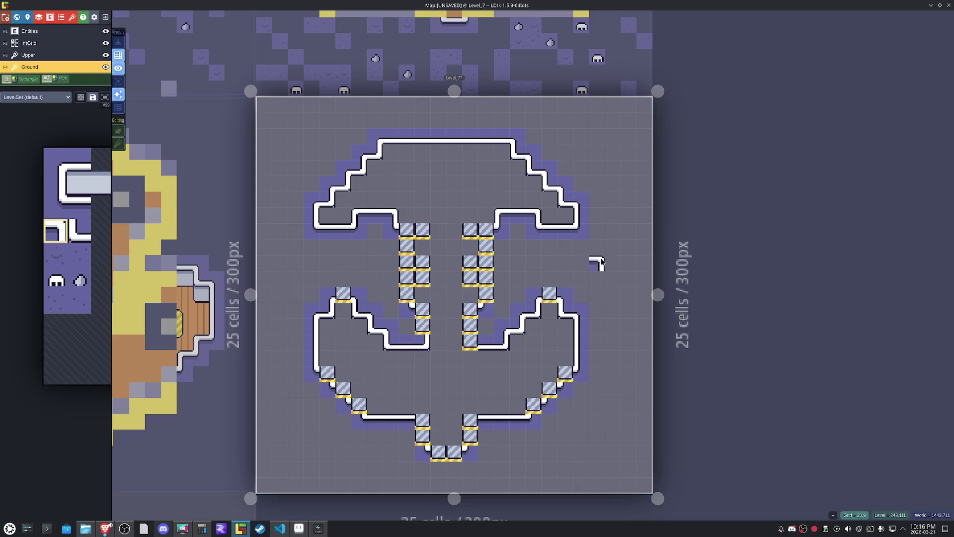
{"action": "key", "text": "x"}
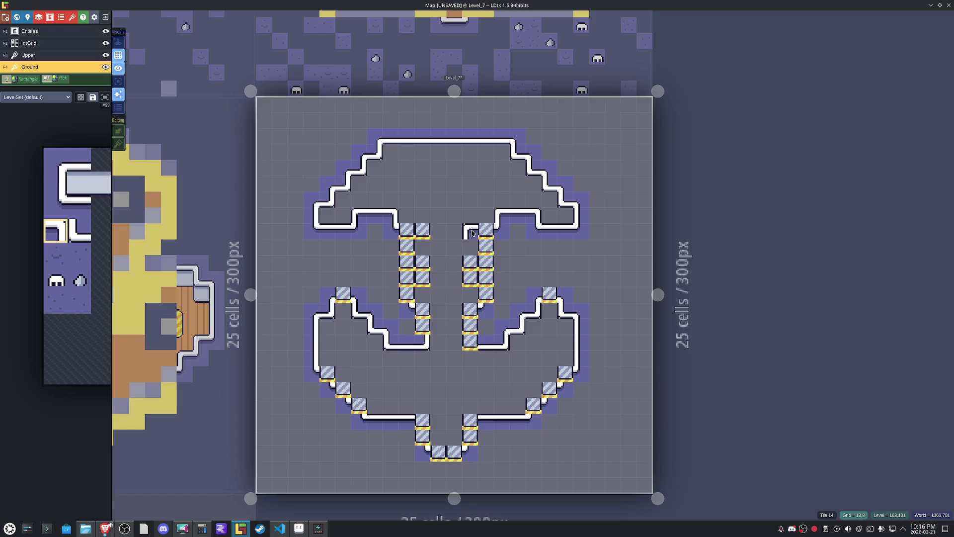
{"action": "left_click_drag", "start_coordinate": [609, 241], "coordinate": [297, 130]}
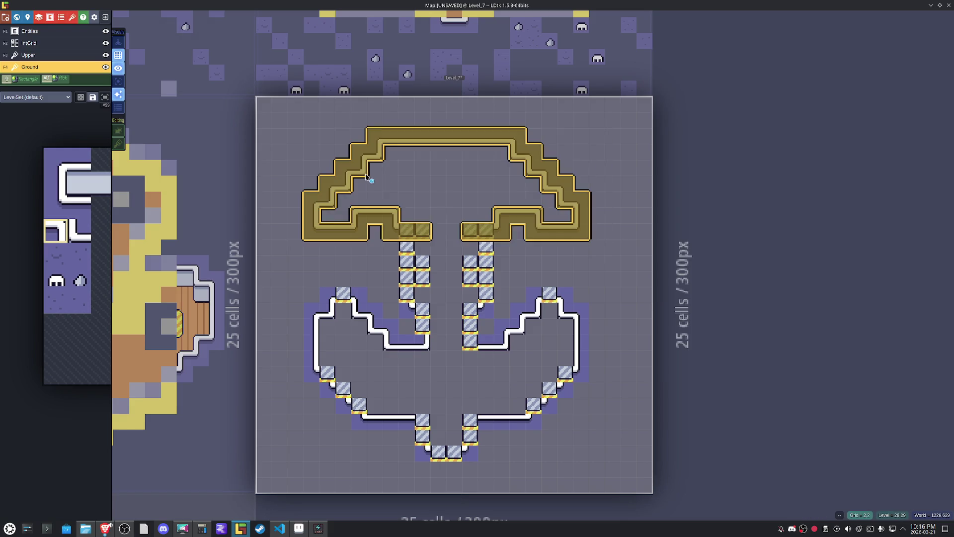
Shift the crossbar tiles up one cell and cap its inner end with corner and horizontal wall tiles.
{"action": "left_click_drag", "start_coordinate": [424, 140], "coordinate": [423, 126]}
{"action": "key", "text": "Escape"}
{"action": "key", "text": "x"}
{"action": "key", "text": "x"}
{"action": "left_click", "coordinate": [470, 215]}
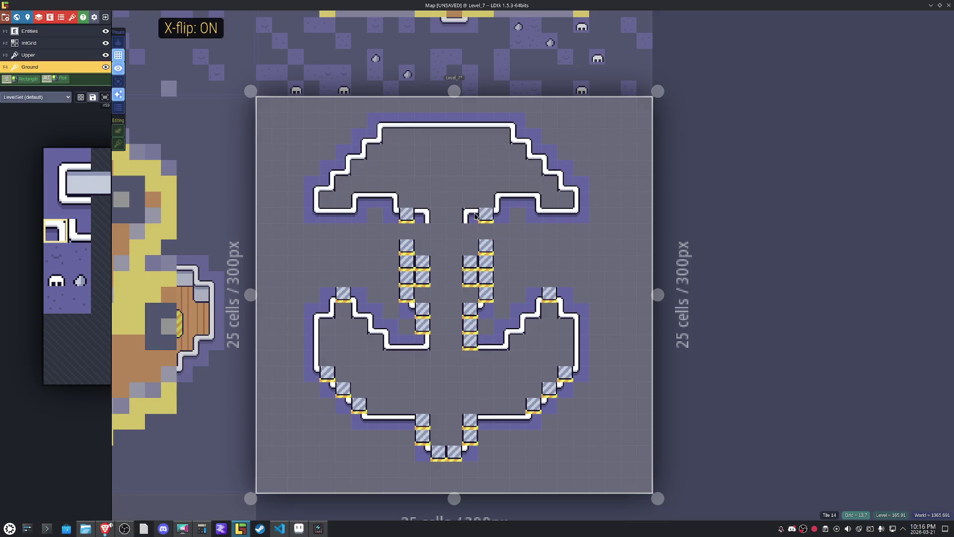
{"action": "left_click", "coordinate": [517, 206], "text": "alt"}
{"action": "left_click", "coordinate": [487, 215]}
Place an inner corner trim tile at the top of the shank.
{"action": "left_click", "coordinate": [412, 209]}
{"action": "mouse_move", "coordinate": [65, 213]}
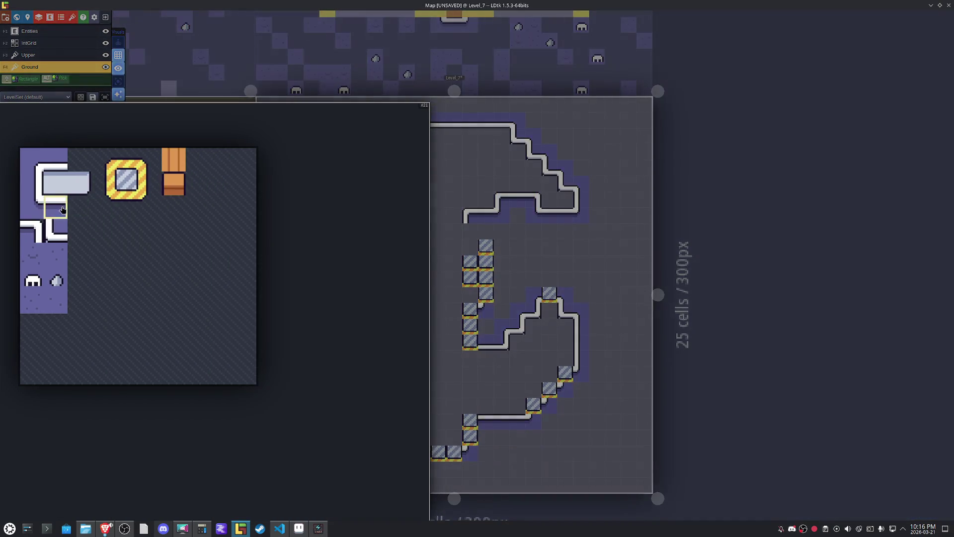
{"action": "left_click", "coordinate": [57, 231]}
{"action": "key", "text": "x"}
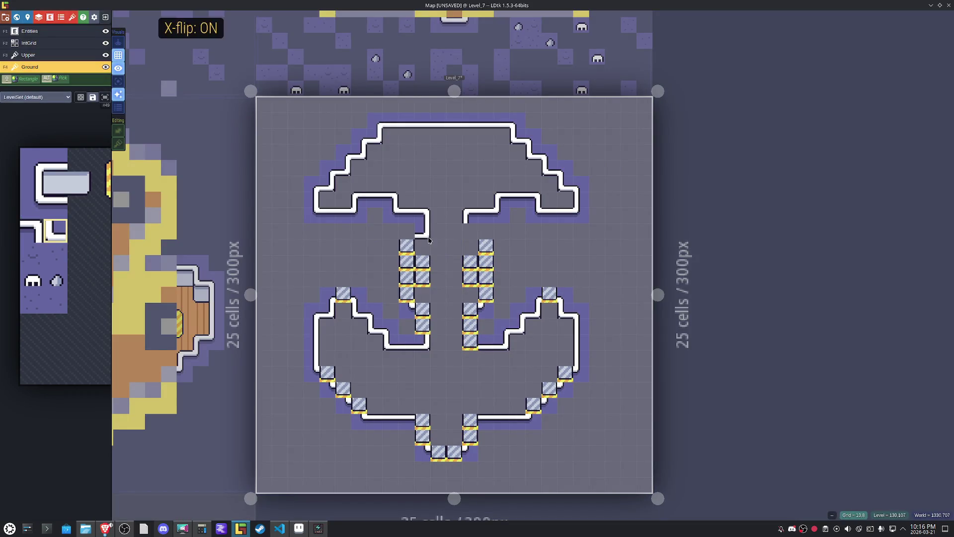
{"action": "key", "text": "x"}
{"action": "left_click", "coordinate": [471, 230]}
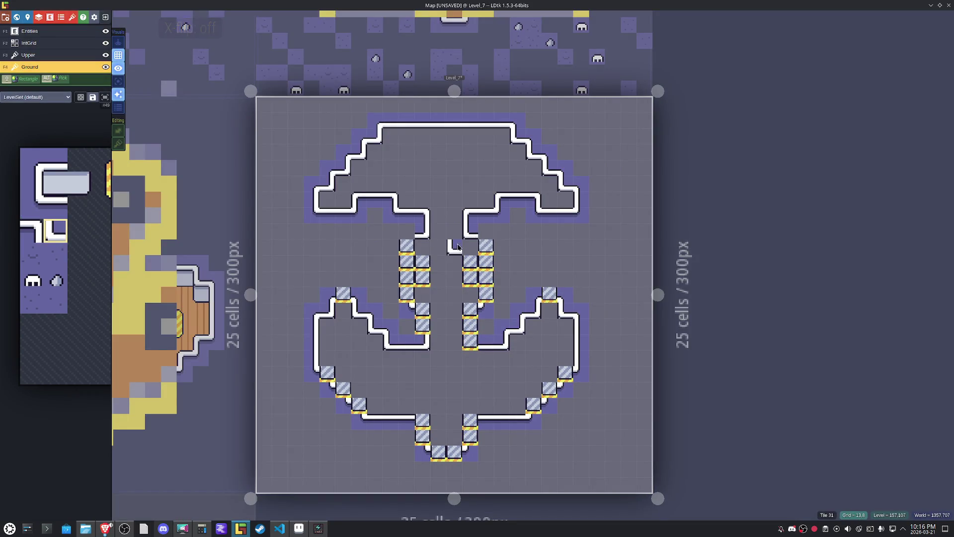
Replace hatched shank blocks with vertical wall trim, mirrored for the right side.
{"action": "mouse_move", "coordinate": [78, 207]}
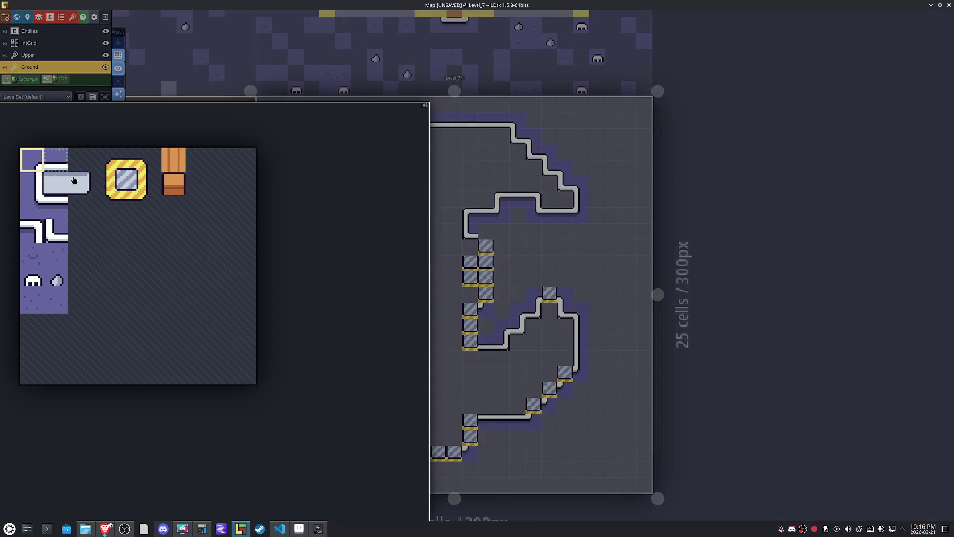
{"action": "key", "text": "x"}
{"action": "key", "text": "x"}
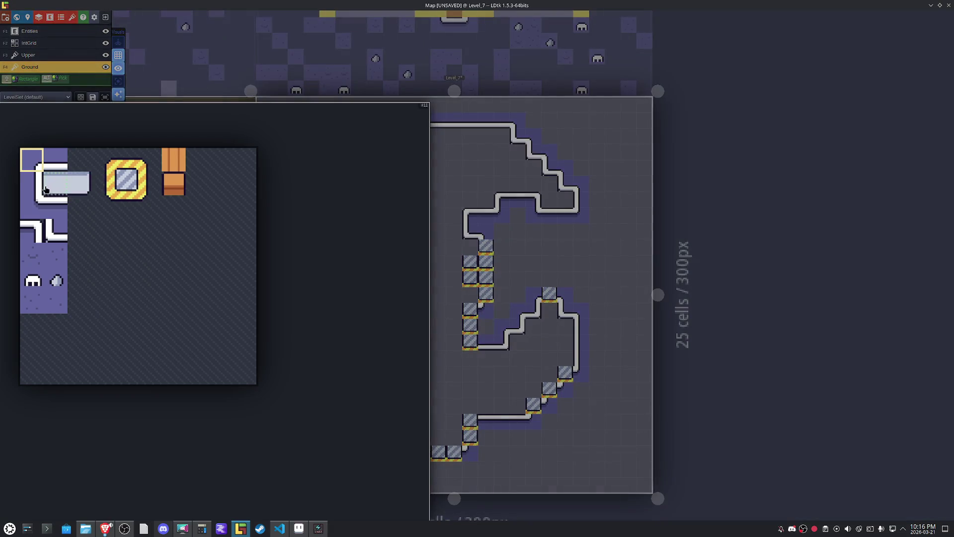
{"action": "left_click", "coordinate": [32, 184]}
{"action": "left_click", "coordinate": [405, 293]}
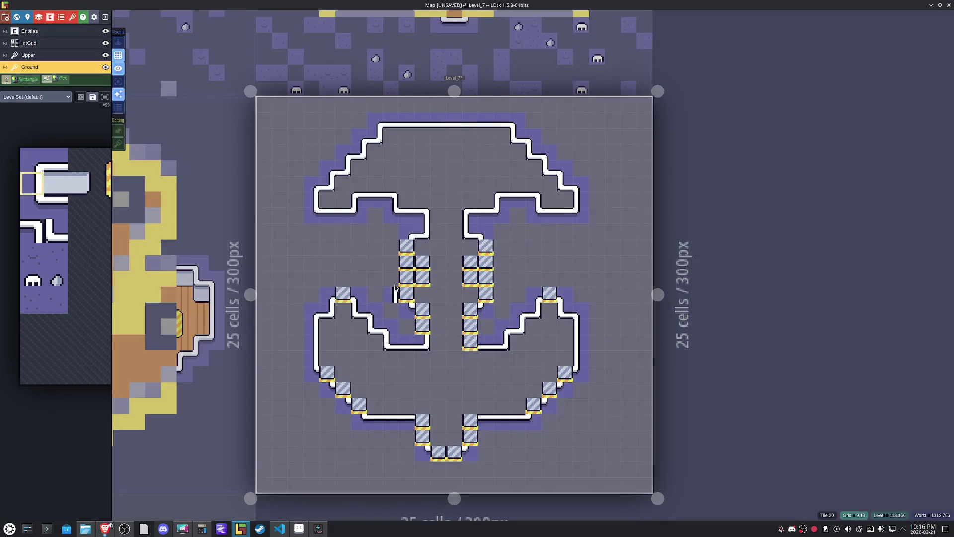
{"action": "left_click", "coordinate": [405, 246]}
{"action": "key", "text": "x"}
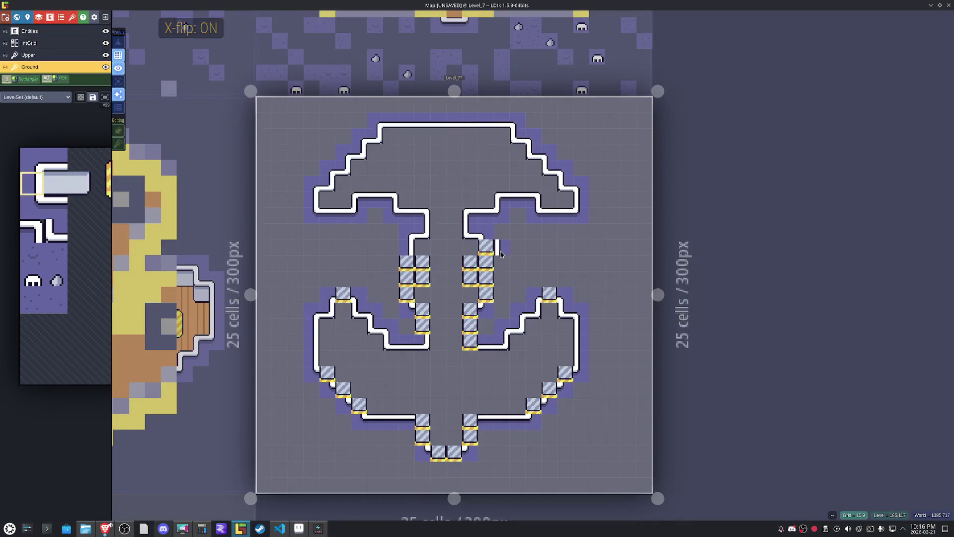
{"action": "left_click", "coordinate": [486, 246]}
Select corner trim tiles from the tileset, trying single and two-tile picks with X-flip.
{"action": "mouse_move", "coordinate": [62, 184]}
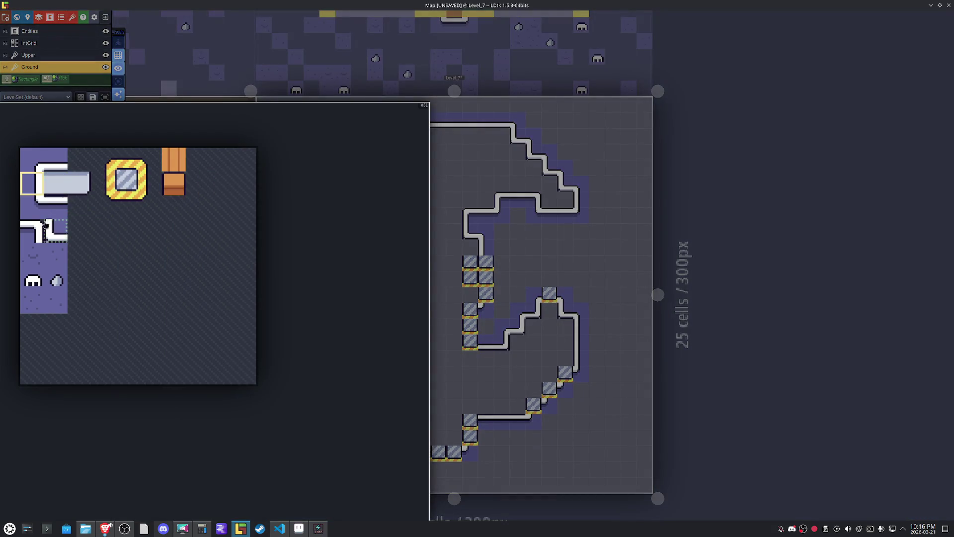
{"action": "left_click", "coordinate": [31, 236]}
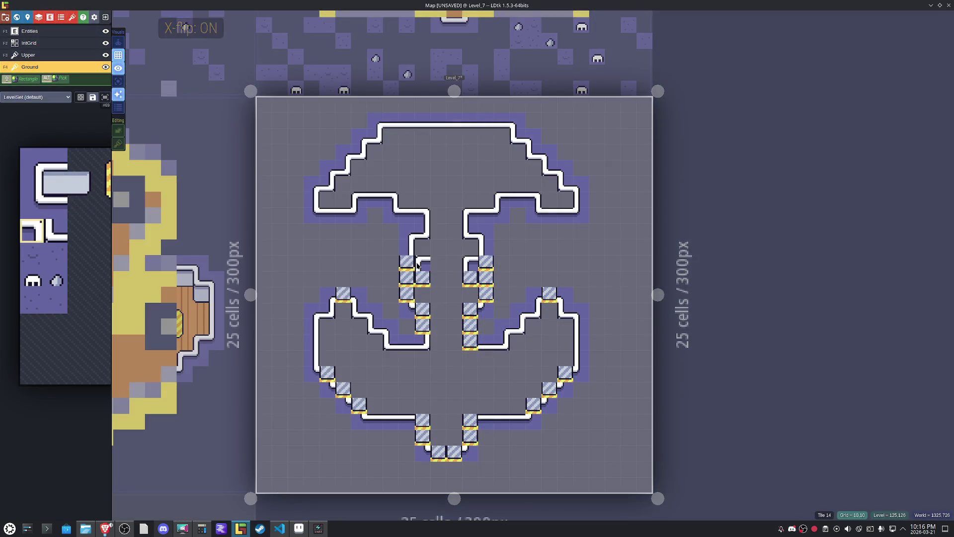
{"action": "key", "text": "x"}
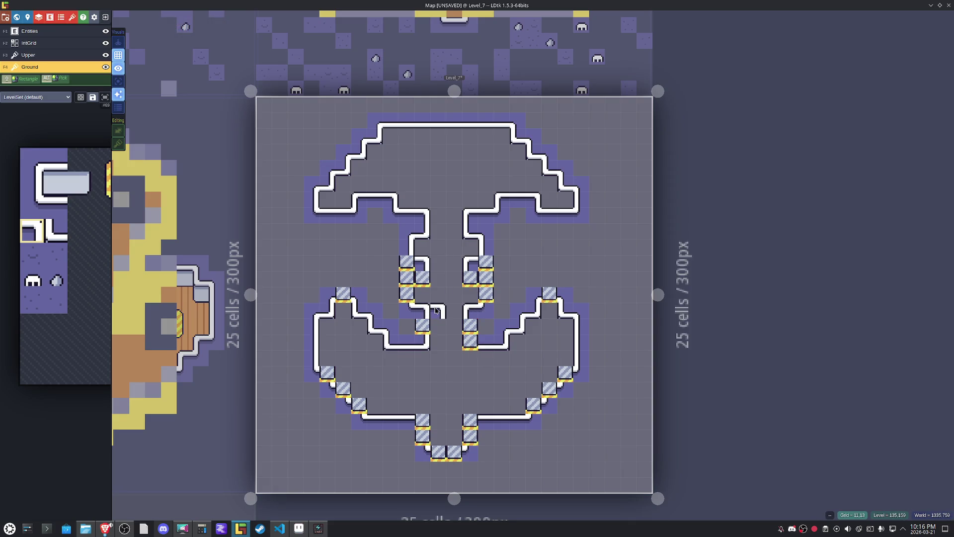
{"action": "mouse_move", "coordinate": [53, 200]}
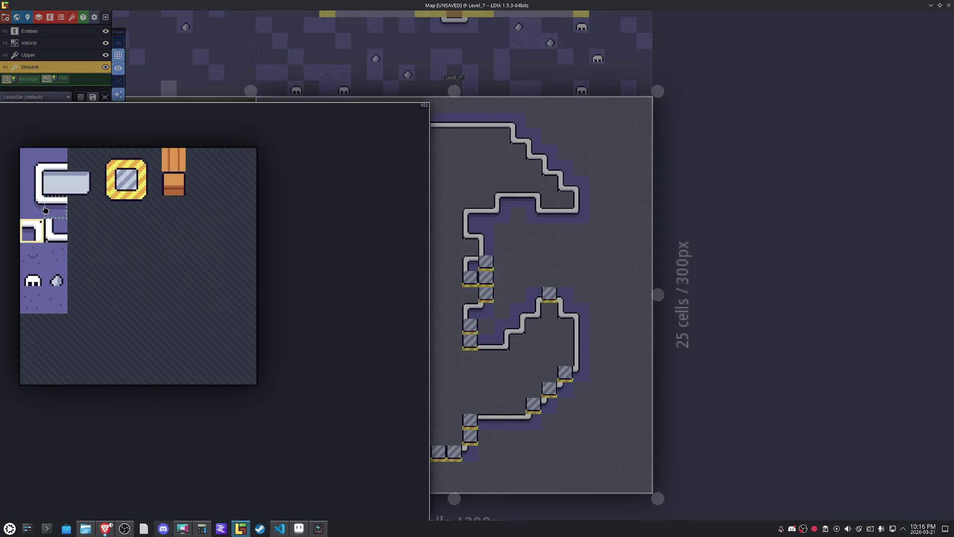
{"action": "left_click_drag", "start_coordinate": [45, 235], "coordinate": [79, 234]}
{"action": "key", "text": "x"}
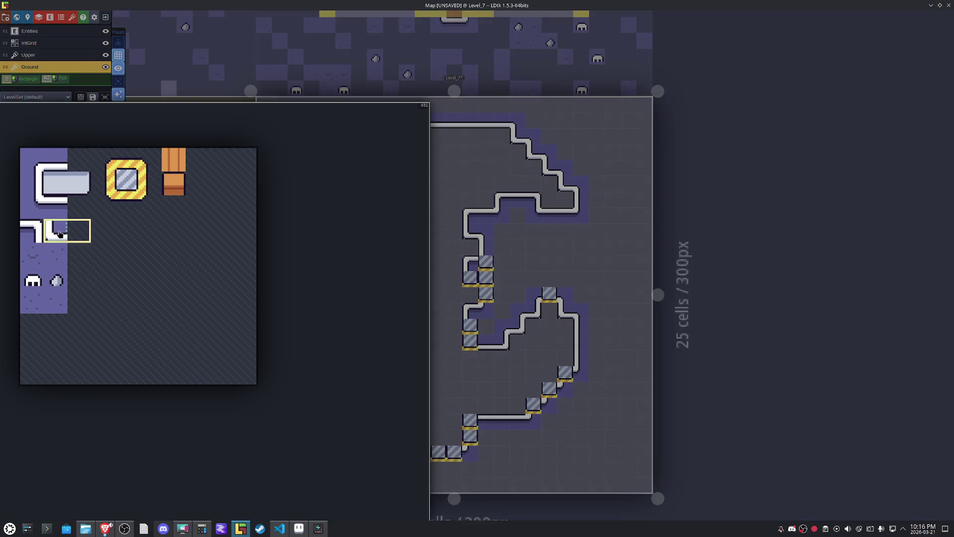
{"action": "left_click", "coordinate": [56, 231]}
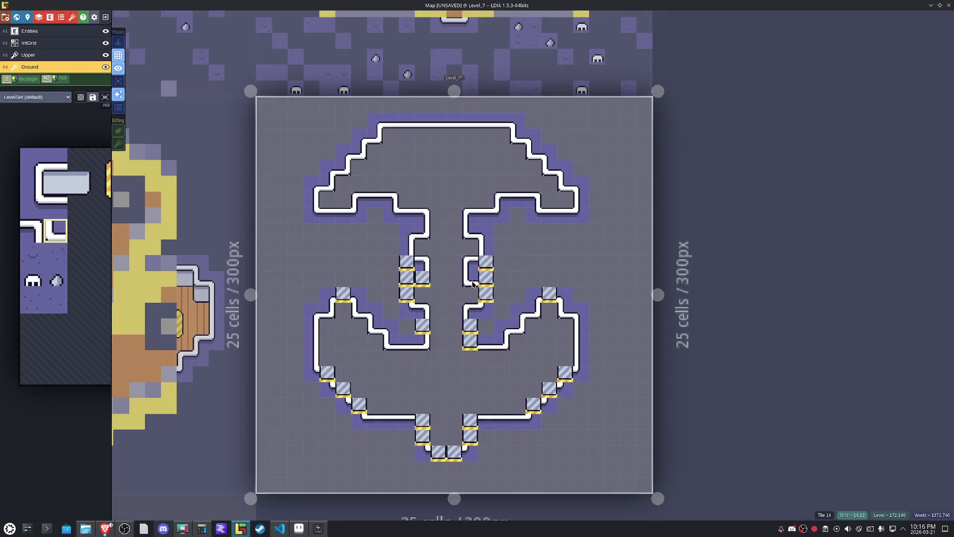
{"action": "key", "text": "x"}
{"action": "key", "text": "x"}
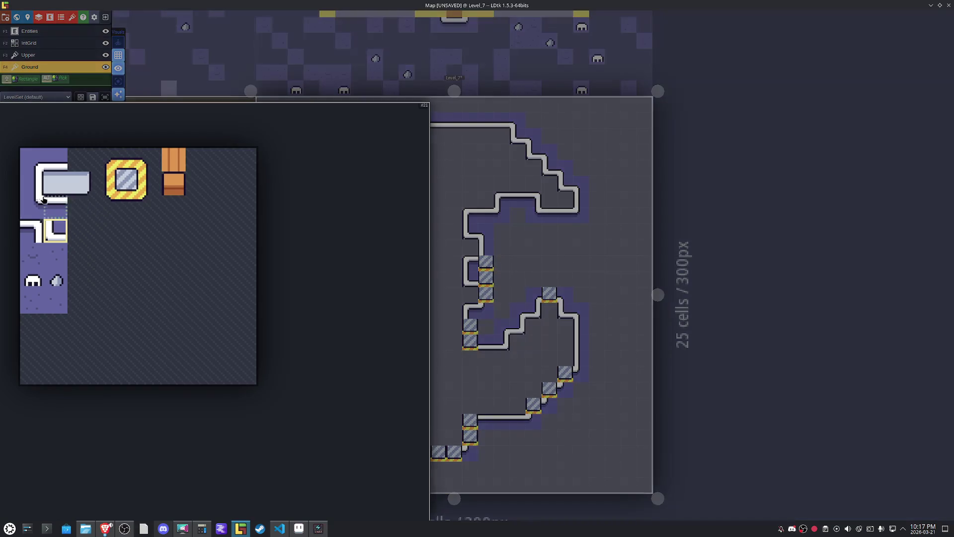
{"action": "left_click", "coordinate": [32, 184]}
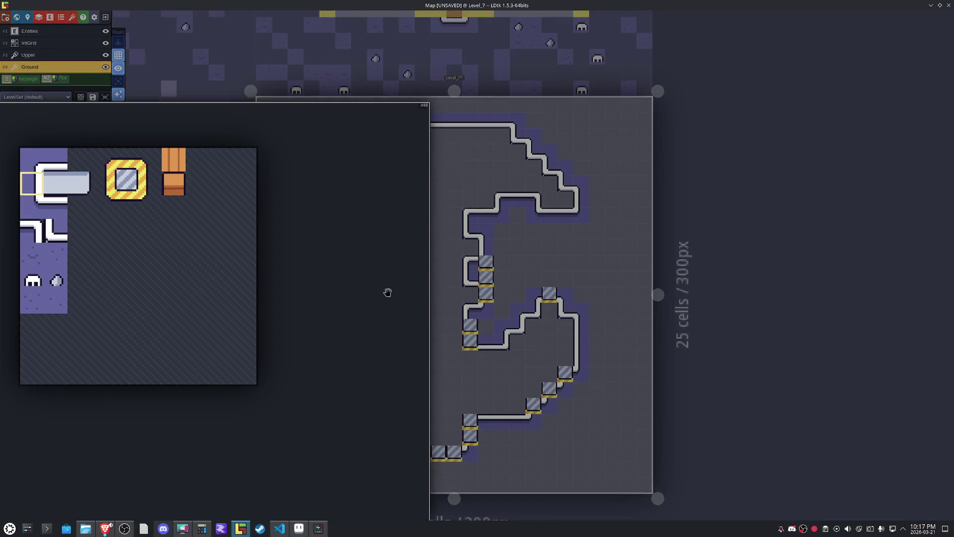
Erase the hatched blocks on the left and right shank and at the shank's base.
{"action": "key", "text": "x"}
{"action": "mouse_move", "coordinate": [164, 232]}
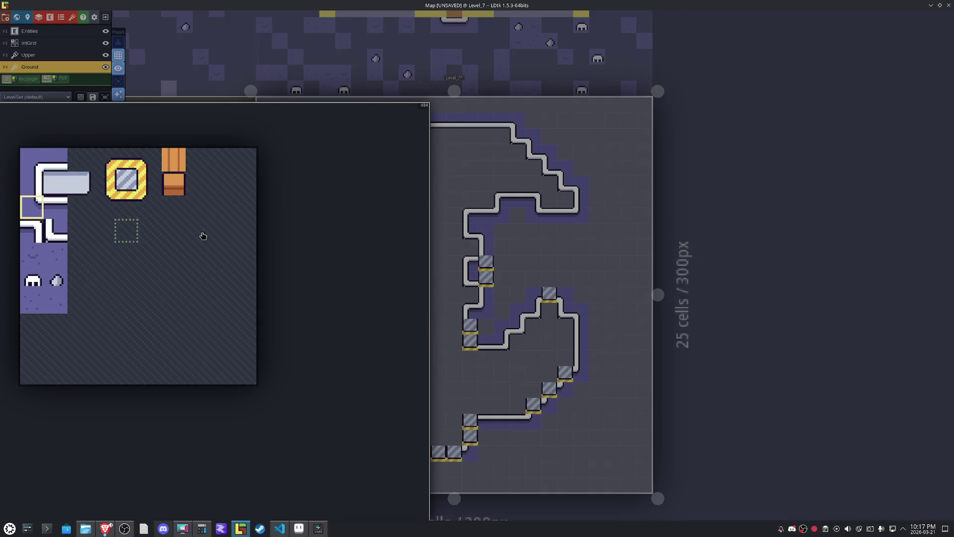
{"action": "key", "text": "x"}
{"action": "key", "text": "x"}
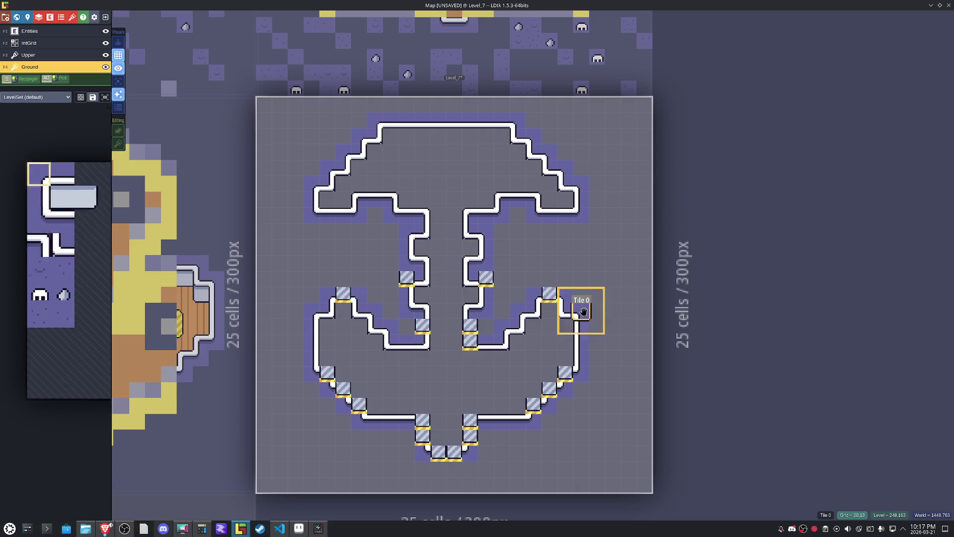
{"action": "key", "text": "x"}
{"action": "right_click", "coordinate": [407, 277]}
{"action": "key", "text": "x"}
{"action": "right_click", "coordinate": [486, 277]}
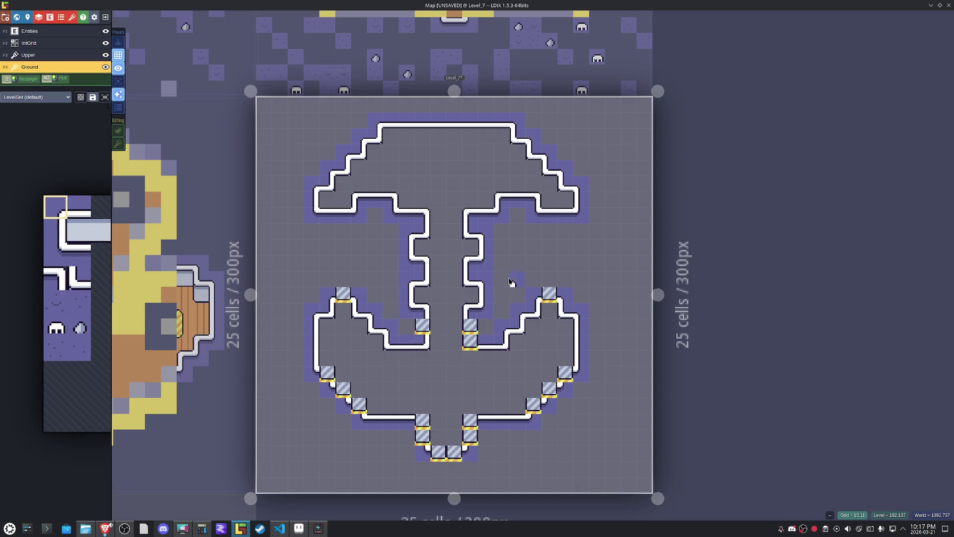
{"action": "right_click", "coordinate": [417, 328]}
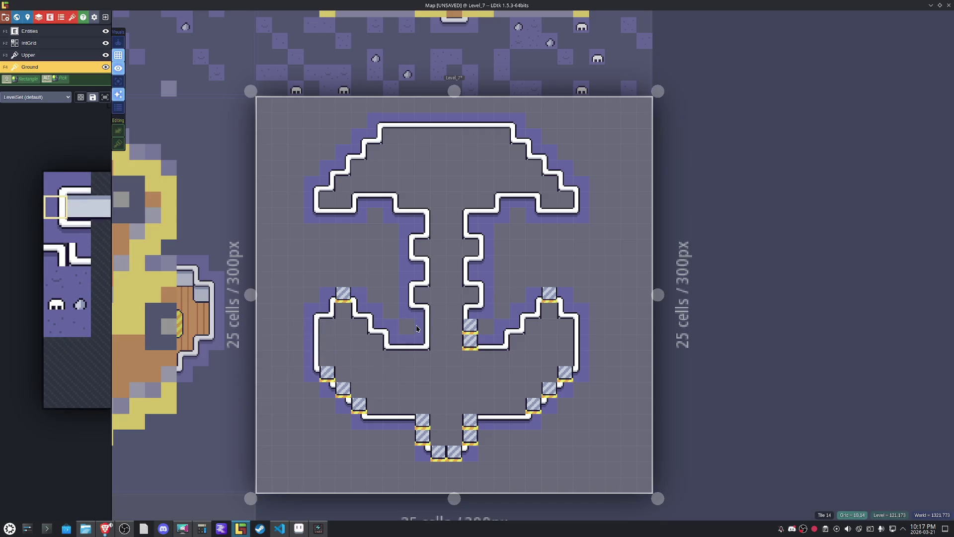
Cover the shank base with corner trim and put top wall trim atop both arcs.
{"action": "key", "text": "x"}
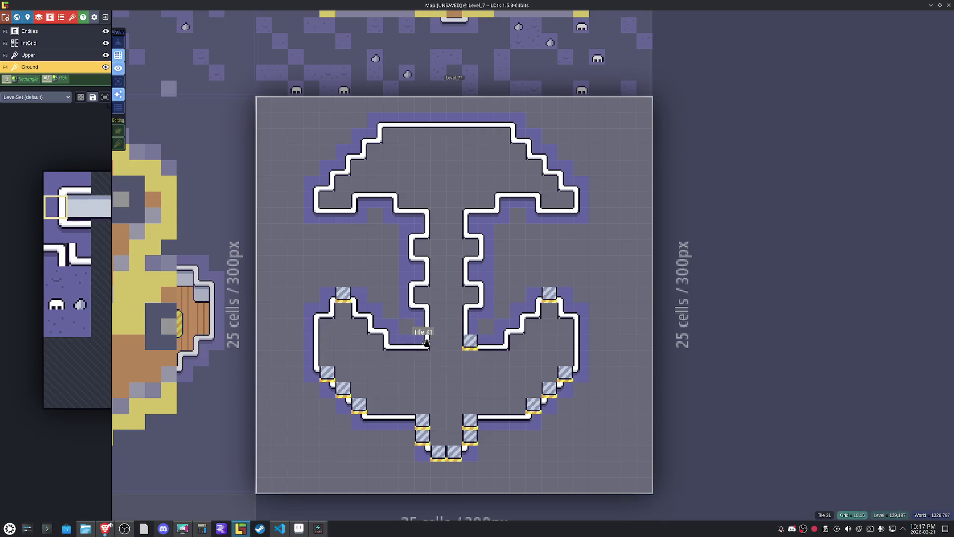
{"action": "left_click", "coordinate": [423, 340], "text": "alt"}
{"action": "key", "text": "x"}
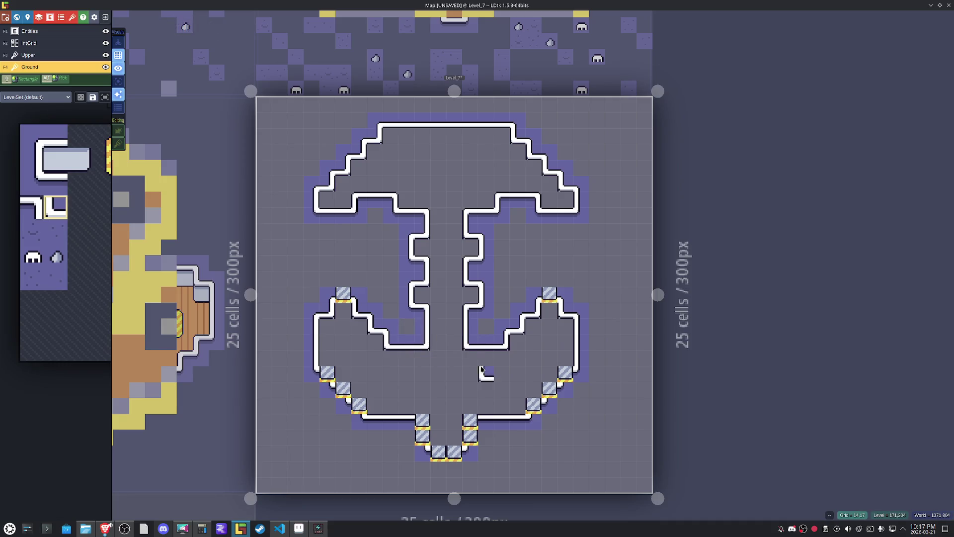
{"action": "left_click", "coordinate": [405, 340], "text": "alt"}
{"action": "left_click", "coordinate": [343, 293]}
{"action": "left_click", "coordinate": [549, 293]}
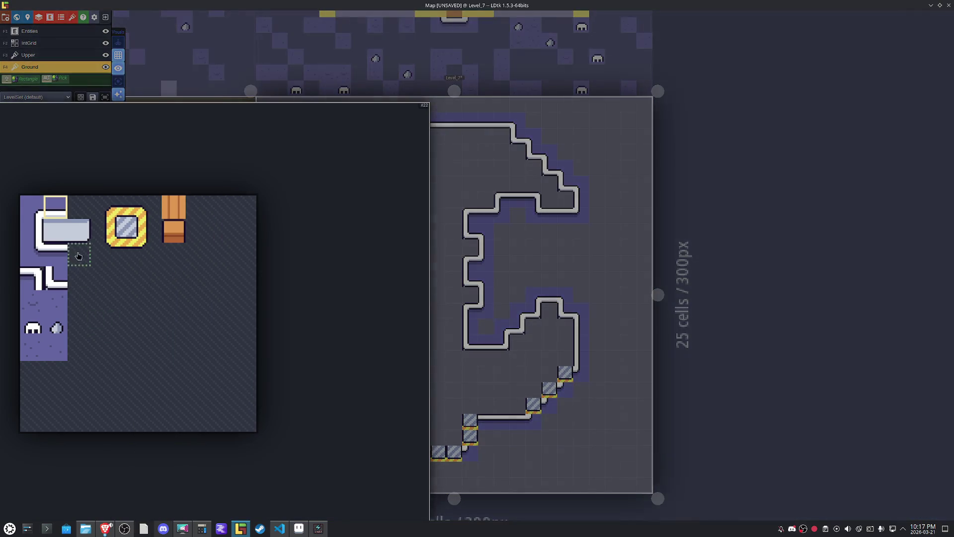
Replace the bottom hatched blocks with wall edge and mirrored wall trim tiles.
{"action": "left_click", "coordinate": [56, 254]}
{"action": "left_click", "coordinate": [447, 460]}
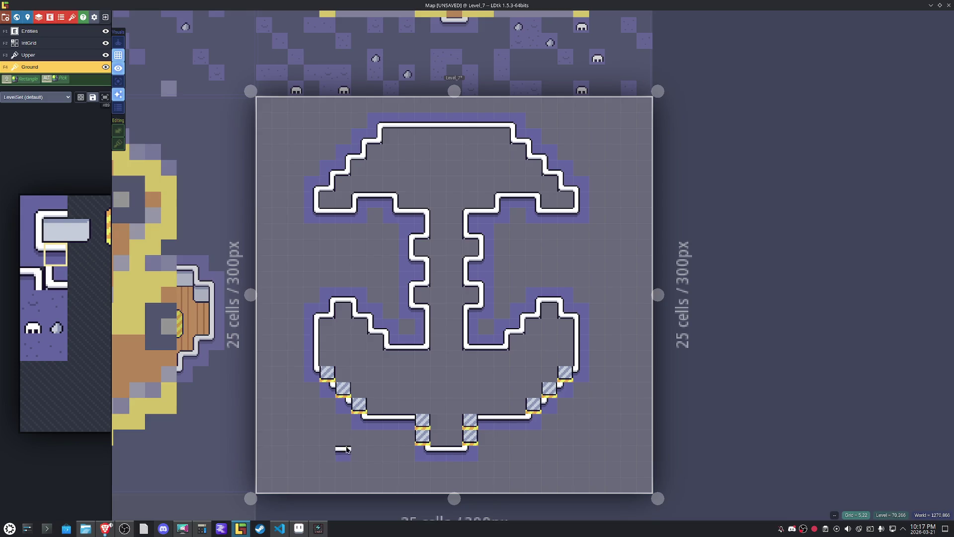
{"action": "left_click", "coordinate": [311, 342], "text": "alt"}
{"action": "left_click", "coordinate": [418, 436]}
{"action": "key", "text": "x"}
{"action": "left_click", "coordinate": [470, 436]}
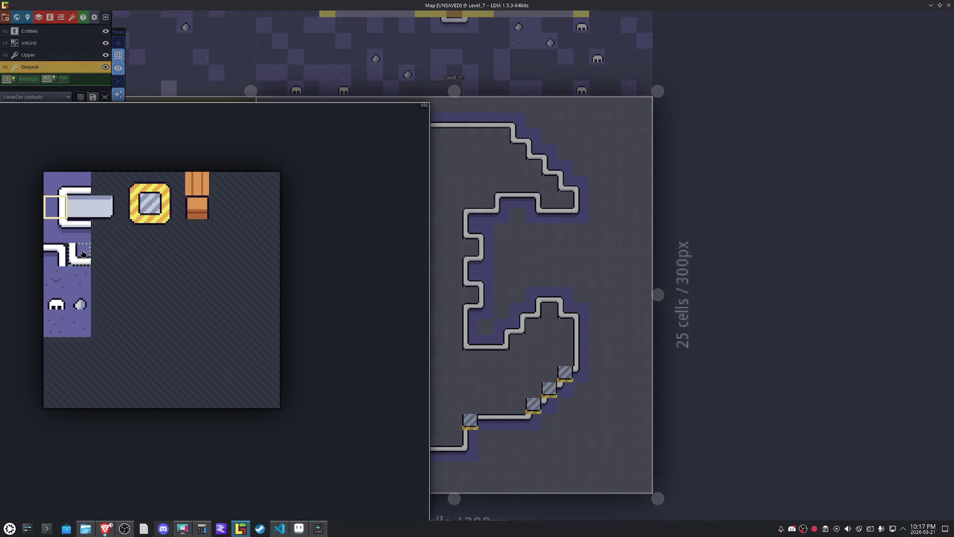
Turn the hatched blocks along the right and left slopes into slope wall trim.
{"action": "left_click", "coordinate": [62, 255]}
{"action": "left_click", "coordinate": [534, 404]}
{"action": "left_click", "coordinate": [543, 389]}
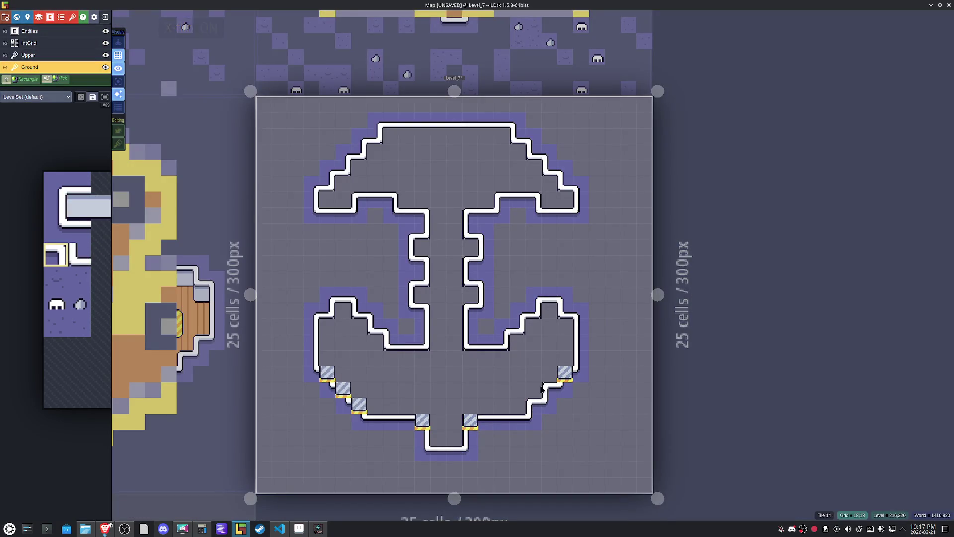
{"action": "left_click", "coordinate": [550, 382]}
{"action": "left_click", "coordinate": [471, 421]}
{"action": "key", "text": "x"}
{"action": "left_click", "coordinate": [424, 421]}
{"action": "left_click", "coordinate": [359, 405]}
{"action": "left_click", "coordinate": [345, 391]}
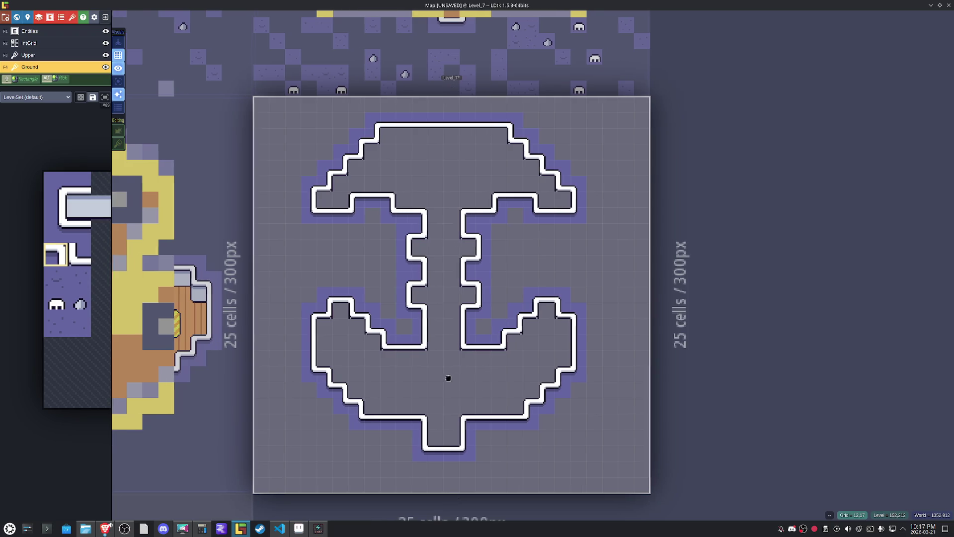
Select the right portion of the anchor and move it one cell left.
{"action": "left_click_drag", "start_coordinate": [450, 377], "coordinate": [426, 377]}
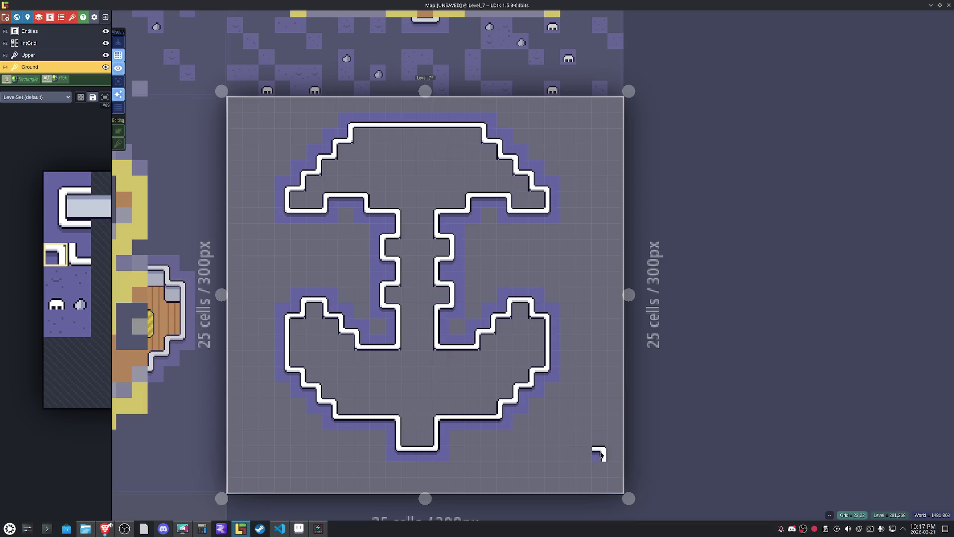
{"action": "mouse_move", "coordinate": [589, 473]}
{"action": "left_mouse_down"}
{"action": "mouse_move", "coordinate": [561, 349]}
{"action": "mouse_move", "coordinate": [428, 118]}
{"action": "left_mouse_up"}
{"action": "left_click_drag", "start_coordinate": [451, 272], "coordinate": [438, 272]}
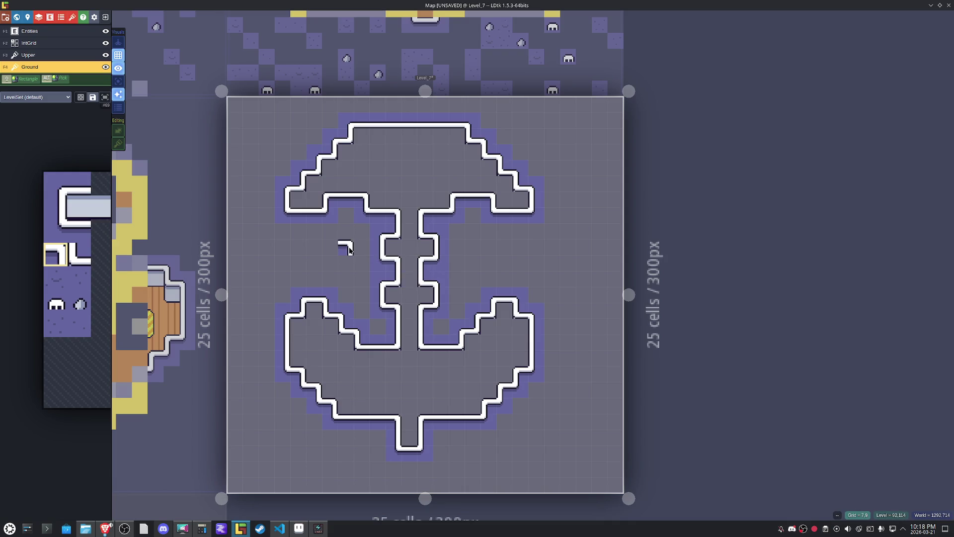
Paint horizontal bar trim under both ends of the crossbar.
{"action": "left_click", "coordinate": [317, 207], "text": "alt"}
{"action": "left_click", "coordinate": [317, 220]}
{"action": "left_click", "coordinate": [505, 219]}
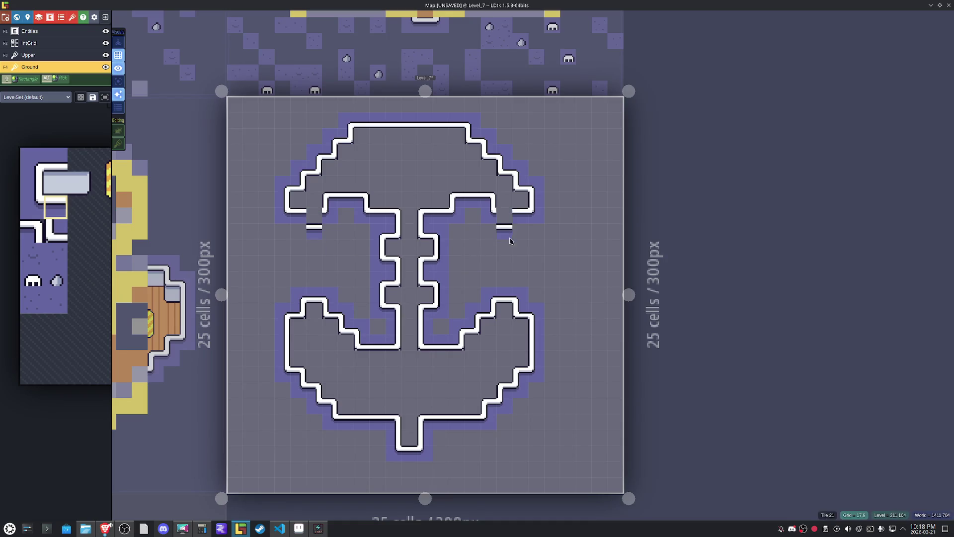
Close the upper arm tips with wall and X-flipped corner tiles picked from the map.
{"action": "left_click", "coordinate": [513, 364], "text": "alt"}
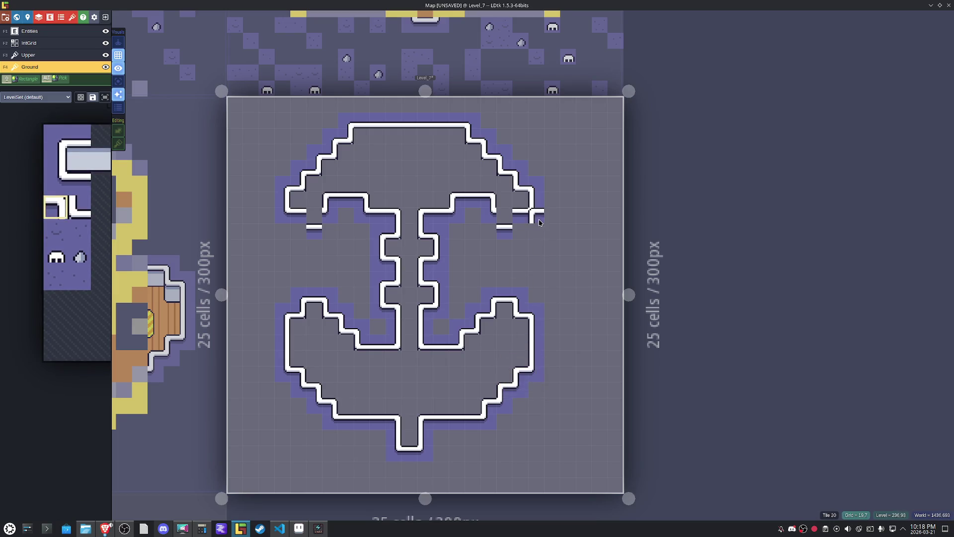
{"action": "left_click", "coordinate": [535, 189], "text": "alt"}
{"action": "key", "text": "x"}
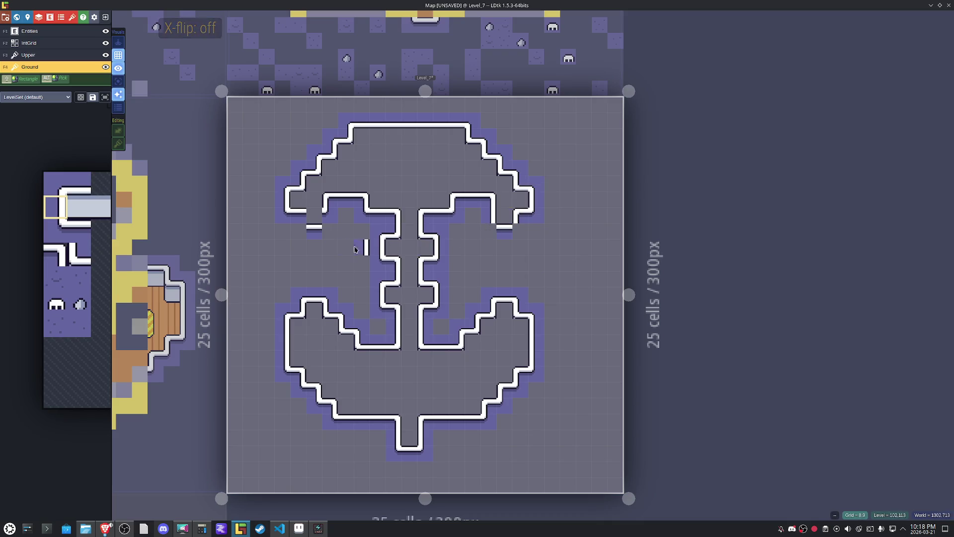
{"action": "key", "text": "x"}
{"action": "key", "text": "x"}
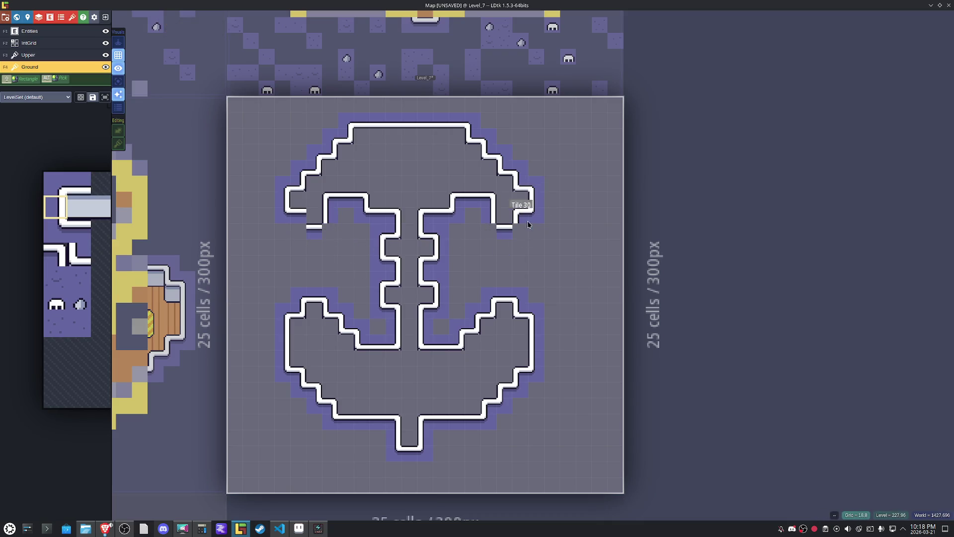
{"action": "left_click", "coordinate": [521, 208], "text": "alt"}
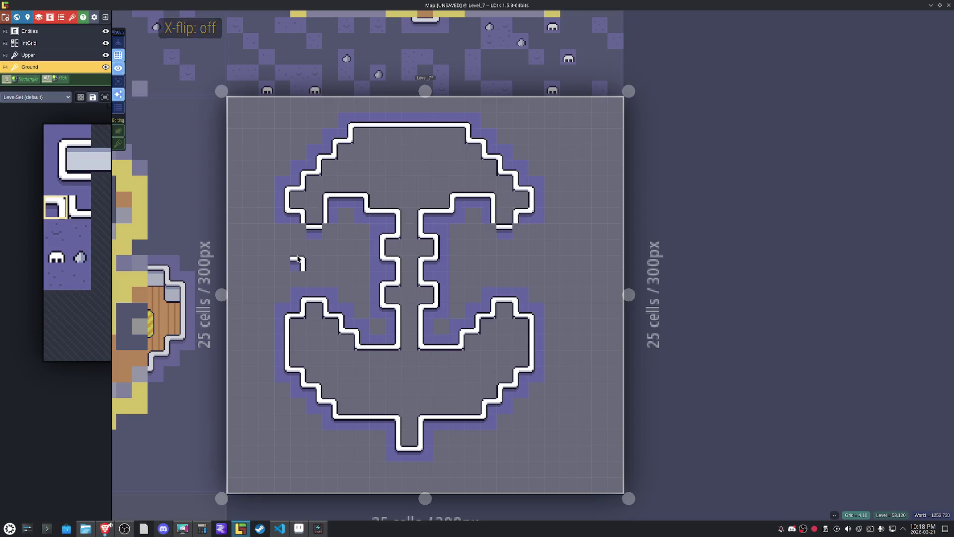
{"action": "left_click", "coordinate": [283, 224], "text": "alt"}
{"action": "left_click", "coordinate": [299, 236]}
{"action": "key", "text": "x"}
{"action": "left_click", "coordinate": [326, 238]}
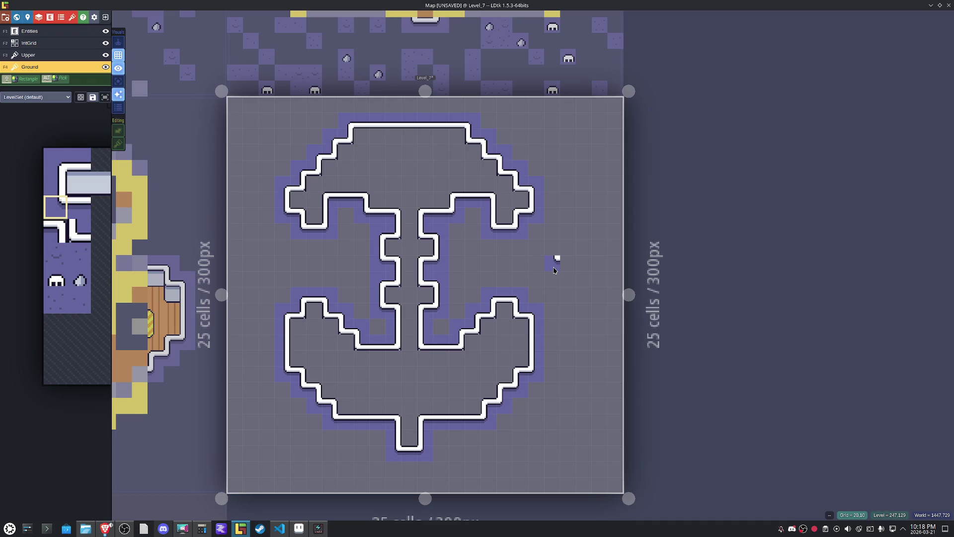
{"action": "mouse_move", "coordinate": [30, 216]}
{"action": "left_click", "coordinate": [103, 193]}
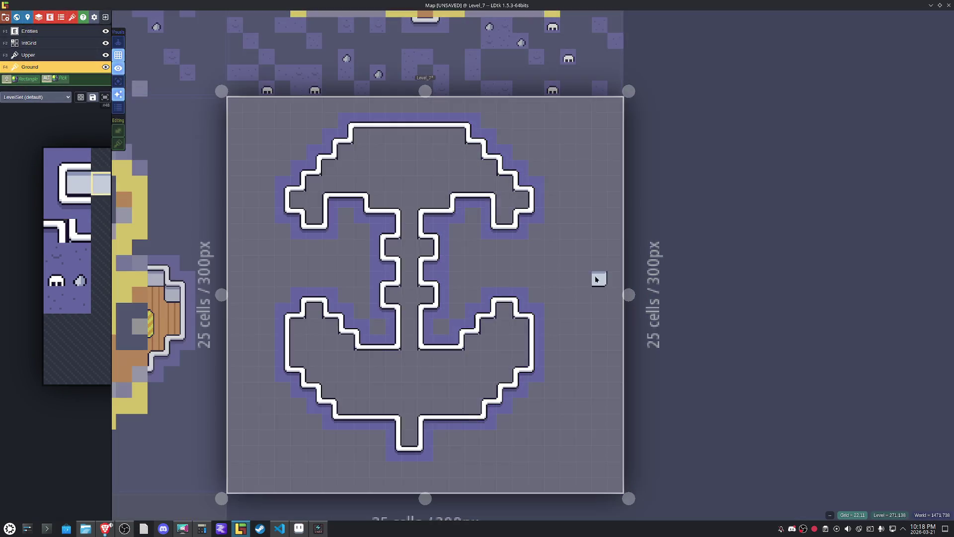
Paint light-grey blocks into the stem's inner corners and down the lower right arm's steps.
{"action": "left_click", "coordinate": [392, 247]}
{"action": "left_click", "coordinate": [424, 247]}
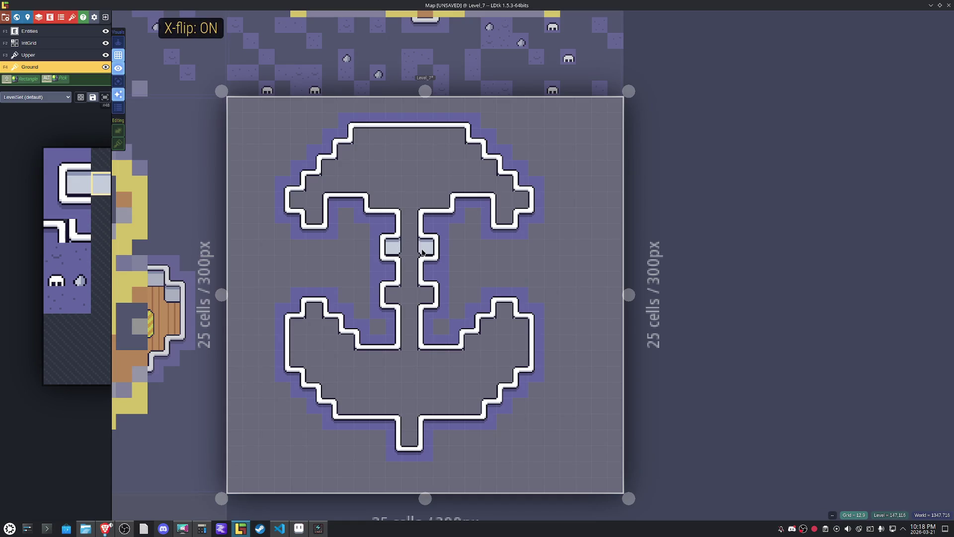
{"action": "key", "text": "x"}
{"action": "key", "text": "x"}
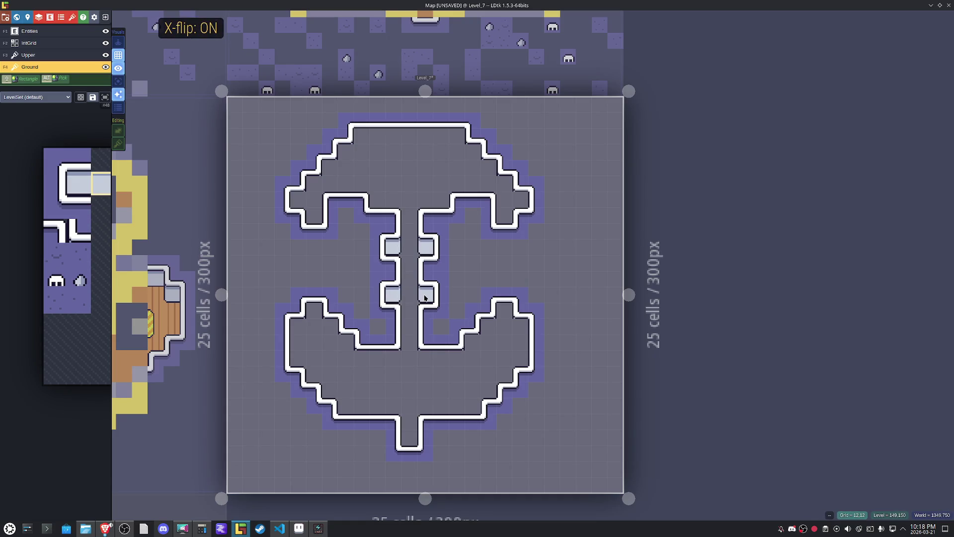
Paint light-grey blocks along the lower arms' inner edge, left arm steps and top corners.
{"action": "key", "text": "x"}
{"action": "left_click", "coordinate": [487, 326]}
{"action": "left_click", "coordinate": [471, 342]}
{"action": "left_click", "coordinate": [456, 358]}
{"action": "key", "text": "x"}
{"action": "left_click", "coordinate": [426, 358]}
{"action": "left_click", "coordinate": [362, 358]}
{"action": "key", "text": "x"}
{"action": "key", "text": "x"}
{"action": "left_click", "coordinate": [346, 341]}
{"action": "left_click", "coordinate": [331, 325]}
{"action": "key", "text": "x"}
{"action": "left_click", "coordinate": [312, 327]}
{"action": "left_click", "coordinate": [297, 326]}
{"action": "key", "text": "x"}
{"action": "left_click", "coordinate": [521, 326]}
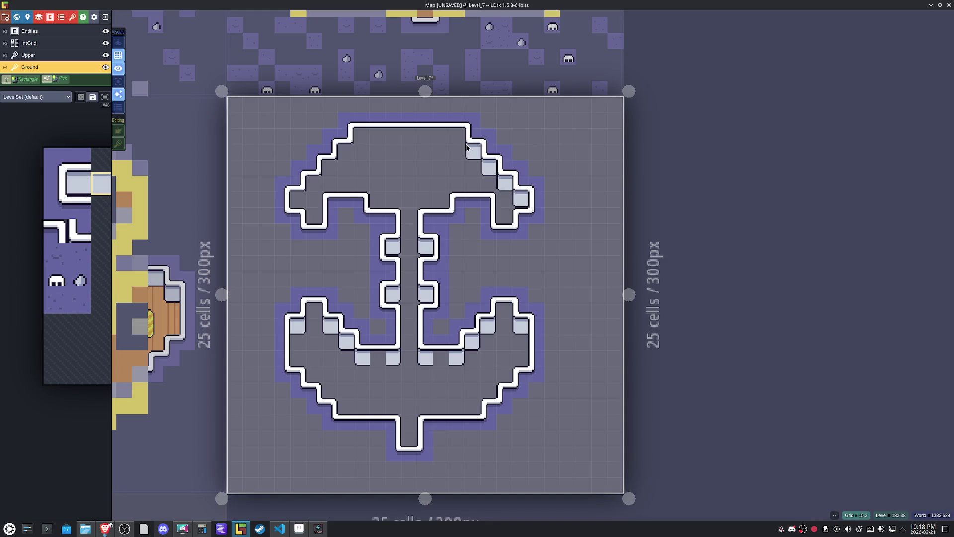
Paint light-grey blocks down the upper left diagonal.
{"action": "key", "text": "x"}
{"action": "left_click", "coordinate": [345, 151]}
{"action": "left_click", "coordinate": [329, 168]}
{"action": "left_click", "coordinate": [313, 183]}
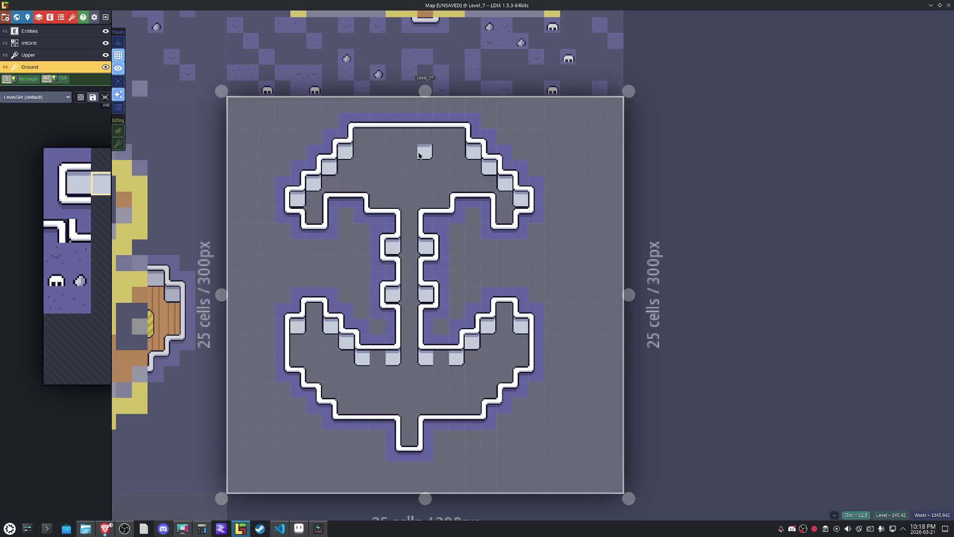
Repaint the underside corners of the upper left and right arms with a wall corner tile.
{"action": "left_click", "coordinate": [297, 200], "text": "alt"}
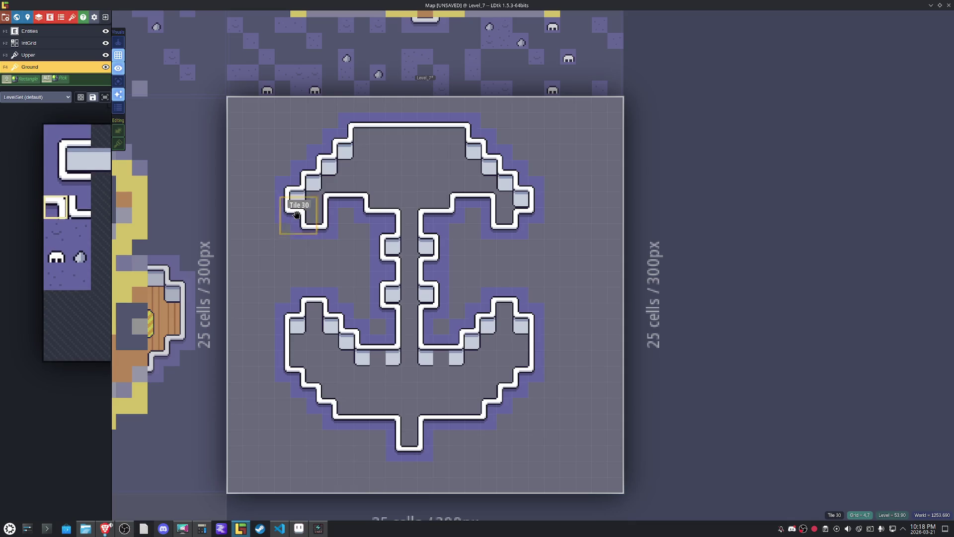
{"action": "left_click", "coordinate": [298, 204]}
{"action": "left_click", "coordinate": [520, 214]}
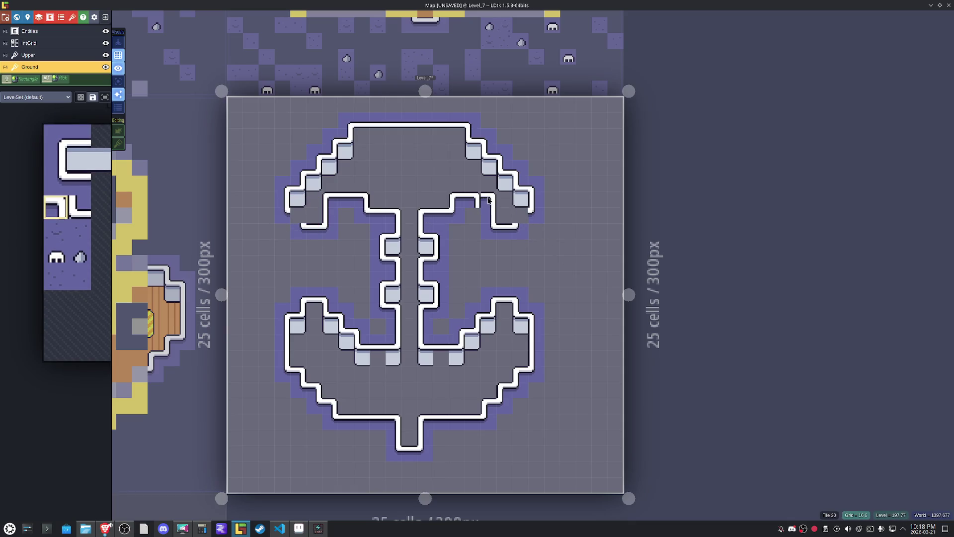
{"action": "key", "text": "x"}
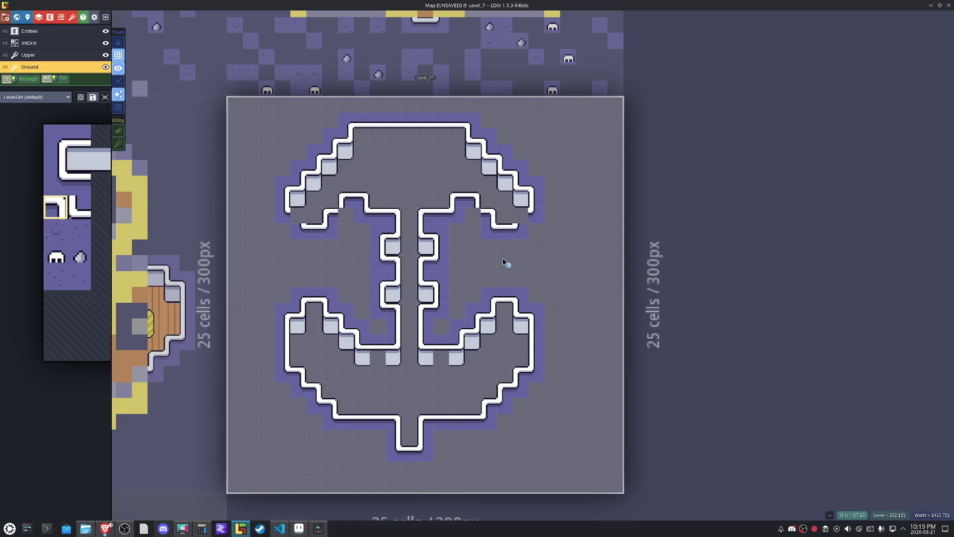
Close the upper right and left arm tips with wall trim picked from the level.
{"action": "left_click", "coordinate": [437, 252], "text": "alt"}
{"action": "key", "text": "x"}
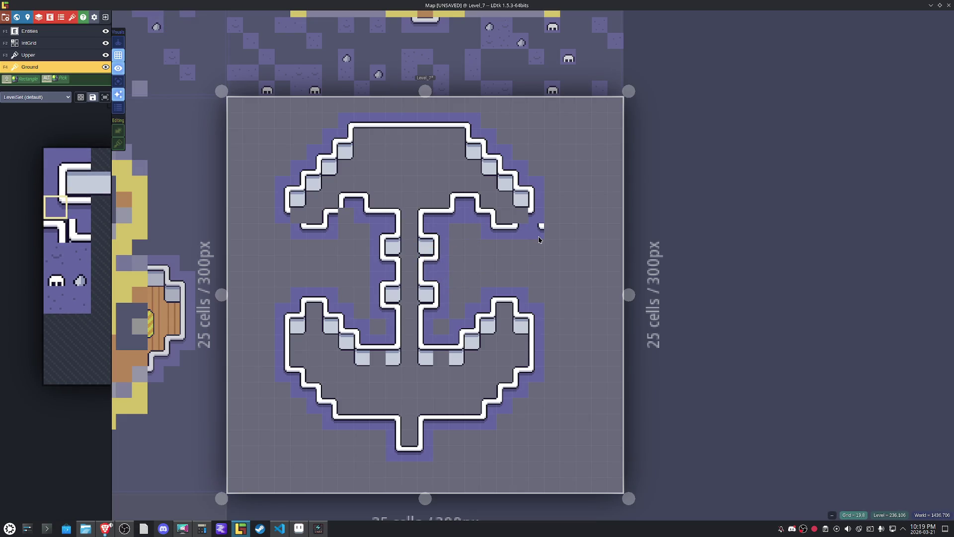
{"action": "key", "text": "x"}
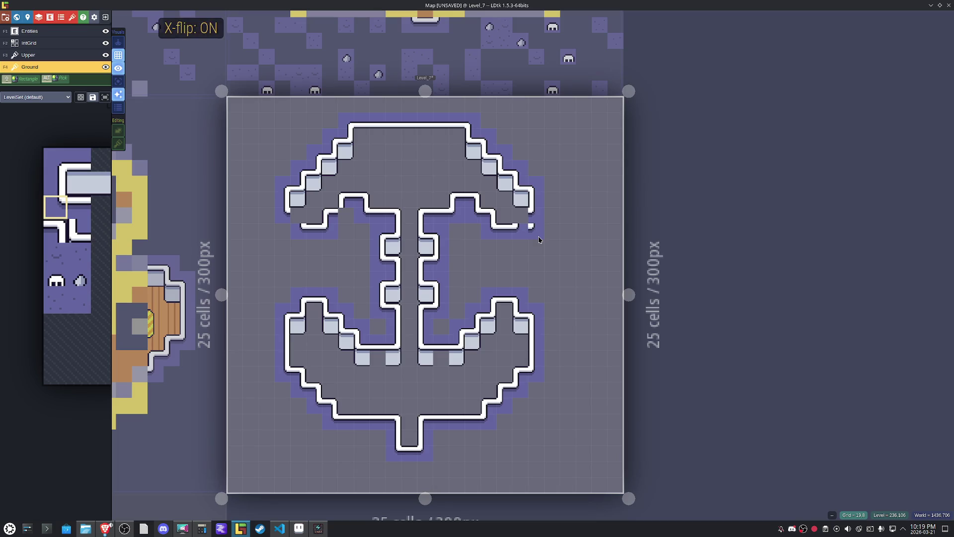
{"action": "left_click", "coordinate": [513, 224], "text": "alt"}
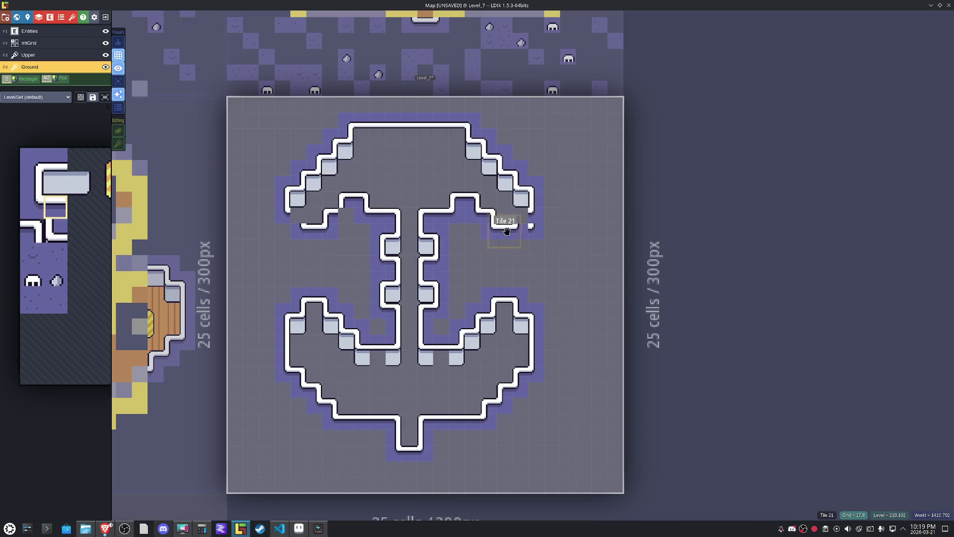
{"action": "left_click", "coordinate": [535, 206], "text": "alt"}
{"action": "key", "text": "x"}
{"action": "left_click", "coordinate": [284, 214]}
{"action": "left_click", "coordinate": [308, 226], "text": "alt"}
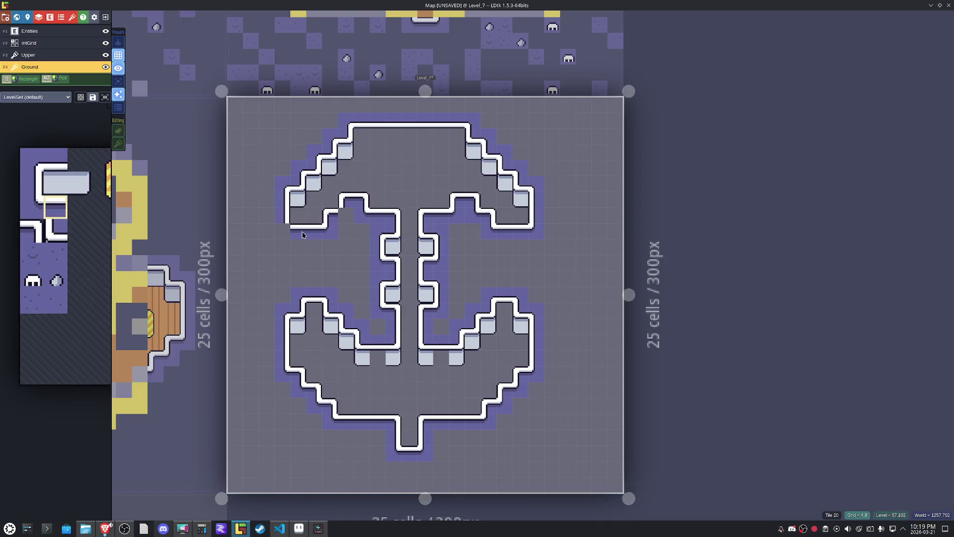
{"action": "left_click", "coordinate": [330, 220], "text": "alt"}
{"action": "key", "text": "x"}
{"action": "key", "text": "x"}
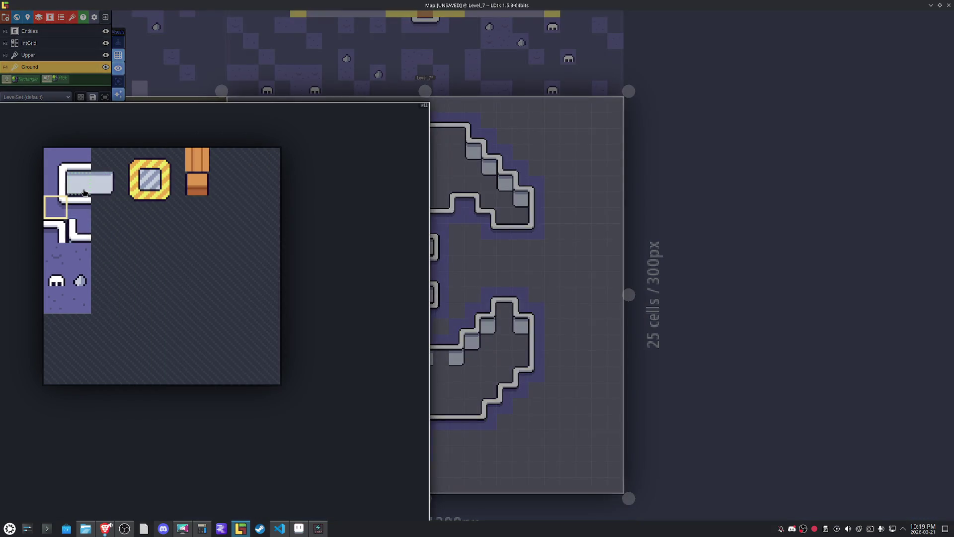
Add light-grey blocks at the lower arms' tops and in a row under the top bar.
{"action": "left_click", "coordinate": [83, 193]}
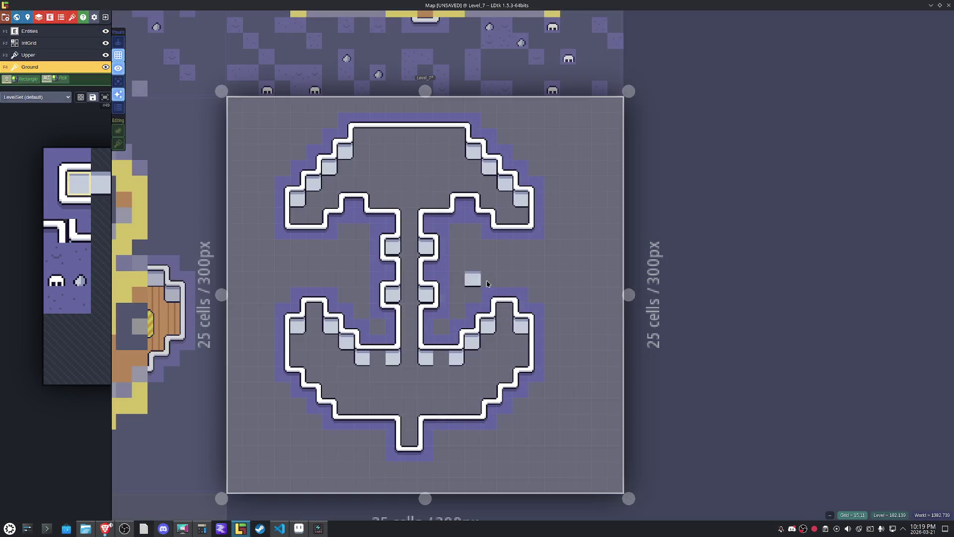
{"action": "left_click", "coordinate": [314, 311]}
{"action": "left_click", "coordinate": [504, 310]}
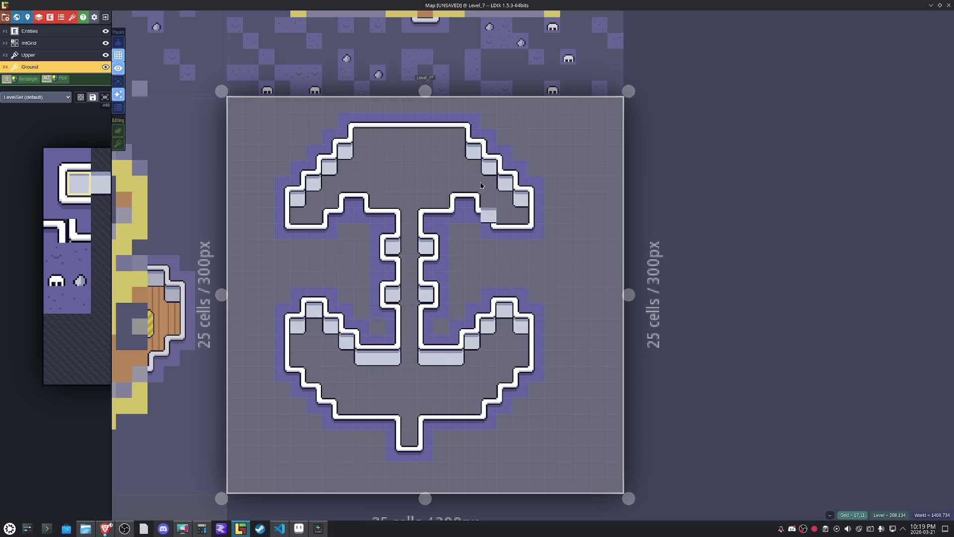
{"action": "left_click_drag", "start_coordinate": [460, 136], "coordinate": [359, 135]}
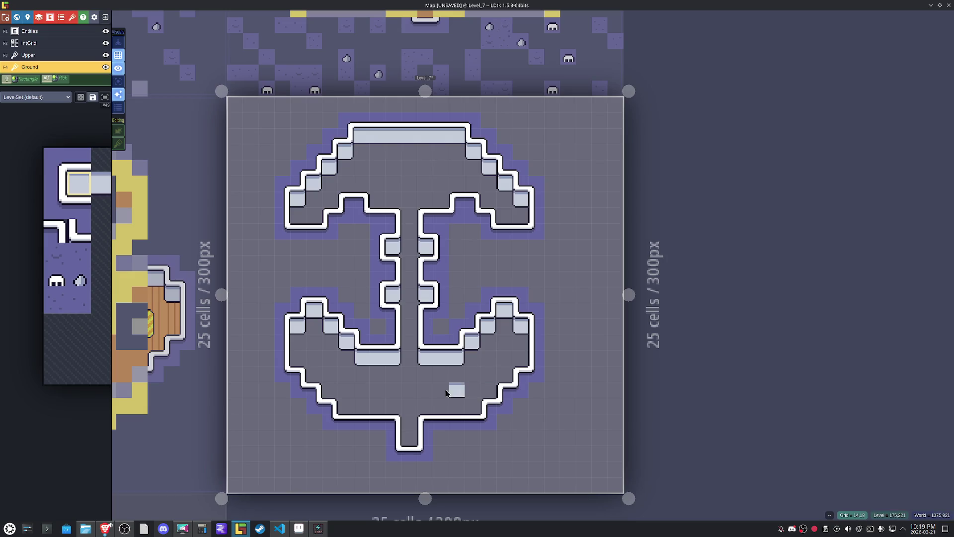
Reshape the trim at the anchor's bottom tip with flipped corner tiles.
{"action": "left_click", "coordinate": [439, 426], "text": "alt"}
{"action": "key", "text": "x"}
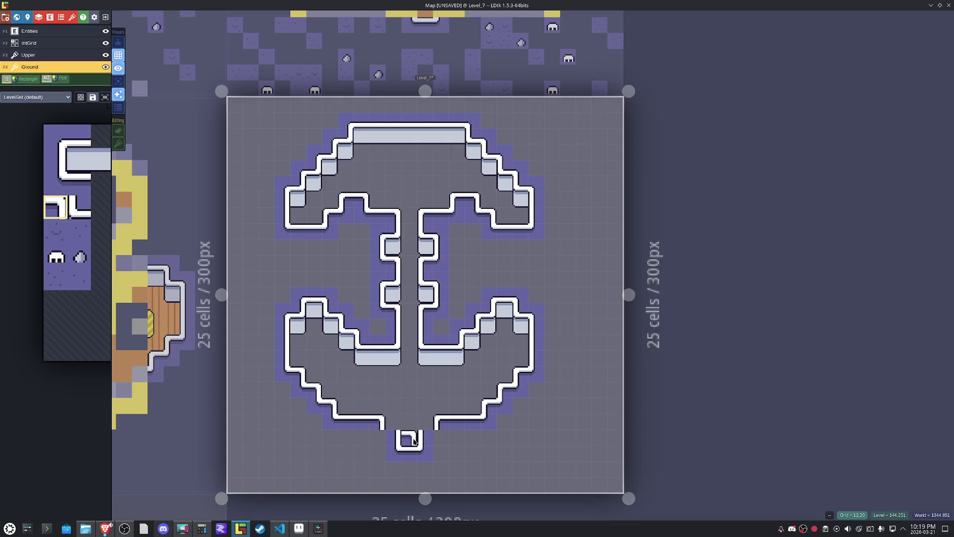
{"action": "key", "text": "x"}
{"action": "key", "text": "x"}
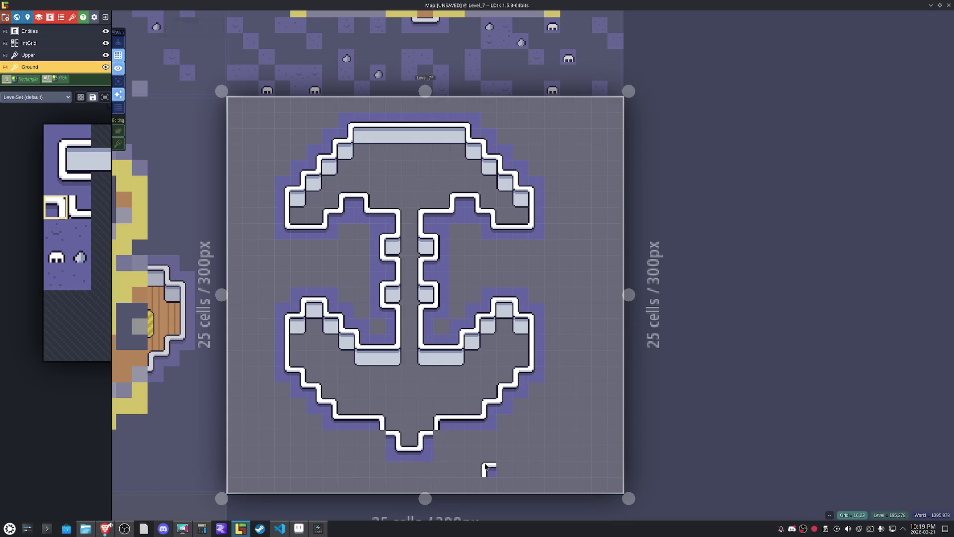
{"action": "left_click", "coordinate": [488, 423], "text": "alt"}
{"action": "key", "text": "x"}
{"action": "left_click", "coordinate": [382, 445]}
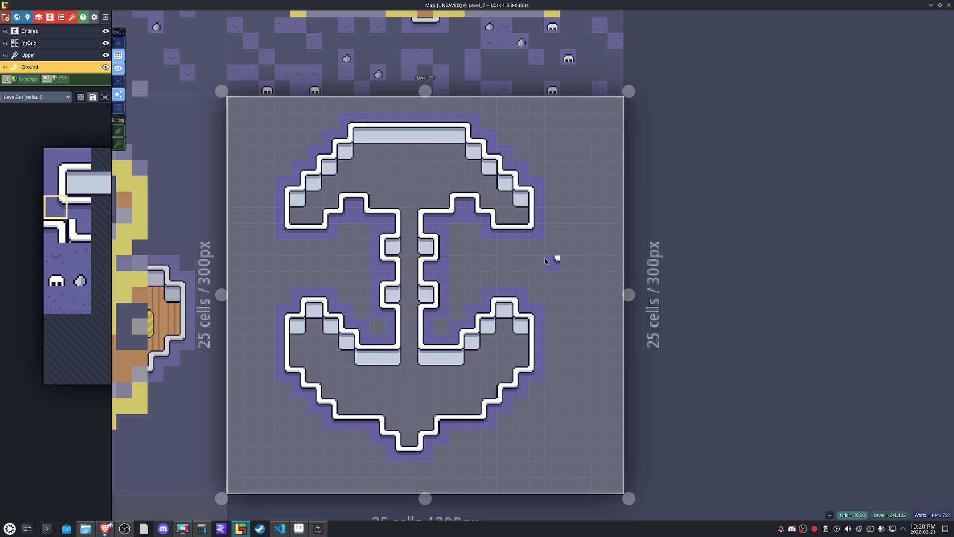
Flood-fill the anchor's interior with the wood floor tile.
{"action": "mouse_move", "coordinate": [133, 198]}
{"action": "left_click", "coordinate": [197, 166]}
{"action": "left_click", "coordinate": [442, 396], "text": "alt+shift"}
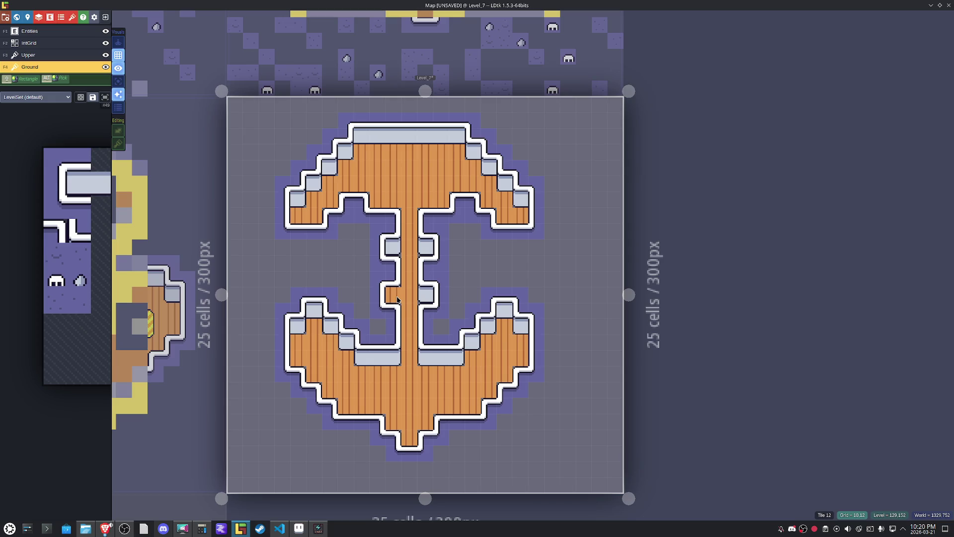
On the Upper layer, place overhang corner tiles on both sides of the stem, mirroring the right one.
{"action": "left_click", "coordinate": [30, 55]}
{"action": "mouse_move", "coordinate": [68, 225]}
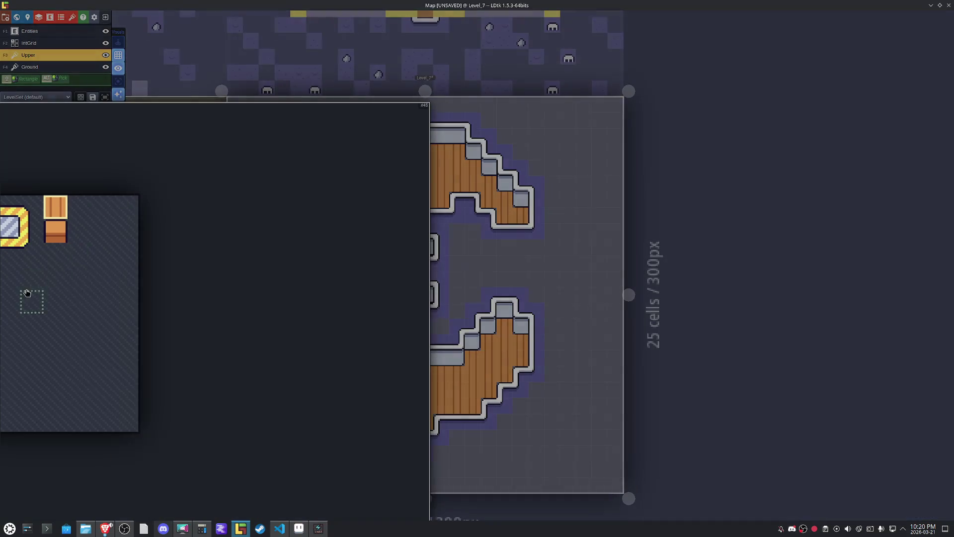
{"action": "left_click", "coordinate": [28, 295]}
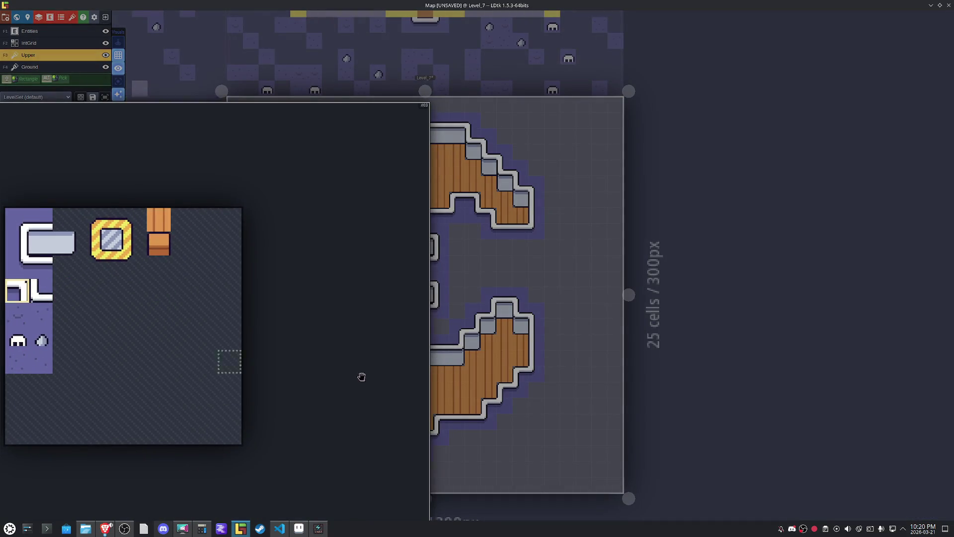
{"action": "left_click", "coordinate": [119, 90]}
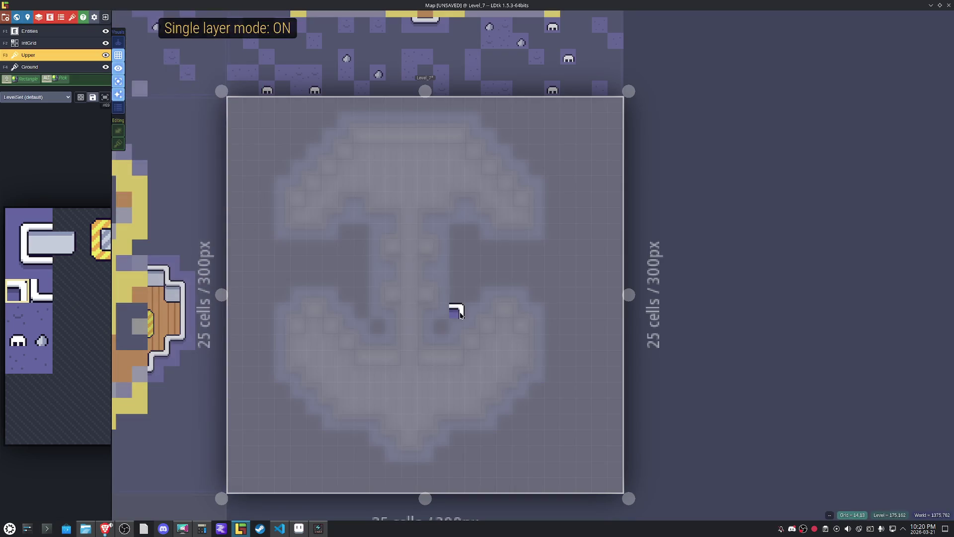
{"action": "scroll", "coordinate": [448, 315], "scroll_direction": "up", "scroll_amount": 1}
{"action": "left_click", "coordinate": [373, 309]}
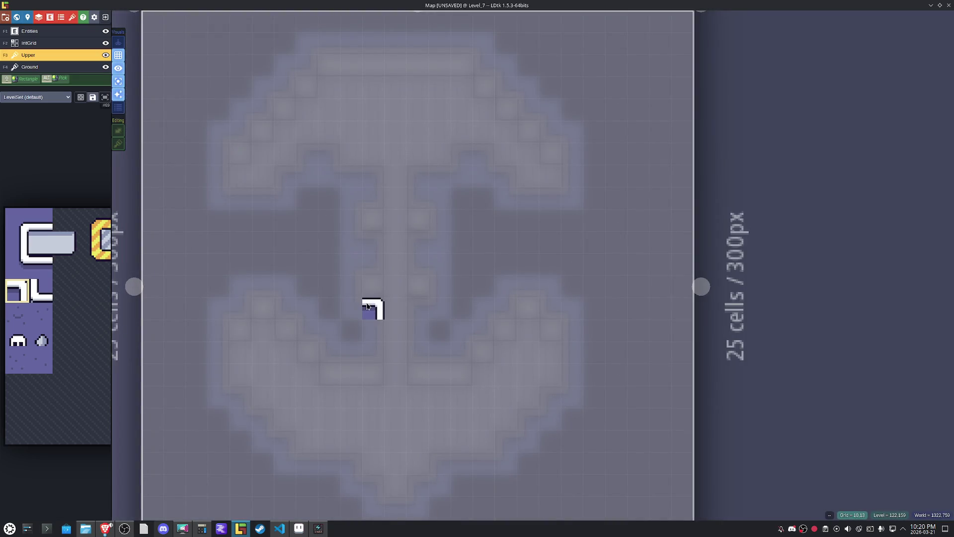
{"action": "key", "text": "x"}
{"action": "left_click", "coordinate": [418, 309]}
{"action": "key", "text": "x"}
Add overhang corners down the stem's left notches and under both upper arms.
{"action": "left_click", "coordinate": [376, 249]}
{"action": "left_click", "coordinate": [375, 180]}
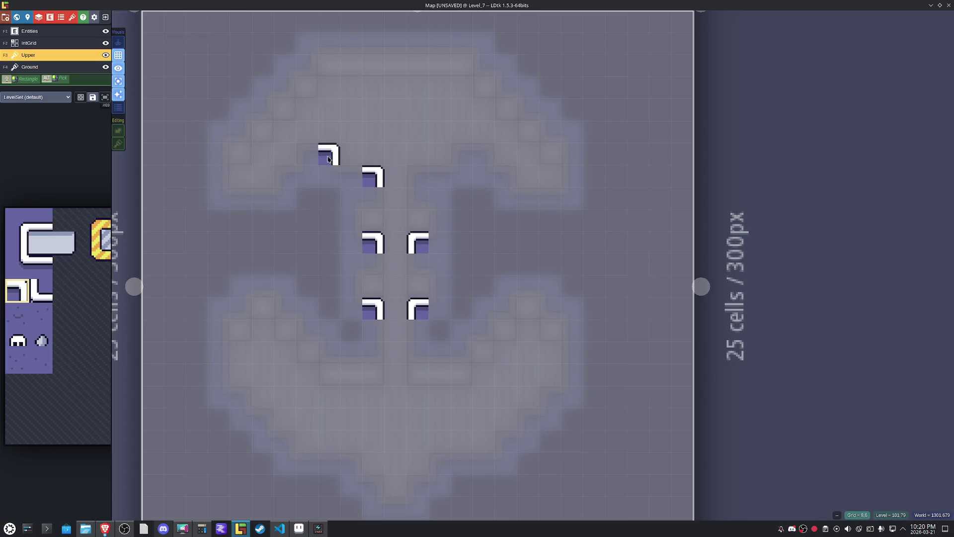
{"action": "left_click", "coordinate": [328, 159]}
{"action": "key", "text": "x"}
{"action": "left_click", "coordinate": [309, 158]}
{"action": "left_click", "coordinate": [286, 180]}
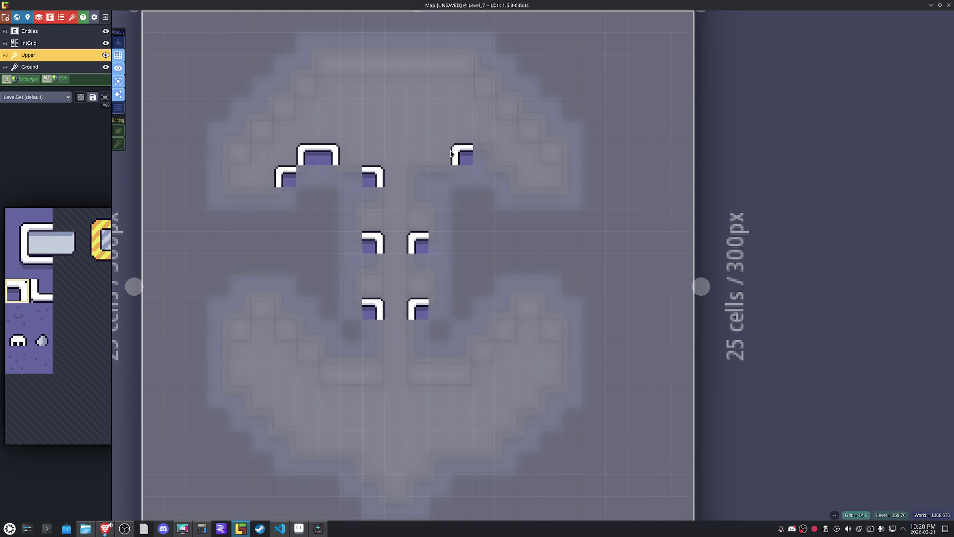
{"action": "left_click", "coordinate": [420, 180]}
{"action": "key", "text": "x"}
{"action": "left_click", "coordinate": [481, 158]}
{"action": "left_click", "coordinate": [505, 180]}
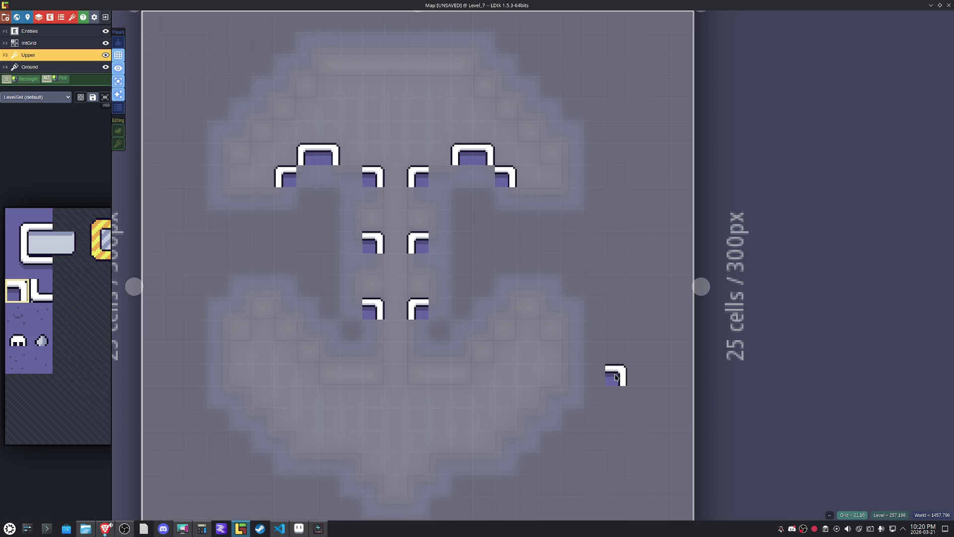
Place mirrored overhang corners along the lower-right edges and up the lower-right diagonal.
{"action": "left_click_drag", "start_coordinate": [513, 368], "coordinate": [560, 339]}
{"action": "key", "text": "x"}
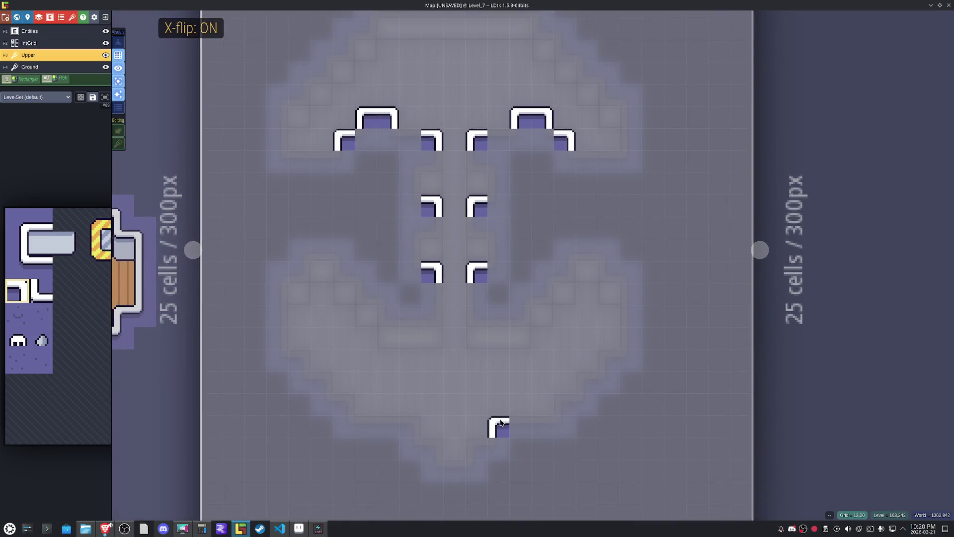
{"action": "left_click", "coordinate": [501, 421]}
{"action": "left_click", "coordinate": [478, 445]}
{"action": "left_click", "coordinate": [566, 402]}
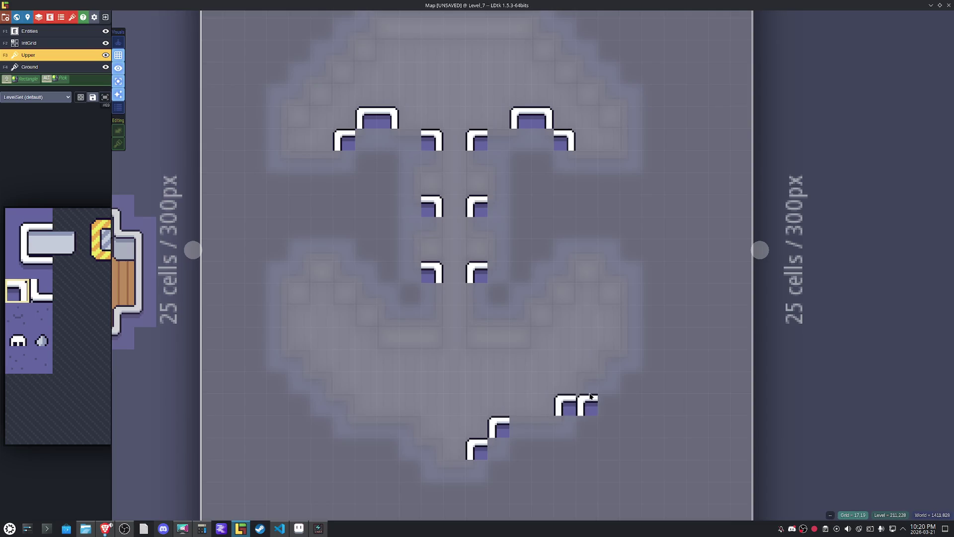
{"action": "left_click", "coordinate": [589, 384]}
{"action": "left_click", "coordinate": [608, 361]}
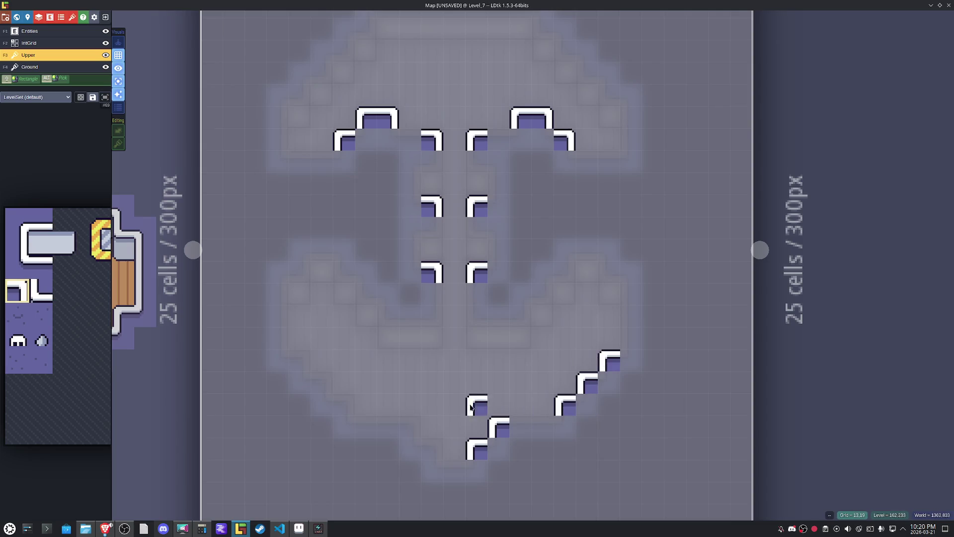
Place unflipped corner tiles up the lower-left diagonal, then pick the flat edge tile.
{"action": "key", "text": "x"}
{"action": "left_click", "coordinate": [411, 427]}
{"action": "left_click", "coordinate": [344, 405]}
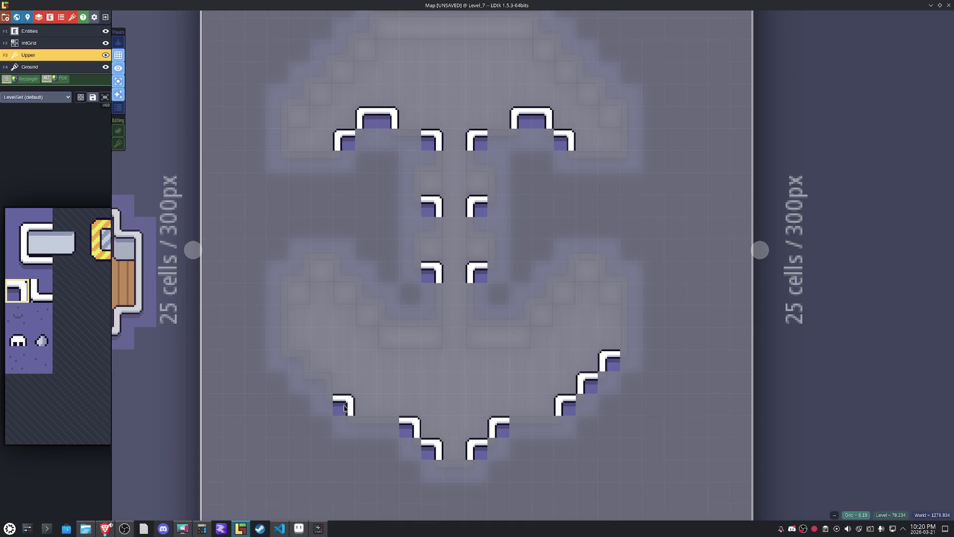
{"action": "left_click", "coordinate": [322, 384]}
{"action": "left_click", "coordinate": [300, 362]}
{"action": "mouse_move", "coordinate": [399, 268]}
{"action": "left_mouse_down"}
{"action": "mouse_move", "coordinate": [379, 354]}
{"action": "mouse_move", "coordinate": [374, 267]}
{"action": "mouse_move", "coordinate": [352, 351]}
{"action": "mouse_move", "coordinate": [382, 303]}
{"action": "left_mouse_up"}
{"action": "mouse_move", "coordinate": [38, 219]}
{"action": "left_click", "coordinate": [49, 269]}
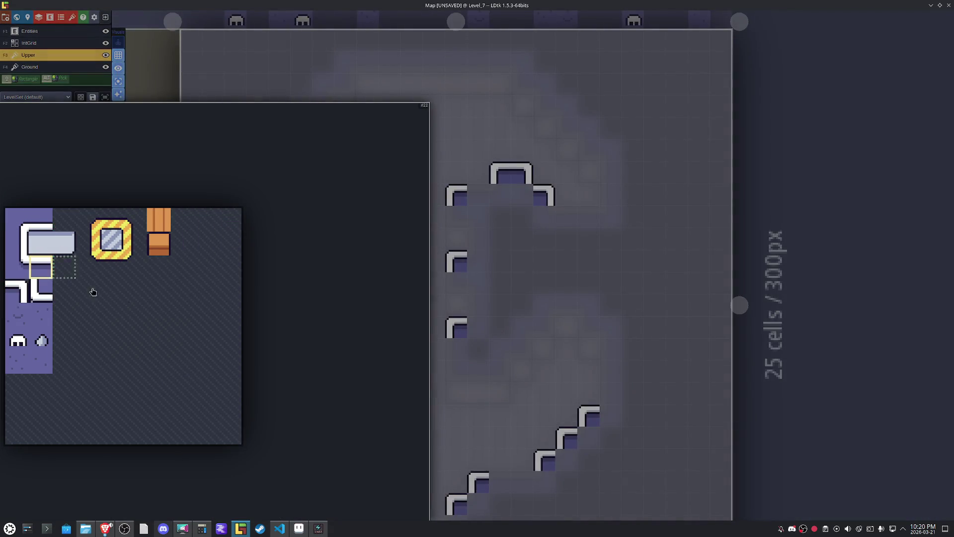
Paint flat edge tiles on both upper arms, along the bottom-left and bottom-right edges, and under the bottom tip.
{"action": "left_click", "coordinate": [483, 203]}
{"action": "left_click", "coordinate": [385, 199]}
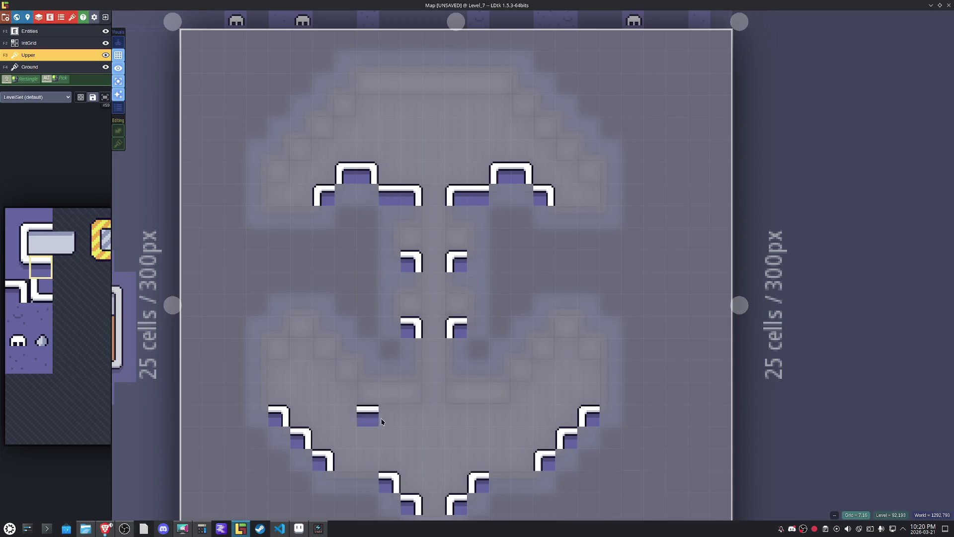
{"action": "left_click_drag", "start_coordinate": [369, 480], "coordinate": [350, 481]}
{"action": "left_click_drag", "start_coordinate": [500, 481], "coordinate": [522, 481]}
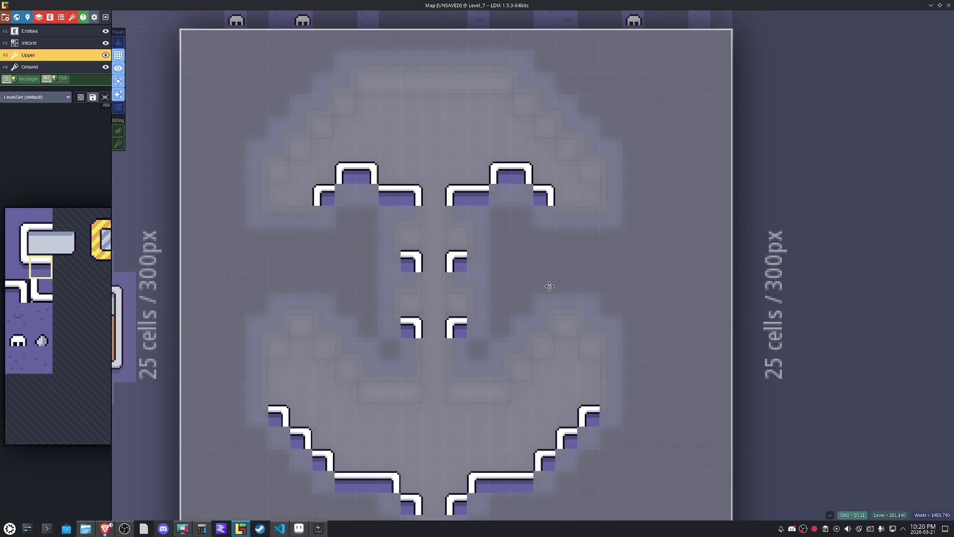
{"action": "left_click", "coordinate": [561, 264]}
{"action": "left_click", "coordinate": [294, 266]}
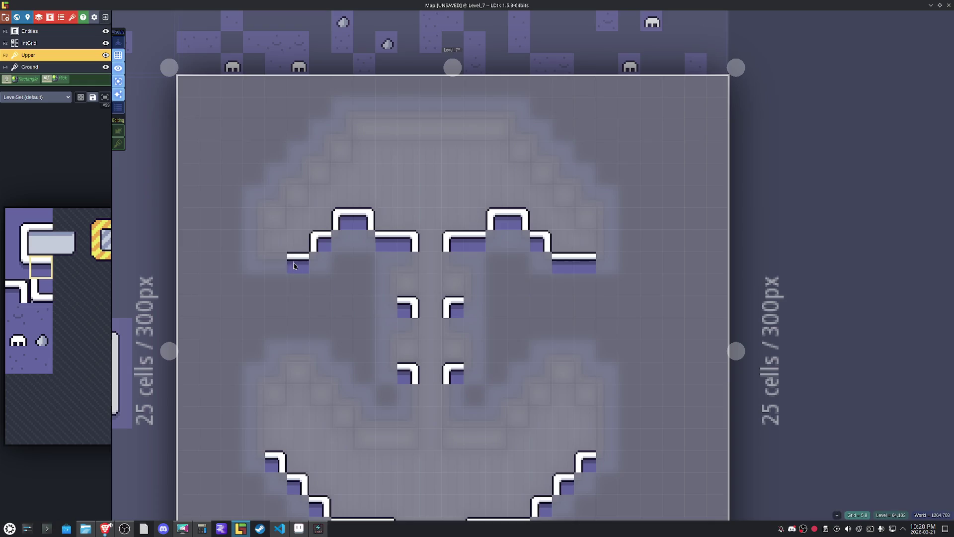
{"action": "left_click_drag", "start_coordinate": [338, 394], "coordinate": [348, 280]}
{"action": "left_click", "coordinate": [432, 447]}
{"action": "mouse_move", "coordinate": [563, 267]}
{"action": "left_mouse_down"}
{"action": "mouse_move", "coordinate": [552, 366]}
{"action": "mouse_move", "coordinate": [558, 410]}
{"action": "mouse_move", "coordinate": [582, 313]}
{"action": "left_mouse_up"}
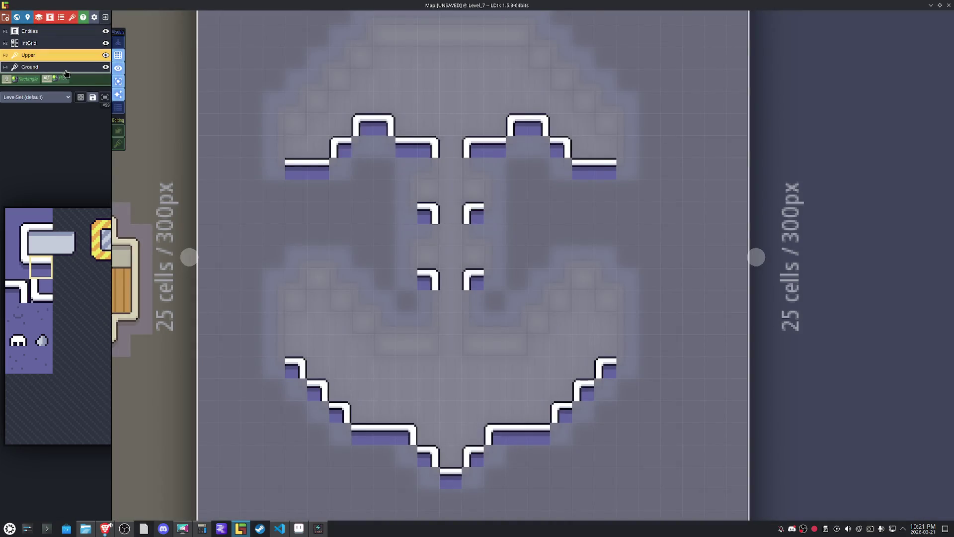
On the Ground layer, erase white border tiles at the bottom corners, under the upper arms and beside the stem top.
{"action": "left_click", "coordinate": [65, 71]}
{"action": "right_click", "coordinate": [517, 443]}
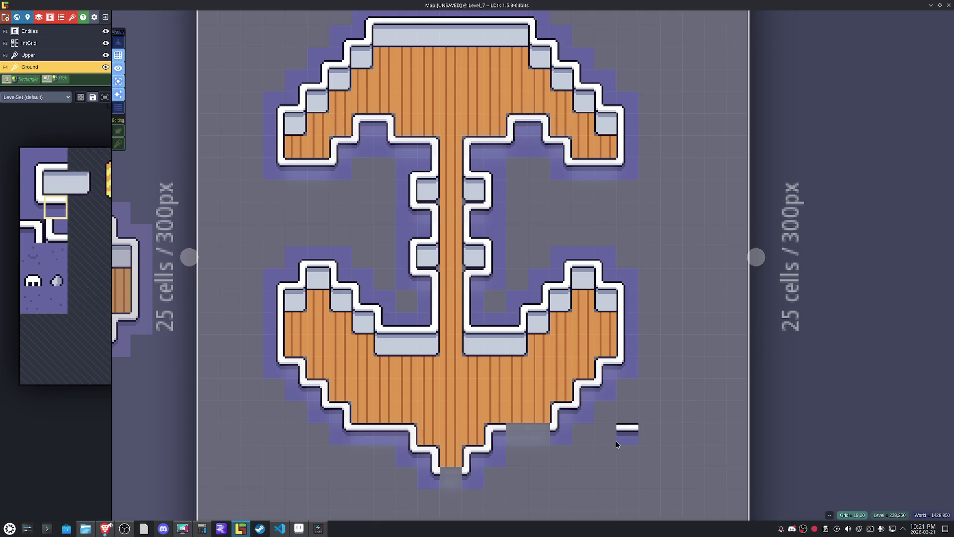
{"action": "right_click", "coordinate": [374, 436]}
{"action": "left_click_drag", "start_coordinate": [409, 155], "coordinate": [396, 230]}
{"action": "right_click", "coordinate": [401, 230]}
{"action": "right_click", "coordinate": [482, 227]}
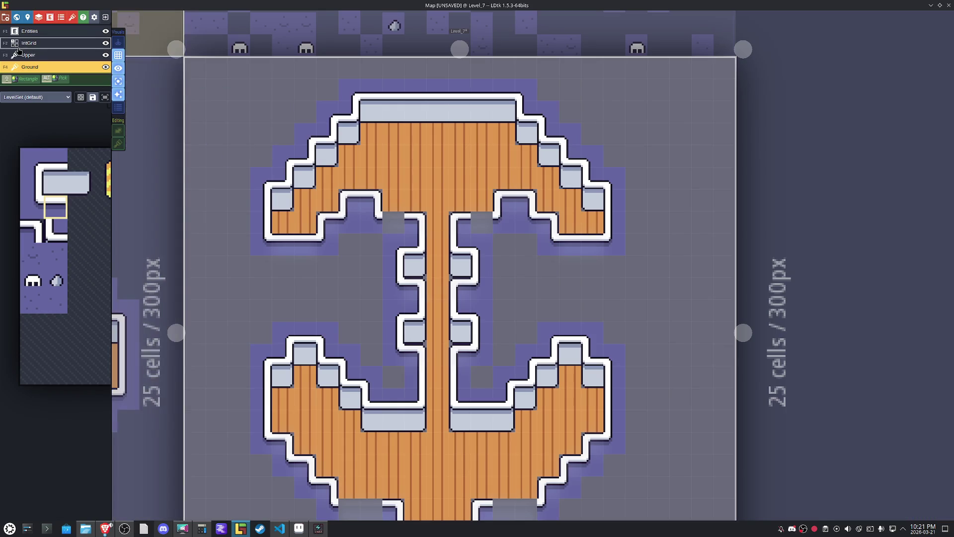
{"action": "left_click", "coordinate": [35, 55]}
{"action": "left_click", "coordinate": [35, 68]}
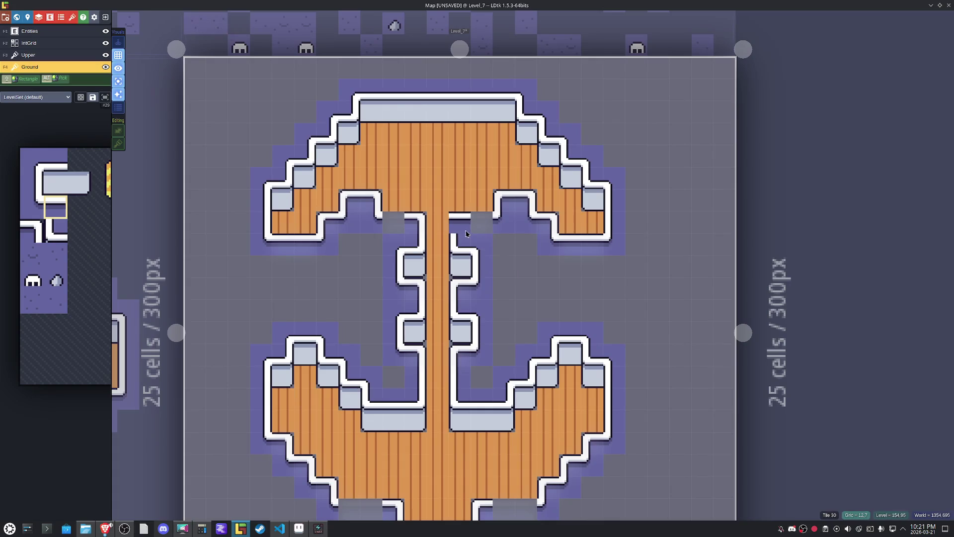
{"action": "right_click", "coordinate": [466, 231]}
{"action": "right_click", "coordinate": [415, 222]}
Erase the white border tiles at the anchor's bottom tip and along both lower diagonals.
{"action": "left_click_drag", "start_coordinate": [487, 379], "coordinate": [486, 291]}
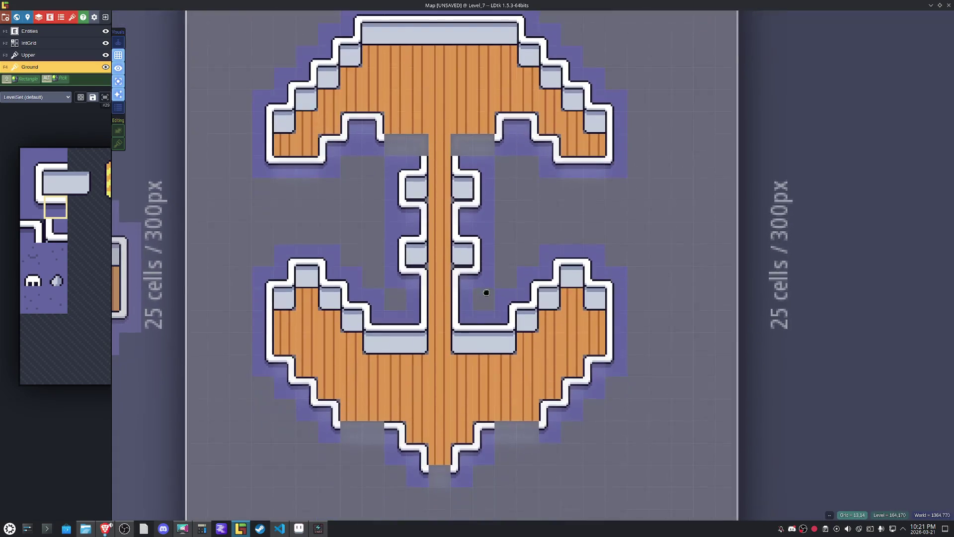
{"action": "right_click", "coordinate": [463, 454]}
{"action": "right_click", "coordinate": [418, 454]}
{"action": "right_click", "coordinate": [392, 431]}
{"action": "right_click", "coordinate": [388, 433]}
{"action": "right_click", "coordinate": [351, 411]}
{"action": "right_click", "coordinate": [329, 410]}
{"action": "right_click", "coordinate": [305, 381]}
{"action": "right_click", "coordinate": [306, 387]}
{"action": "right_click", "coordinate": [285, 365]}
{"action": "right_click", "coordinate": [550, 410]}
{"action": "right_click", "coordinate": [567, 392]}
{"action": "right_click", "coordinate": [572, 367]}
{"action": "right_click", "coordinate": [594, 364]}
Erase the remaining border tiles around both upper arms, then pick the wood floor tile.
{"action": "scroll", "coordinate": [641, 358], "scroll_direction": "up", "scroll_amount": 3}
{"action": "right_click", "coordinate": [547, 230]}
{"action": "right_click", "coordinate": [526, 207]}
{"action": "right_click", "coordinate": [504, 207]}
{"action": "right_click", "coordinate": [393, 208]}
{"action": "right_click", "coordinate": [372, 207]}
{"action": "right_click", "coordinate": [349, 207]}
{"action": "right_click", "coordinate": [327, 230]}
{"action": "right_click", "coordinate": [416, 318]}
{"action": "left_click", "coordinate": [451, 194], "text": "alt"}
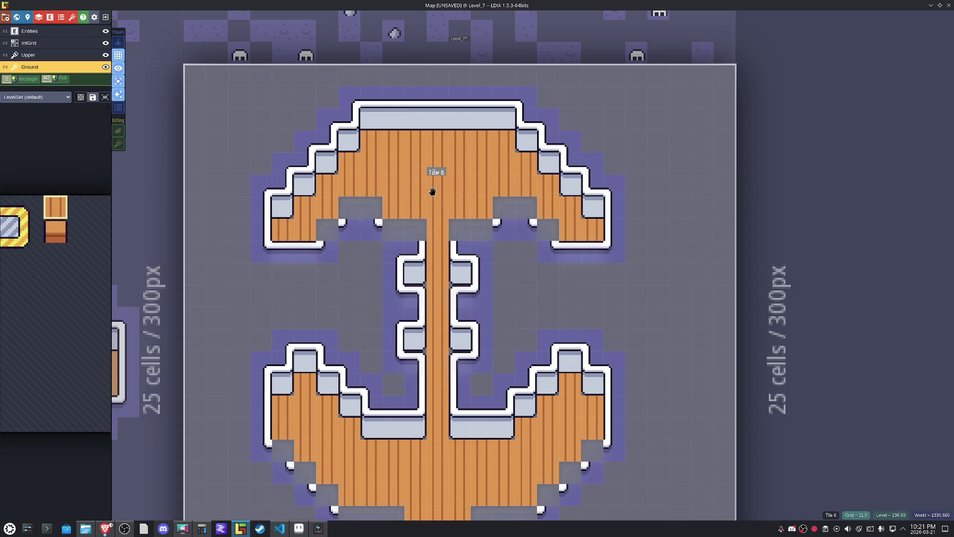
Paint wood into the emptied cells on the upper arms, the lower-right arm and near the bottom tip.
{"action": "left_click", "coordinate": [373, 206]}
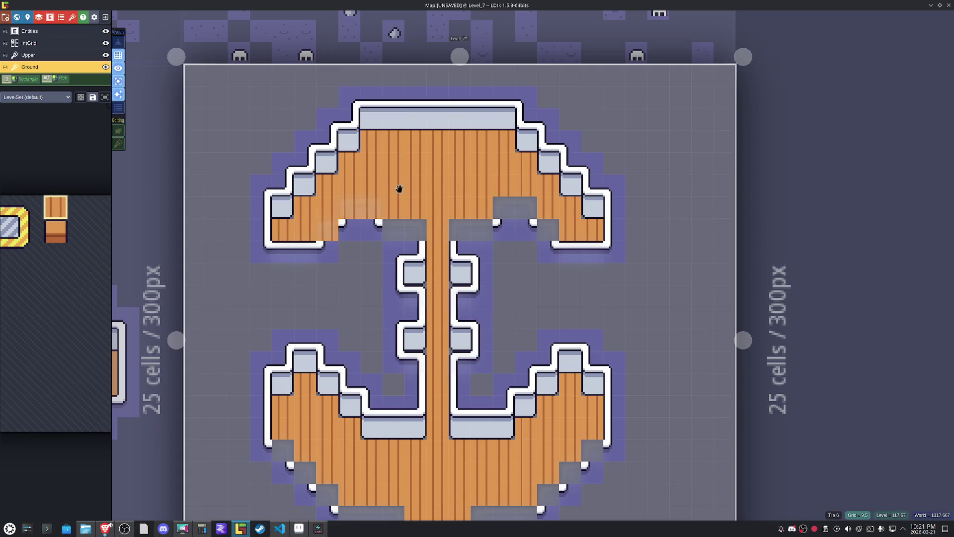
{"action": "right_click", "coordinate": [327, 229]}
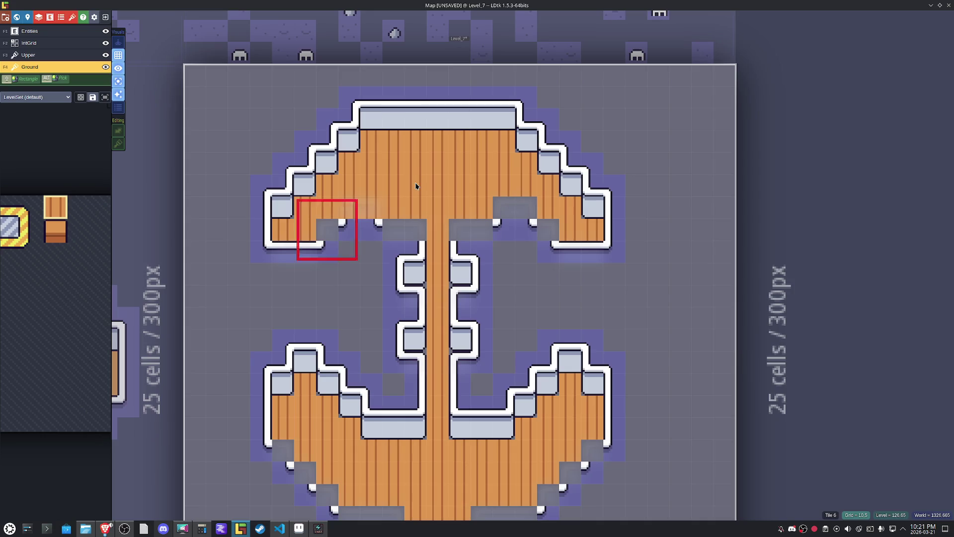
{"action": "left_click", "coordinate": [333, 230]}
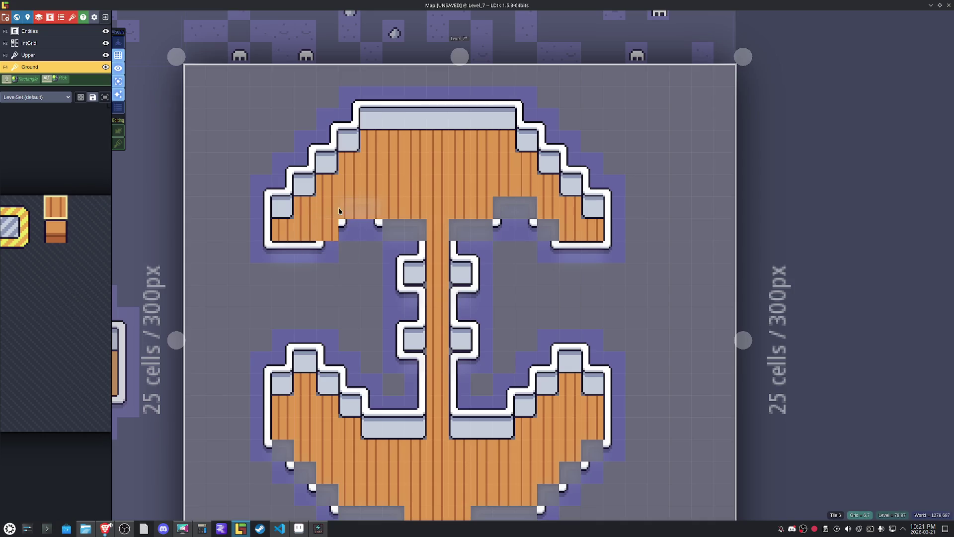
{"action": "left_click", "coordinate": [503, 203]}
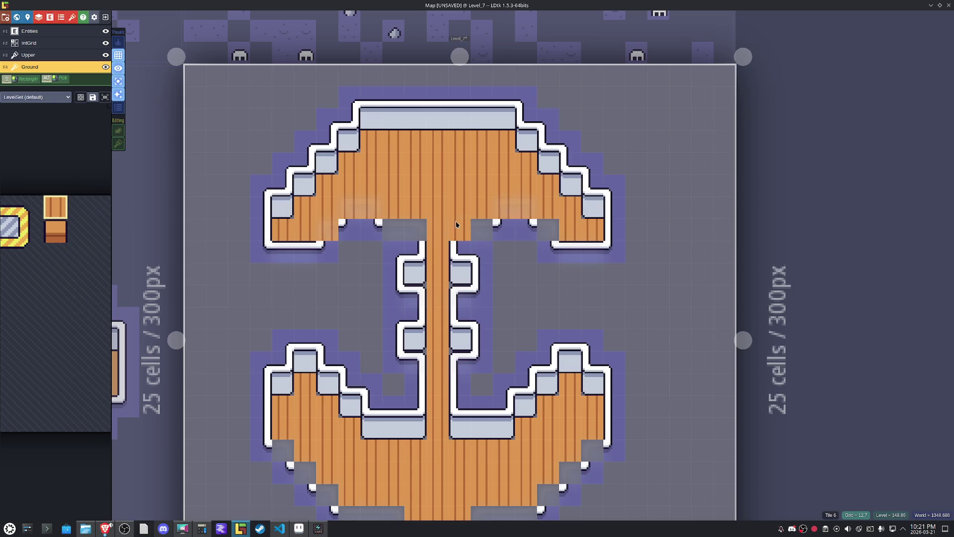
{"action": "scroll", "coordinate": [547, 220], "scroll_direction": "down", "scroll_amount": 3}
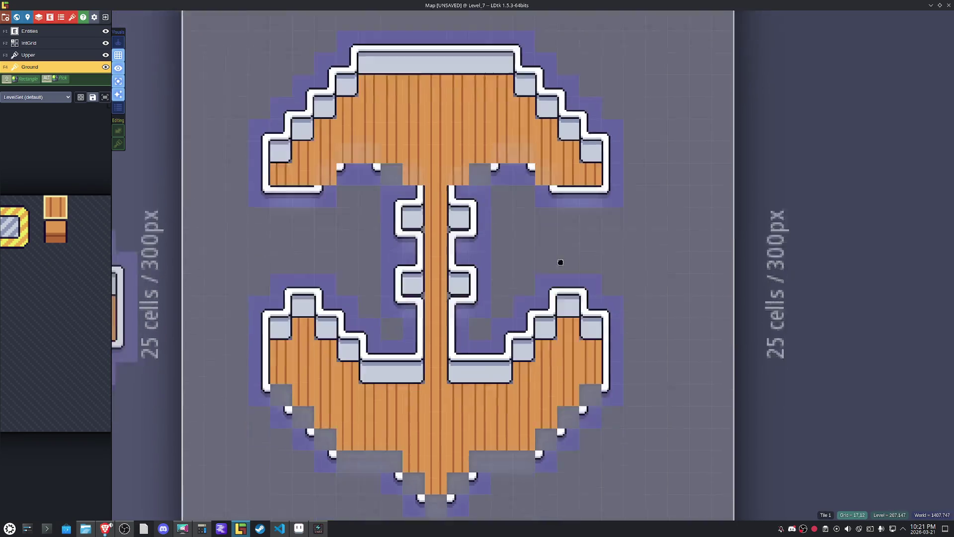
{"action": "left_click", "coordinate": [538, 366]}
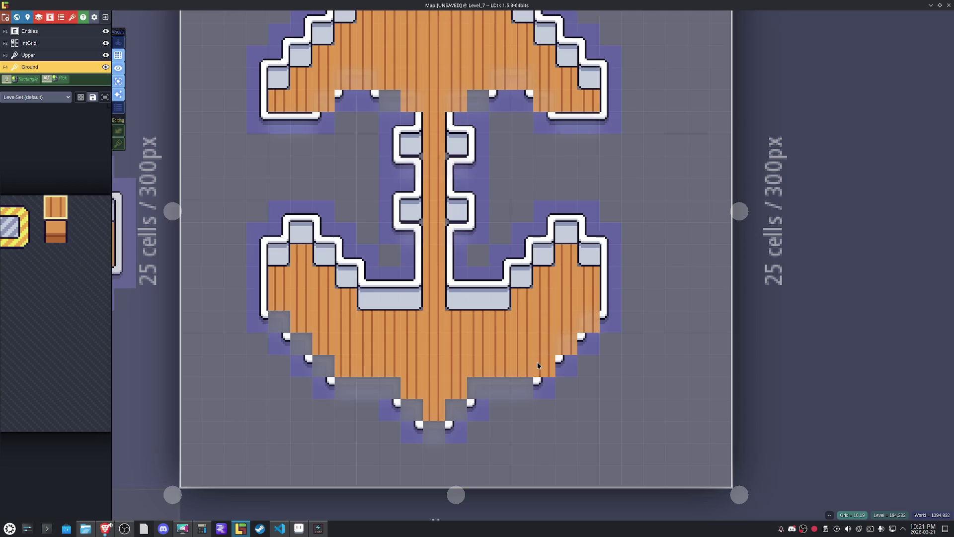
{"action": "left_click", "coordinate": [461, 402]}
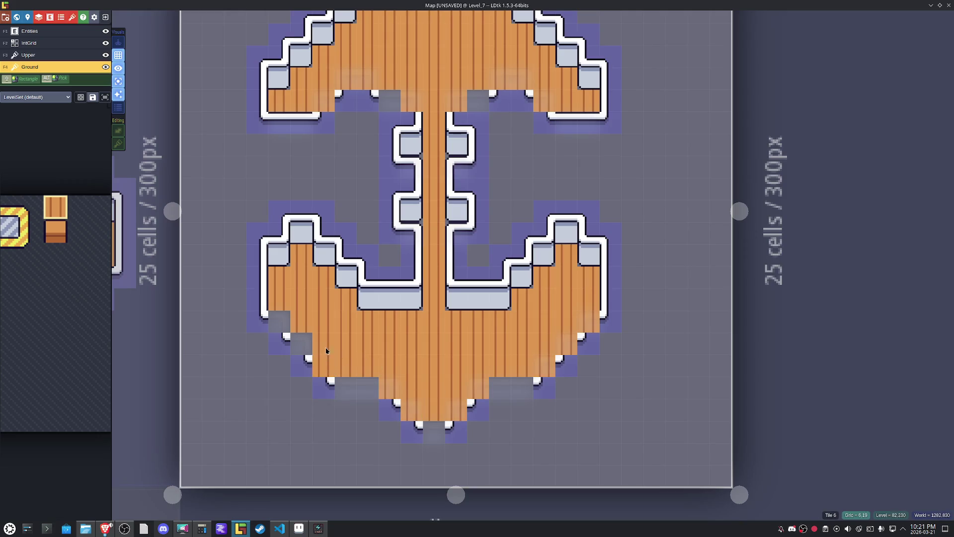
Fill the remaining grey cells on the ledge, both arms and beside the central shaft with wood.
{"action": "left_click", "coordinate": [413, 300]}
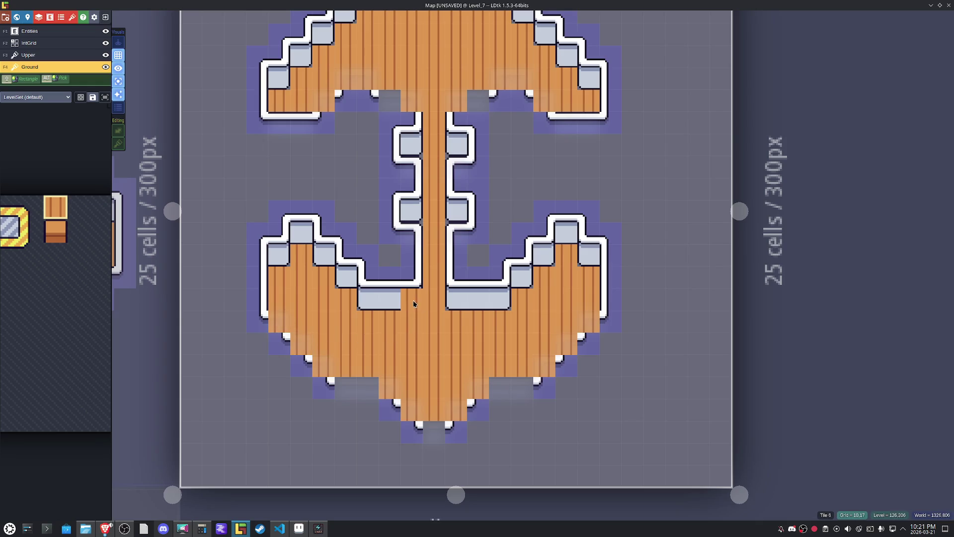
{"action": "left_click", "coordinate": [346, 282]}
{"action": "left_click", "coordinate": [321, 264]}
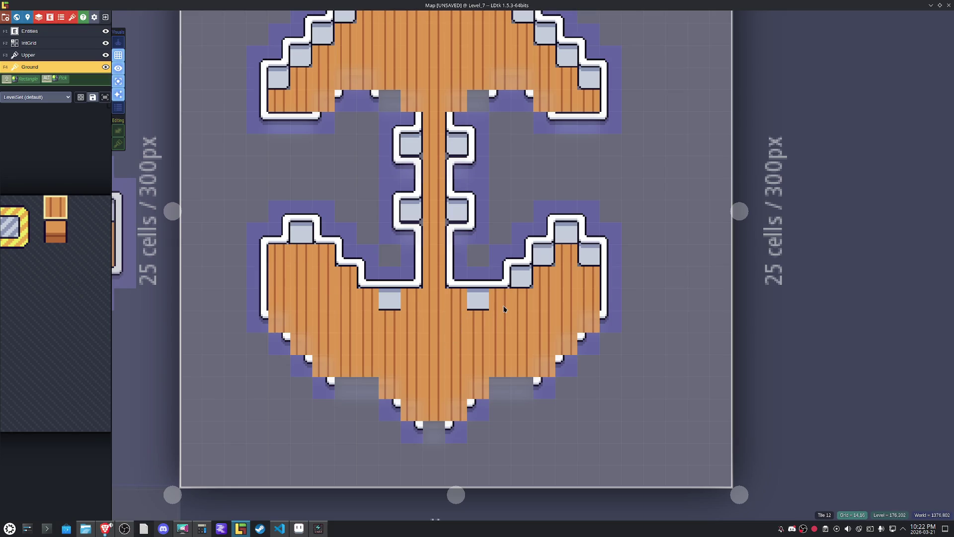
{"action": "left_click", "coordinate": [523, 281]}
{"action": "left_click", "coordinate": [548, 264]}
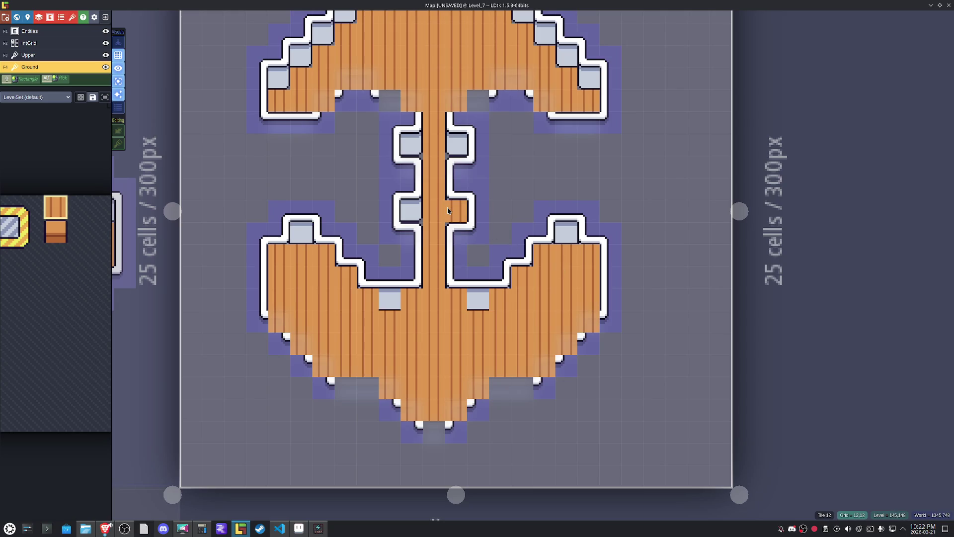
{"action": "left_click", "coordinate": [413, 231]}
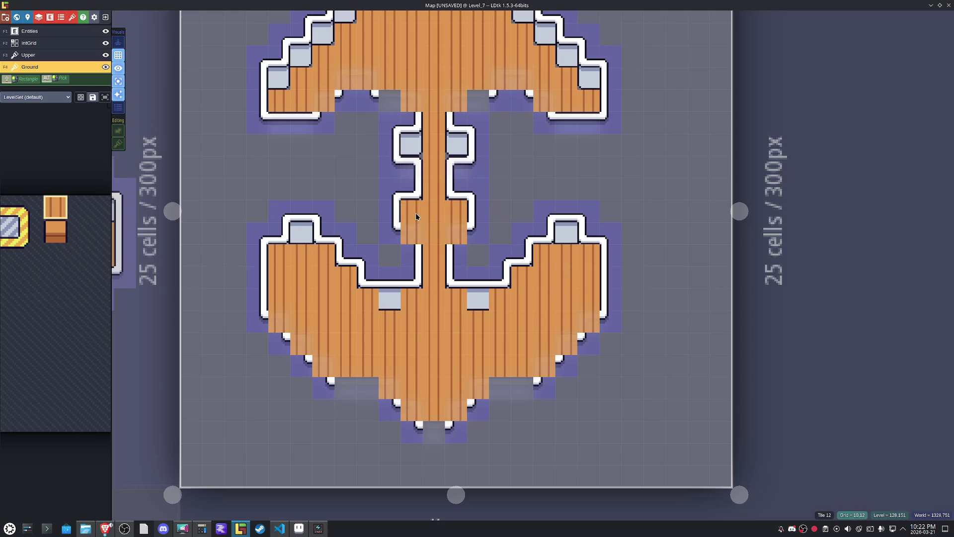
{"action": "left_click", "coordinate": [452, 155]}
{"action": "left_click", "coordinate": [418, 155]}
{"action": "left_click_drag", "start_coordinate": [410, 166], "coordinate": [507, 284]}
{"action": "left_click_drag", "start_coordinate": [557, 247], "coordinate": [541, 254]}
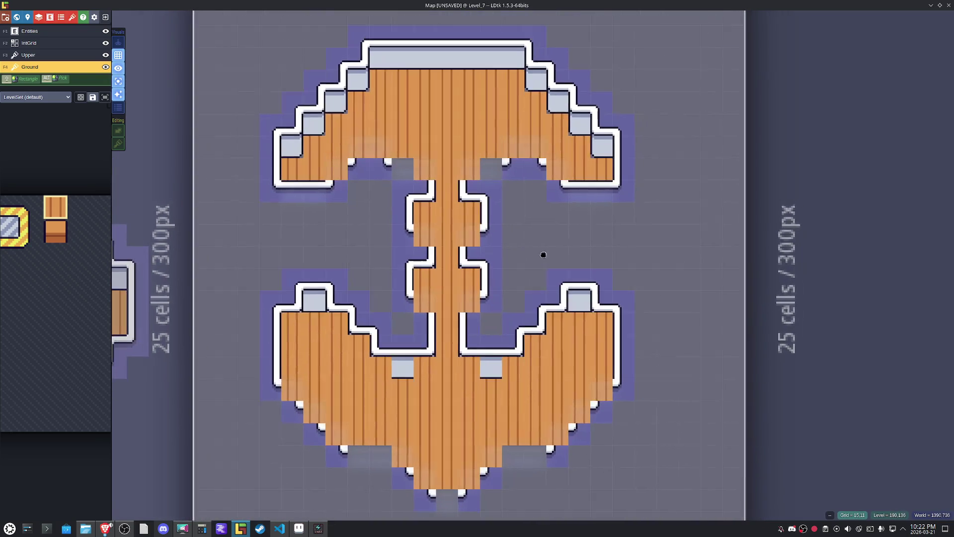
{"action": "left_click", "coordinate": [540, 257]}
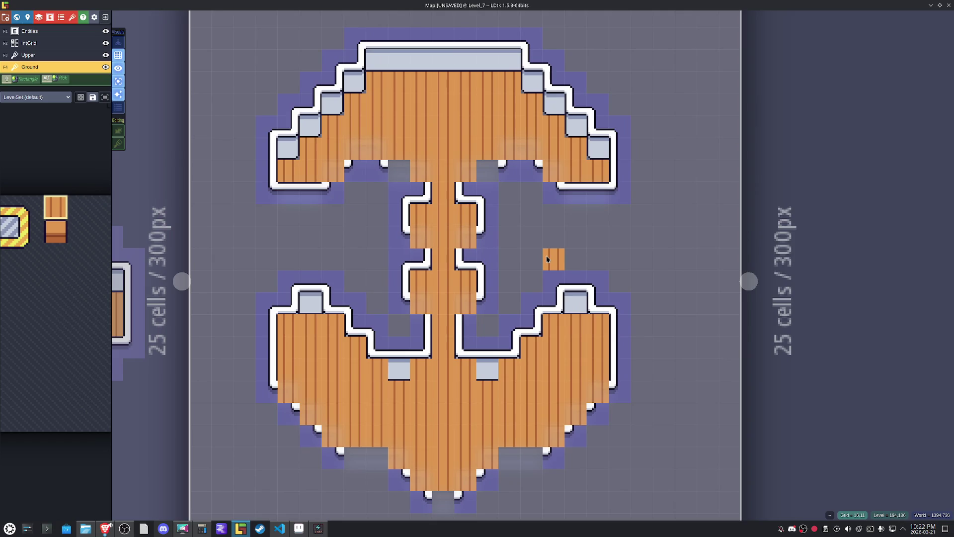
With all layers shown, repaint the upper-right corner cell and both upper step grey blocks as wood floor.
{"action": "left_click", "coordinate": [35, 55]}
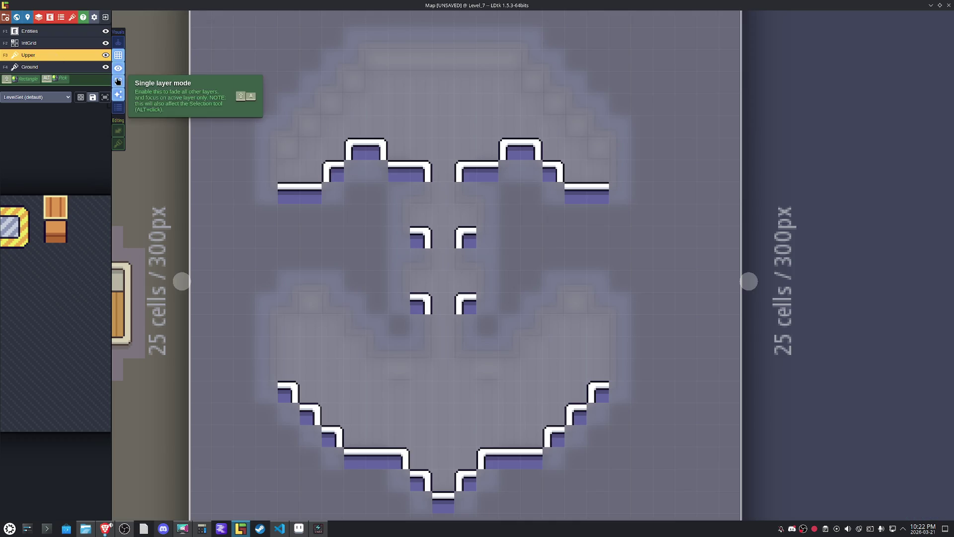
{"action": "left_click", "coordinate": [119, 81]}
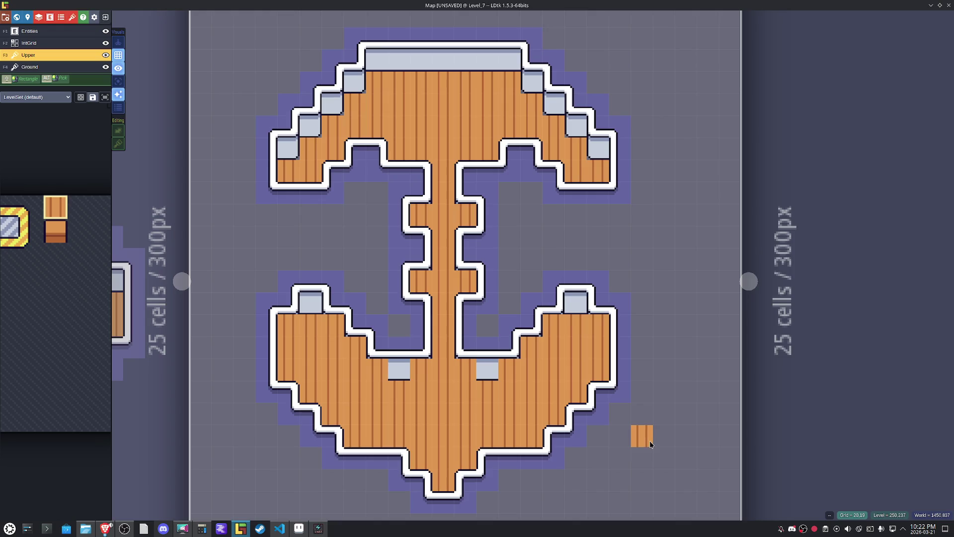
{"action": "left_click", "coordinate": [607, 158]}
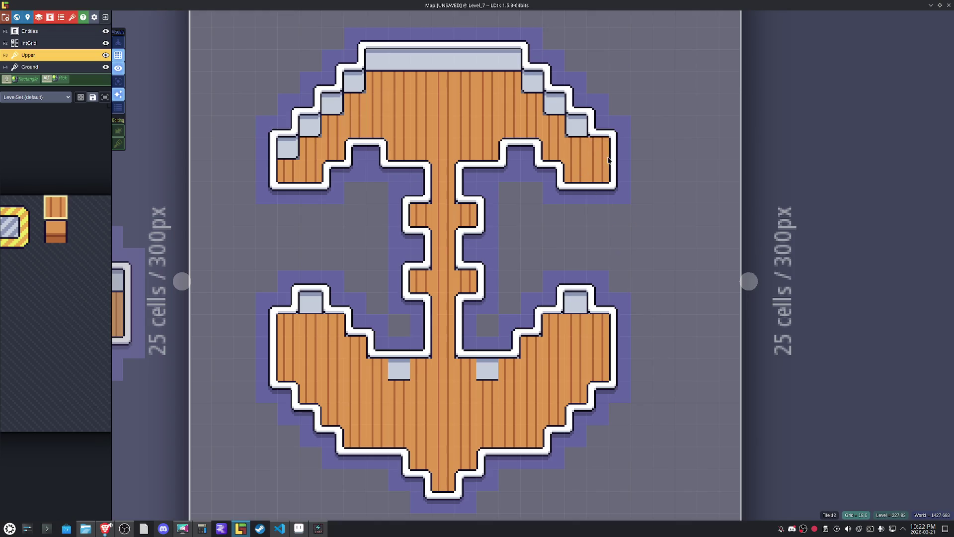
{"action": "key", "text": "F4"}
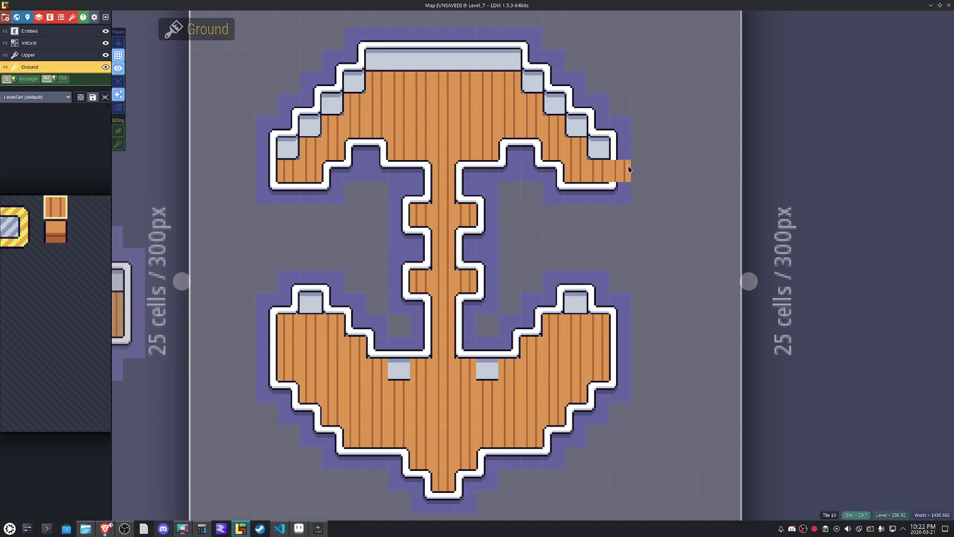
{"action": "left_click", "coordinate": [549, 106]}
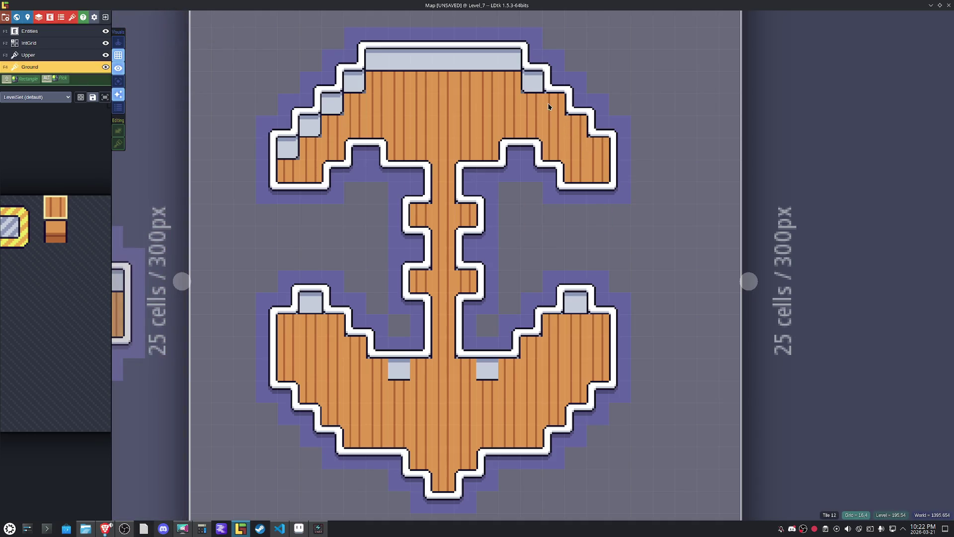
{"action": "left_click", "coordinate": [351, 93]}
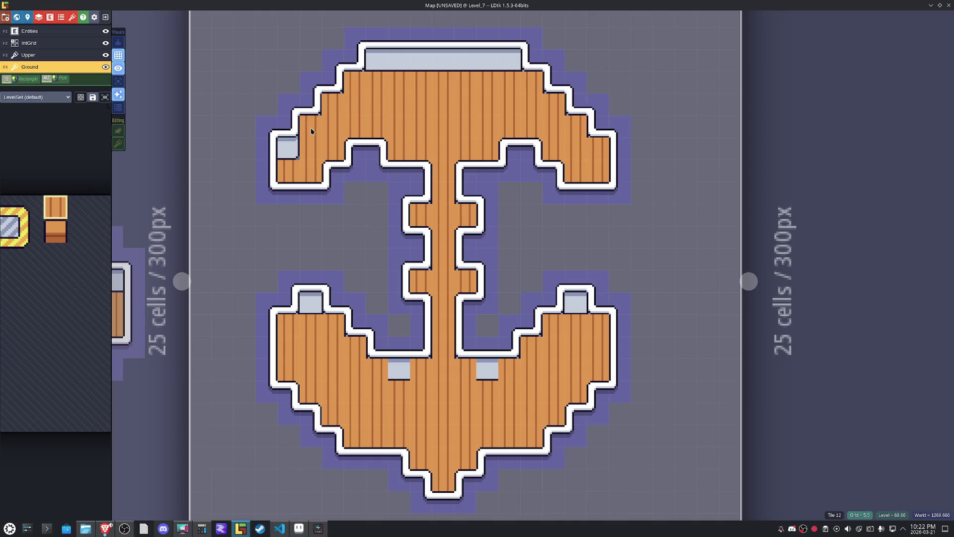
Turn on tile stacking and paint grey corner blocks on the upper-right and upper-left steps.
{"action": "key", "text": "s"}
{"action": "mouse_move", "coordinate": [170, 259]}
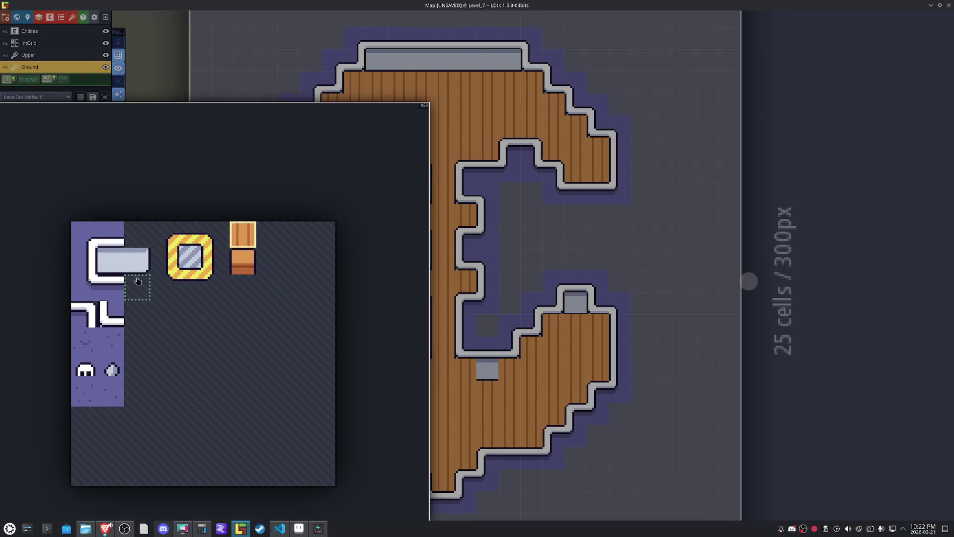
{"action": "key", "text": "x"}
{"action": "left_click", "coordinate": [577, 128]}
{"action": "left_click", "coordinate": [532, 82]}
{"action": "key", "text": "x"}
{"action": "left_click", "coordinate": [354, 82]}
{"action": "left_click", "coordinate": [333, 106]}
{"action": "left_click", "coordinate": [304, 128]}
{"action": "left_click", "coordinate": [289, 148]}
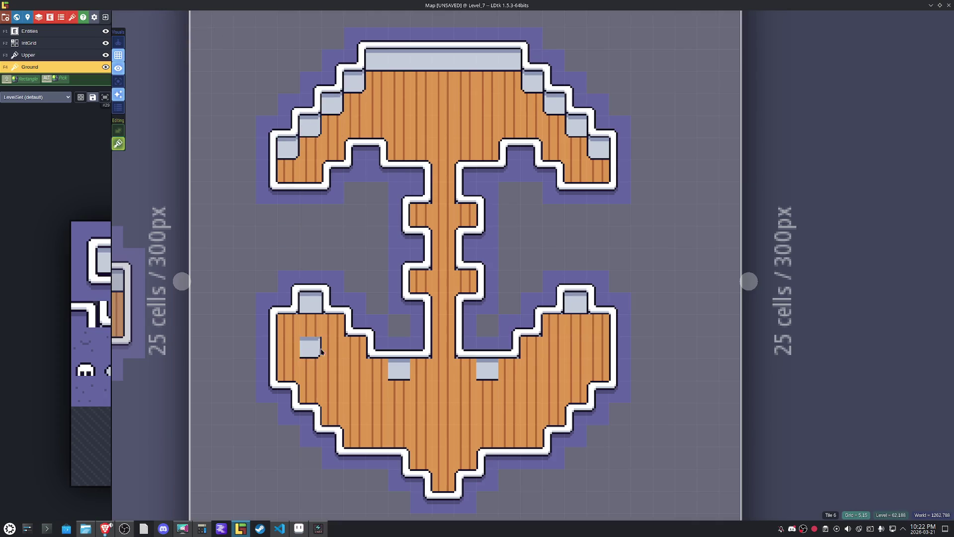
Paint grey blocks along the lower-left and lower-right steps and the bar beneath the lower arms.
{"action": "key", "text": "x"}
{"action": "left_click", "coordinate": [334, 326]}
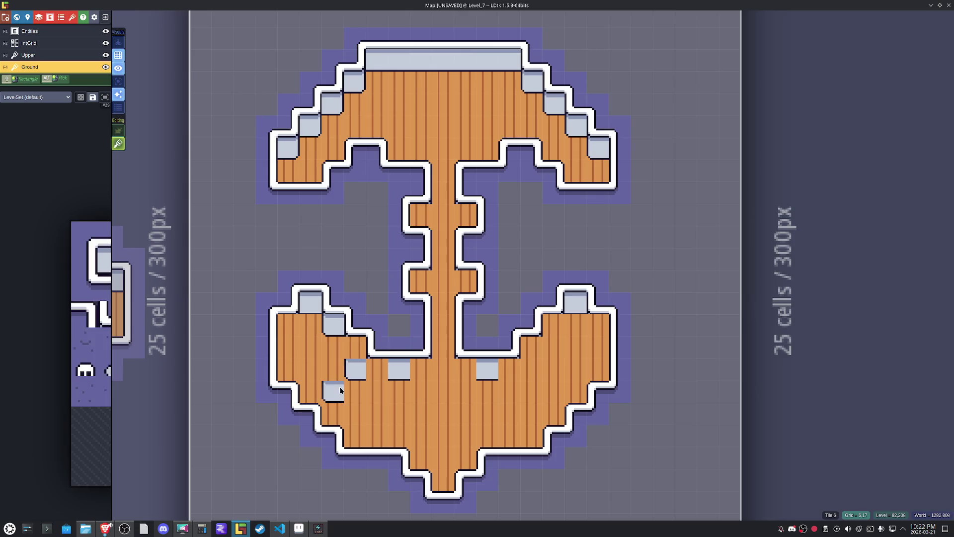
{"action": "left_click", "coordinate": [354, 366], "text": "alt"}
{"action": "left_click", "coordinate": [356, 348]}
{"action": "left_click", "coordinate": [378, 371]}
{"action": "key", "text": "x"}
{"action": "left_click", "coordinate": [288, 324]}
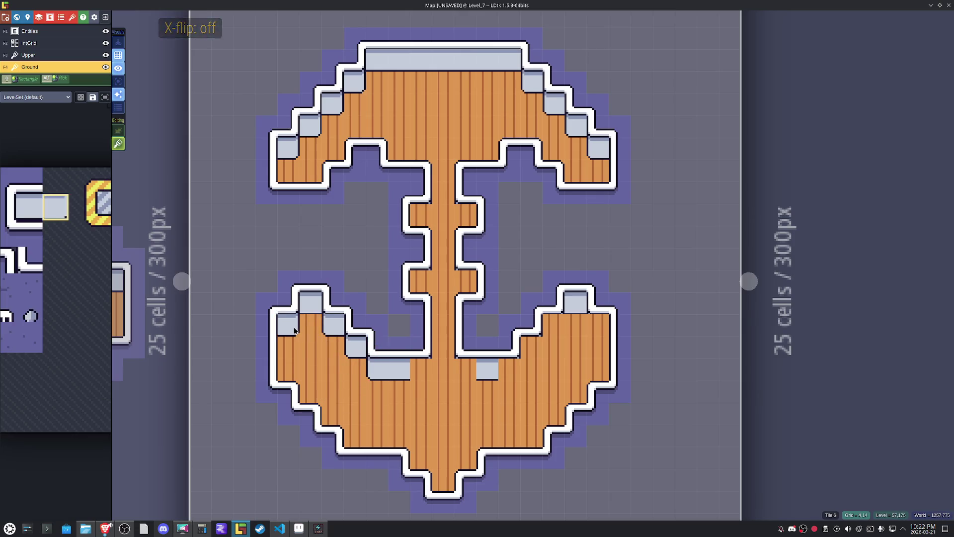
{"action": "left_click", "coordinate": [422, 376]}
{"action": "key", "text": "x"}
{"action": "left_click", "coordinate": [465, 375]}
{"action": "left_click", "coordinate": [515, 374]}
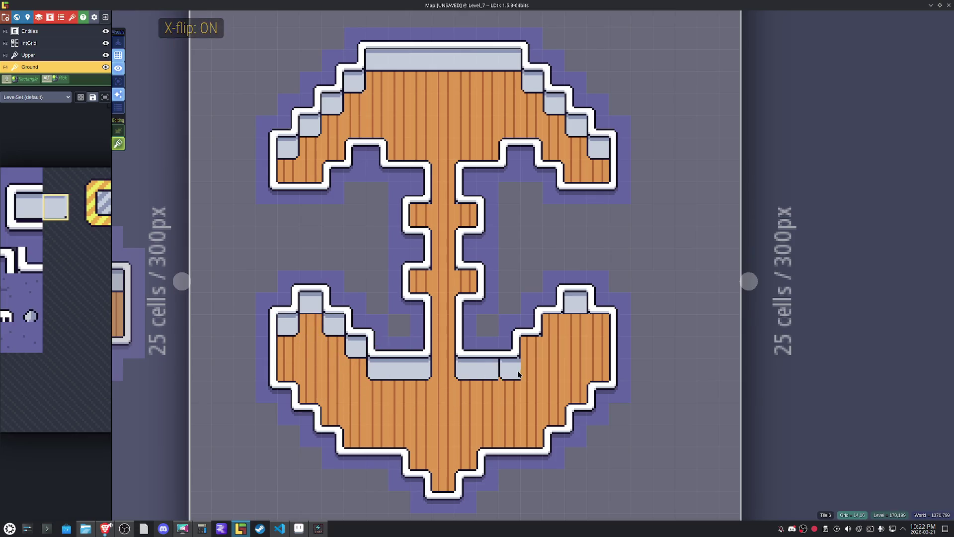
{"action": "left_click", "coordinate": [553, 325]}
{"action": "key", "text": "x"}
{"action": "left_click", "coordinate": [599, 326]}
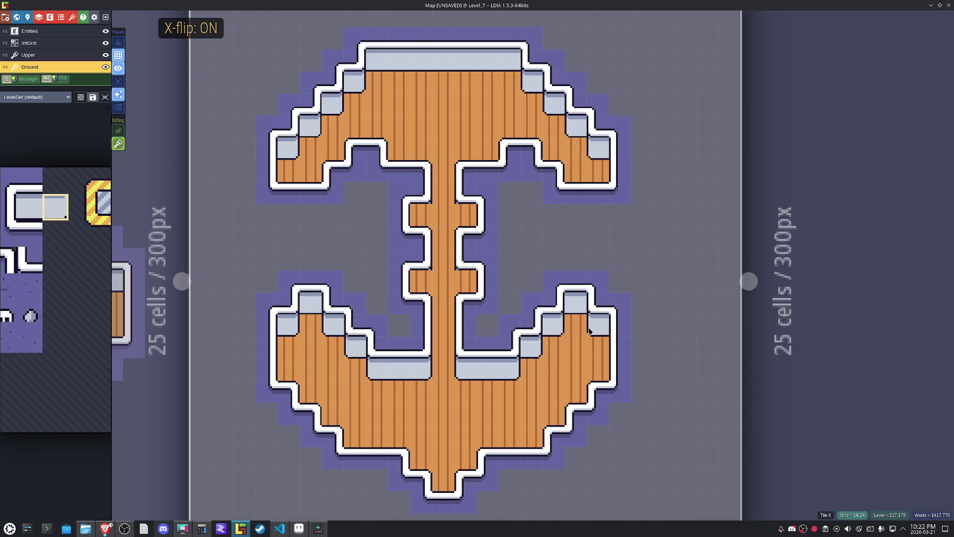
Fill the shank's notches with grey blocks, mirrored on the right, and save the project.
{"action": "left_click", "coordinate": [467, 282]}
{"action": "key", "text": "x"}
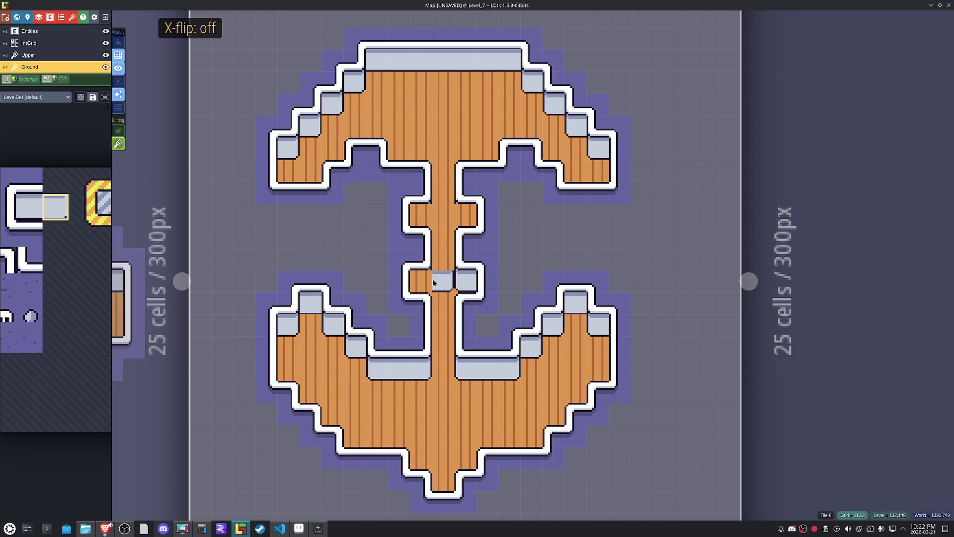
{"action": "left_click", "coordinate": [420, 281]}
{"action": "left_click", "coordinate": [424, 219]}
{"action": "key", "text": "x"}
{"action": "left_click", "coordinate": [467, 219]}
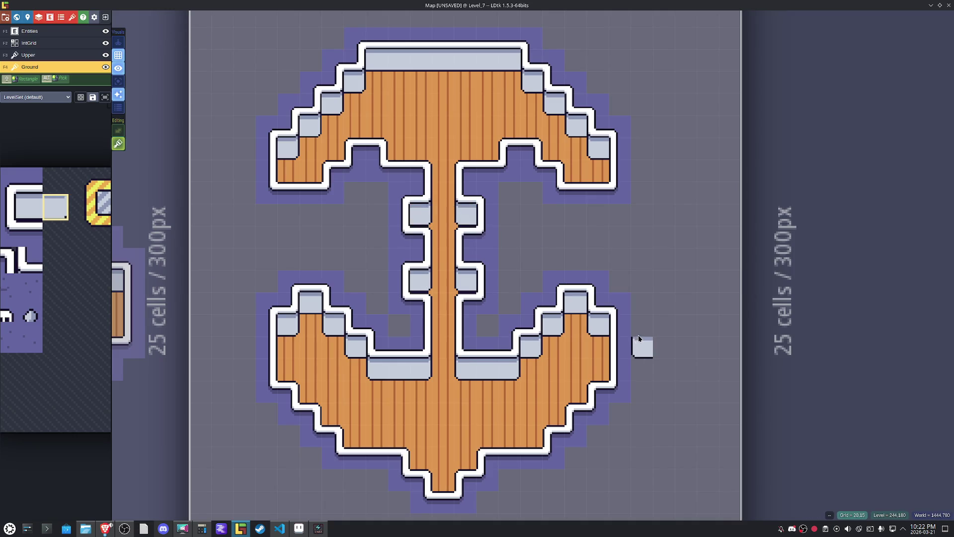
{"action": "key", "text": "ctrl+s"}
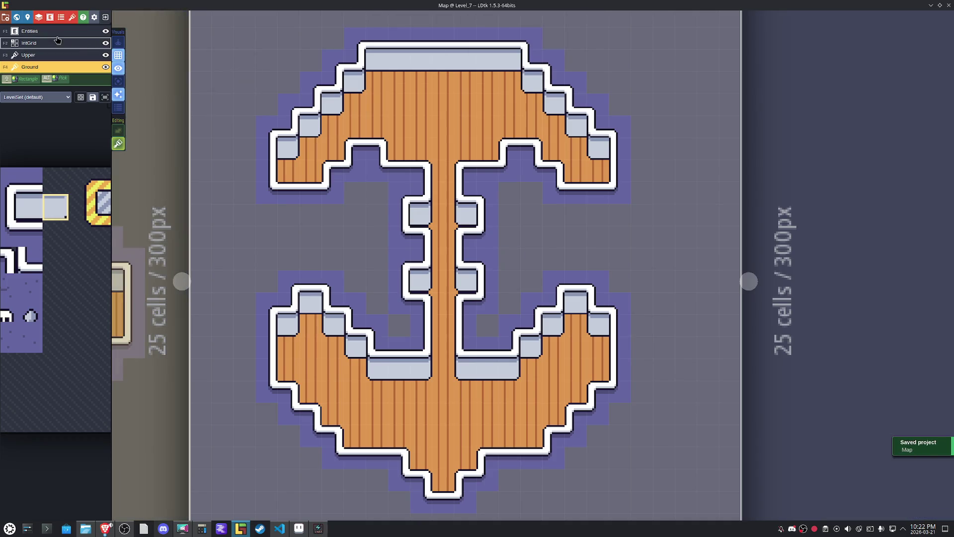
Show only the Upper layer, with tile stacking off, to inspect its overhang edges.
{"action": "left_click", "coordinate": [49, 30]}
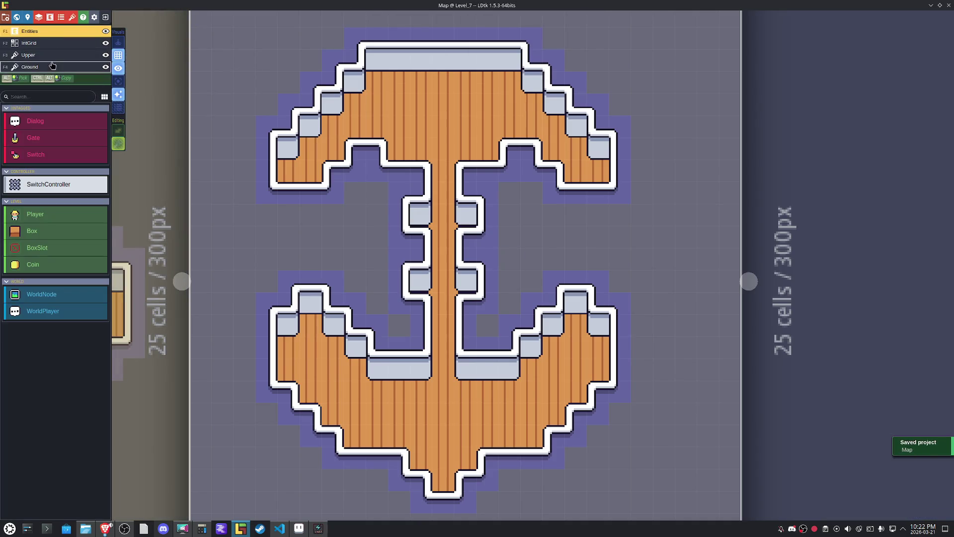
{"action": "left_click", "coordinate": [52, 55]}
{"action": "left_click", "coordinate": [118, 81]}
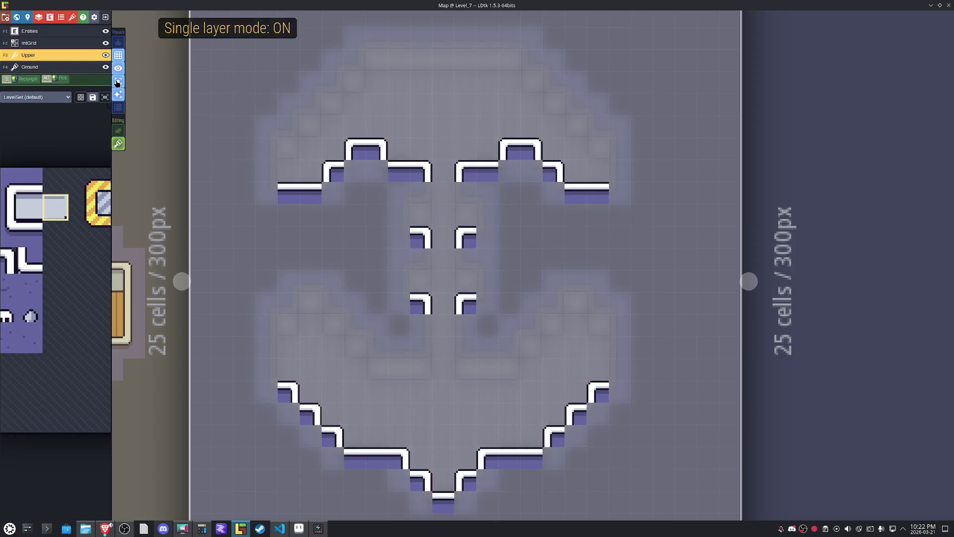
{"action": "key", "text": "t"}
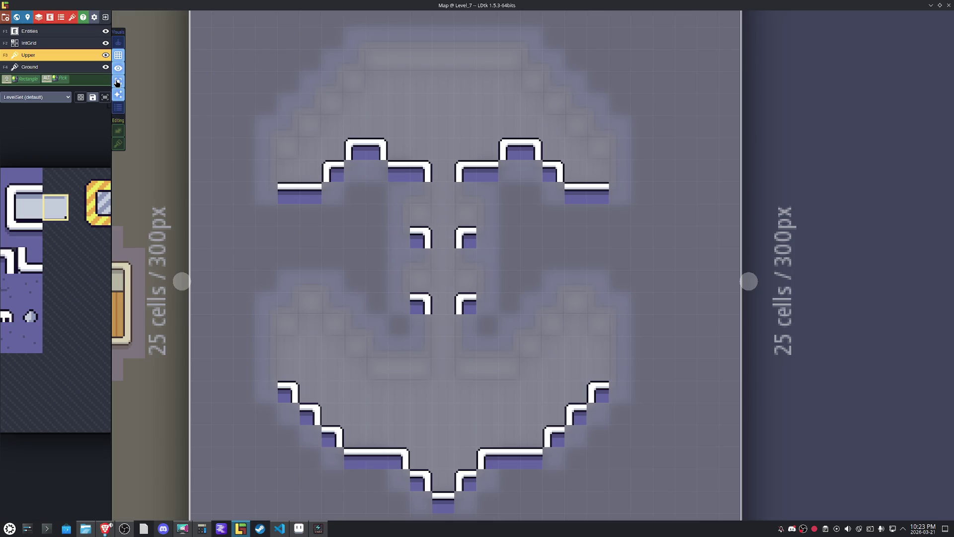
Restore all layers to full visibility and make the IntGrid collision layer active.
{"action": "left_click", "coordinate": [118, 82]}
{"action": "left_click", "coordinate": [44, 67]}
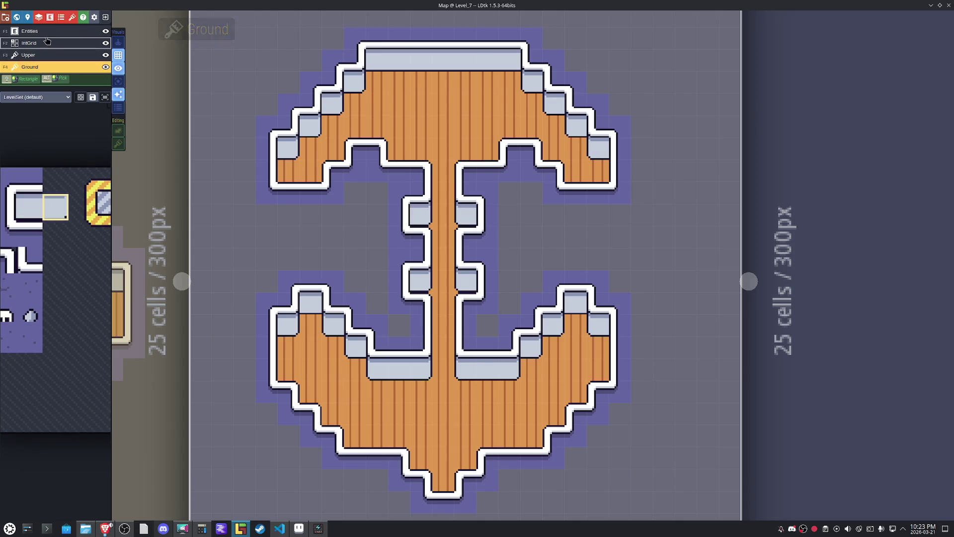
{"action": "left_click", "coordinate": [47, 43]}
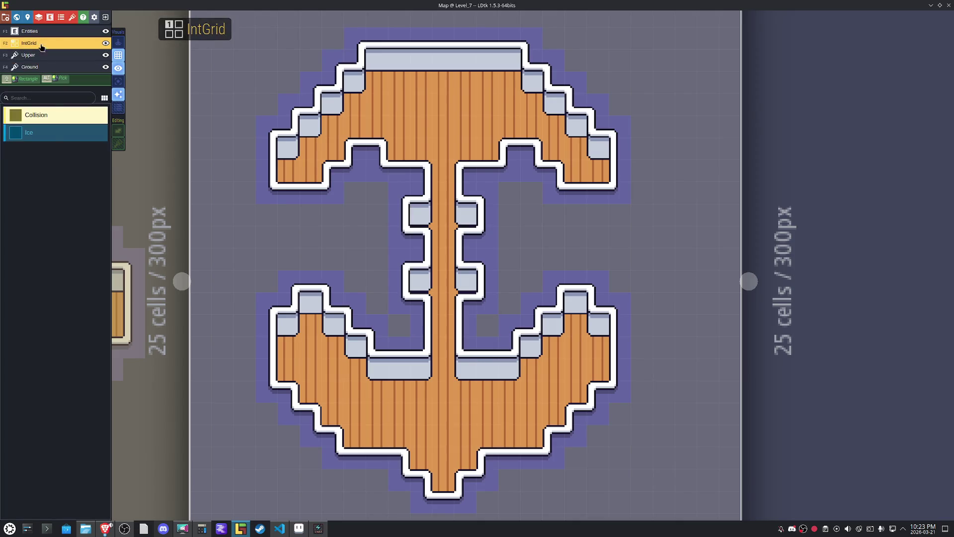
Paint Collision cells around the anchor's bottom tip and lower edges, then save Map.
{"action": "left_click", "coordinate": [463, 500]}
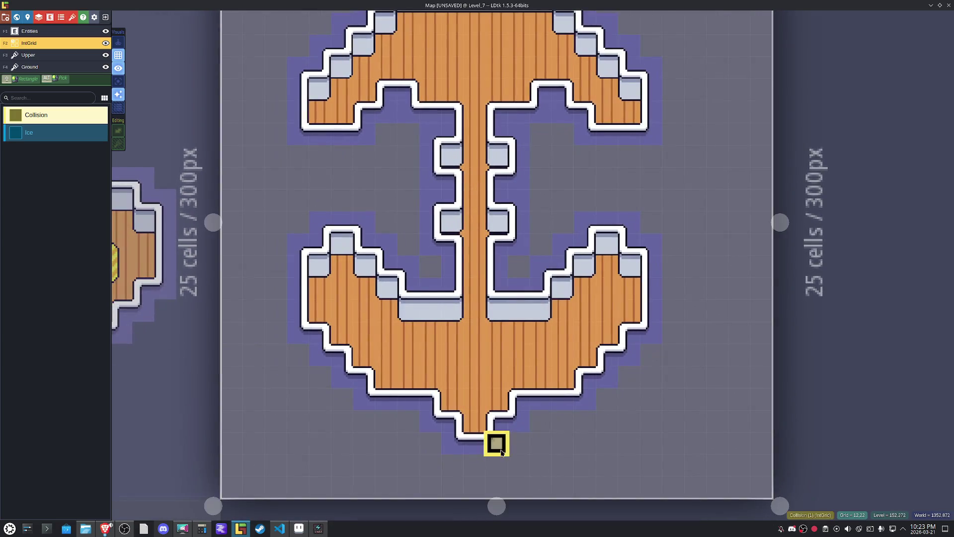
{"action": "mouse_move", "coordinate": [497, 443]}
{"action": "left_mouse_down"}
{"action": "mouse_move", "coordinate": [497, 464]}
{"action": "mouse_move", "coordinate": [407, 419]}
{"action": "mouse_move", "coordinate": [365, 419]}
{"action": "mouse_move", "coordinate": [298, 353]}
{"action": "mouse_move", "coordinate": [296, 267]}
{"action": "mouse_move", "coordinate": [315, 269]}
{"action": "mouse_move", "coordinate": [343, 244]}
{"action": "mouse_move", "coordinate": [450, 315]}
{"action": "mouse_move", "coordinate": [454, 273]}
{"action": "mouse_move", "coordinate": [429, 221]}
{"action": "mouse_move", "coordinate": [450, 221]}
{"action": "mouse_move", "coordinate": [451, 200]}
{"action": "mouse_move", "coordinate": [430, 187]}
{"action": "mouse_move", "coordinate": [431, 162]}
{"action": "mouse_move", "coordinate": [454, 137]}
{"action": "mouse_move", "coordinate": [408, 136]}
{"action": "mouse_move", "coordinate": [391, 115]}
{"action": "mouse_move", "coordinate": [390, 135]}
{"action": "mouse_move", "coordinate": [324, 157]}
{"action": "mouse_move", "coordinate": [303, 115]}
{"action": "left_mouse_up"}
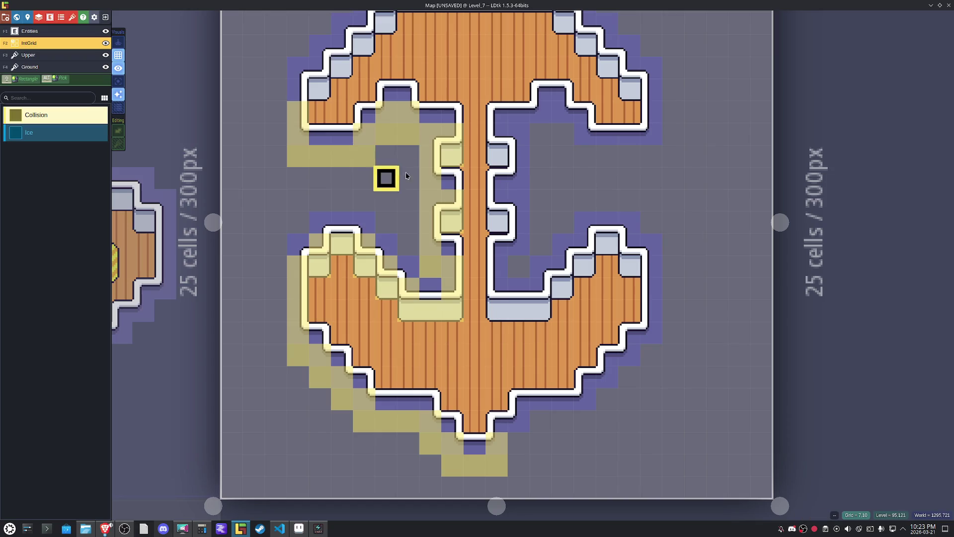
{"action": "mouse_move", "coordinate": [515, 445]}
{"action": "left_mouse_down"}
{"action": "mouse_move", "coordinate": [517, 420]}
{"action": "mouse_move", "coordinate": [562, 420]}
{"action": "mouse_move", "coordinate": [652, 353]}
{"action": "mouse_move", "coordinate": [649, 285]}
{"action": "mouse_move", "coordinate": [607, 241]}
{"action": "mouse_move", "coordinate": [586, 241]}
{"action": "mouse_move", "coordinate": [544, 288]}
{"action": "mouse_move", "coordinate": [544, 312]}
{"action": "mouse_move", "coordinate": [500, 311]}
{"action": "mouse_move", "coordinate": [500, 267]}
{"action": "mouse_move", "coordinate": [528, 245]}
{"action": "mouse_move", "coordinate": [529, 208]}
{"action": "mouse_move", "coordinate": [522, 203]}
{"action": "mouse_move", "coordinate": [522, 222]}
{"action": "mouse_move", "coordinate": [501, 201]}
{"action": "mouse_move", "coordinate": [523, 204]}
{"action": "mouse_move", "coordinate": [517, 177]}
{"action": "mouse_move", "coordinate": [496, 155]}
{"action": "mouse_move", "coordinate": [496, 133]}
{"action": "mouse_move", "coordinate": [540, 131]}
{"action": "mouse_move", "coordinate": [563, 110]}
{"action": "mouse_move", "coordinate": [562, 132]}
{"action": "mouse_move", "coordinate": [584, 153]}
{"action": "mouse_move", "coordinate": [645, 145]}
{"action": "mouse_move", "coordinate": [654, 255]}
{"action": "mouse_move", "coordinate": [654, 210]}
{"action": "mouse_move", "coordinate": [612, 165]}
{"action": "mouse_move", "coordinate": [589, 167]}
{"action": "mouse_move", "coordinate": [589, 144]}
{"action": "mouse_move", "coordinate": [435, 100]}
{"action": "mouse_move", "coordinate": [390, 100]}
{"action": "mouse_move", "coordinate": [435, 99]}
{"action": "mouse_move", "coordinate": [389, 121]}
{"action": "mouse_move", "coordinate": [390, 145]}
{"action": "mouse_move", "coordinate": [345, 187]}
{"action": "mouse_move", "coordinate": [323, 188]}
{"action": "mouse_move", "coordinate": [300, 209]}
{"action": "left_mouse_up"}
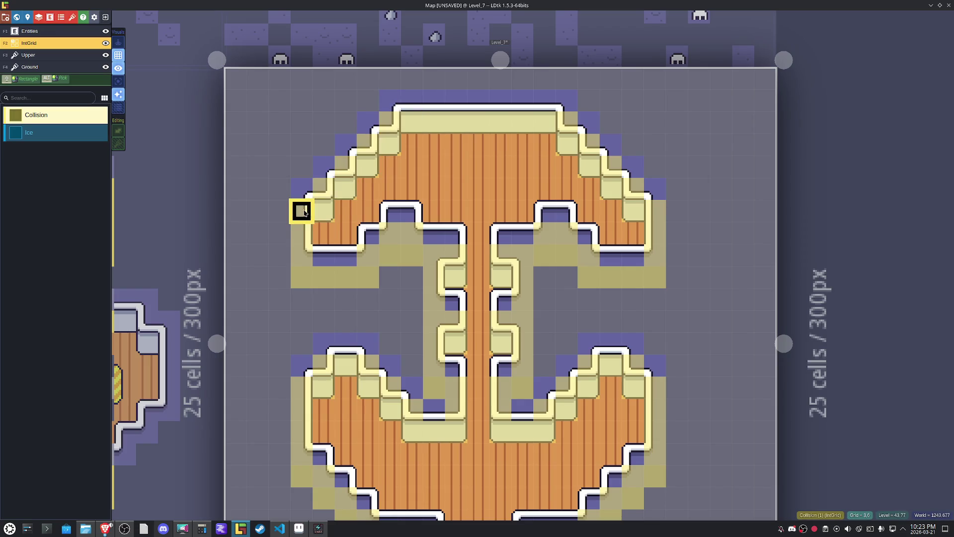
{"action": "scroll", "coordinate": [482, 311], "scroll_direction": "down", "scroll_amount": 3}
{"action": "scroll", "coordinate": [492, 334], "scroll_direction": "up", "scroll_amount": 2}
{"action": "key", "text": "ctrl+s"}
Select BoxSlot on the Entities layer as the next entity to place.
{"action": "left_click_drag", "start_coordinate": [483, 324], "coordinate": [462, 282]}
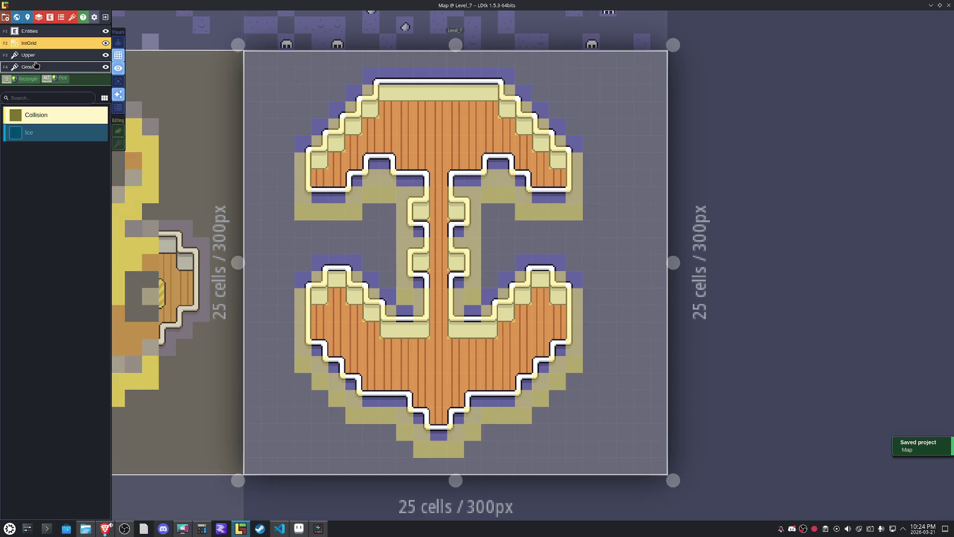
{"action": "key", "text": "F1"}
{"action": "left_click", "coordinate": [37, 248]}
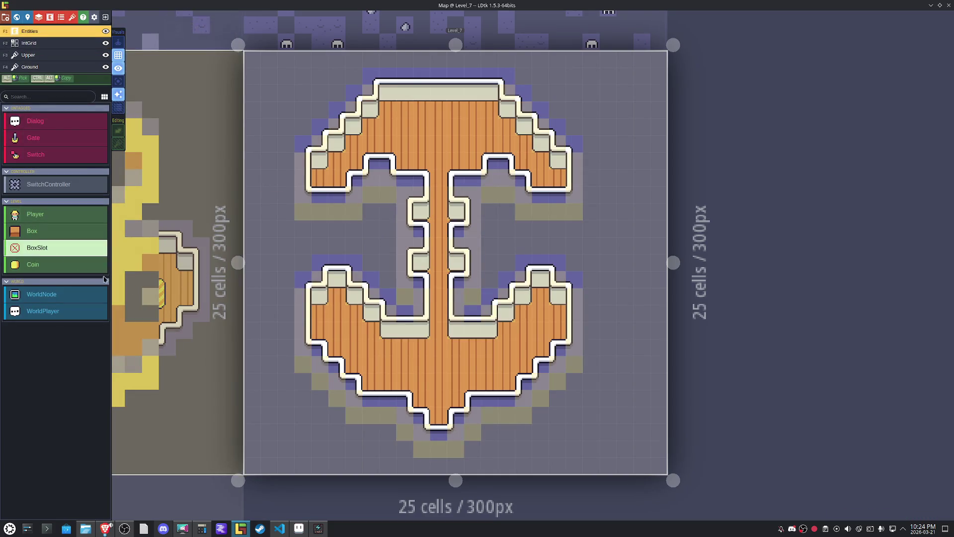
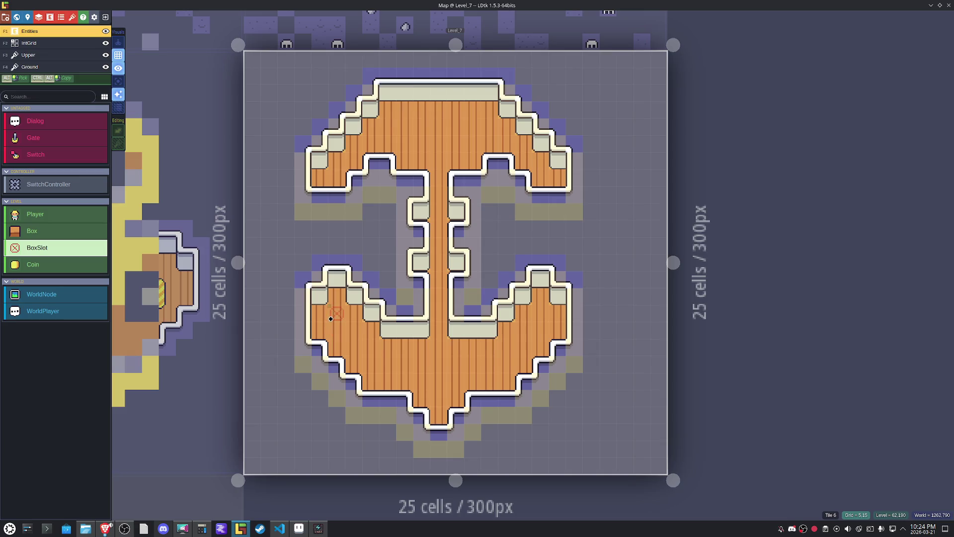
Place four BoxSlot targets: one in each lower arm and two on the upper deck.
{"action": "left_click", "coordinate": [331, 318]}
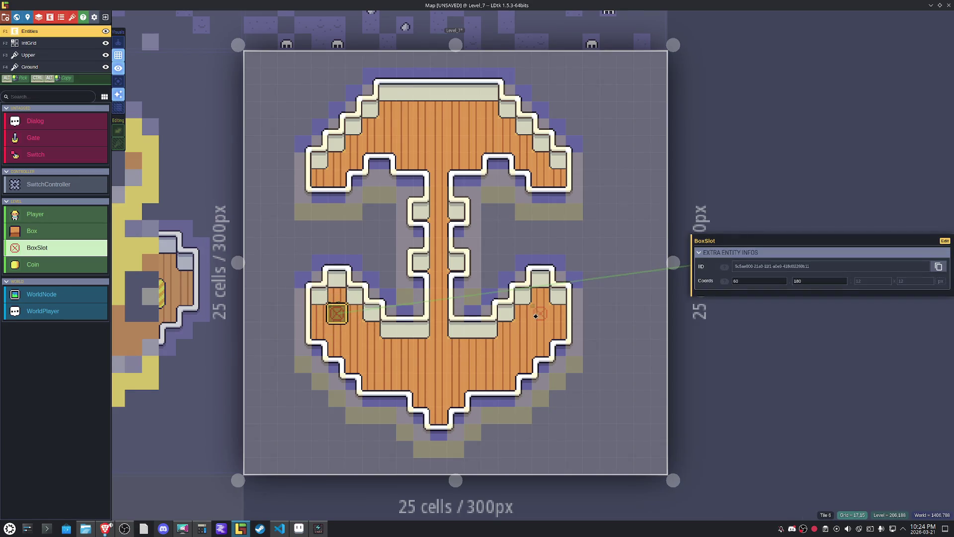
{"action": "left_click", "coordinate": [539, 317]}
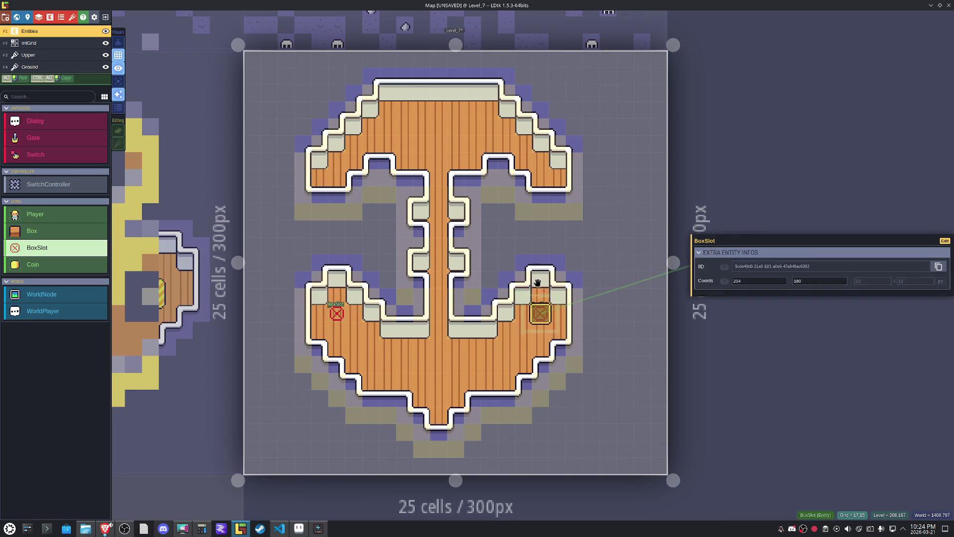
{"action": "left_click", "coordinate": [472, 131]}
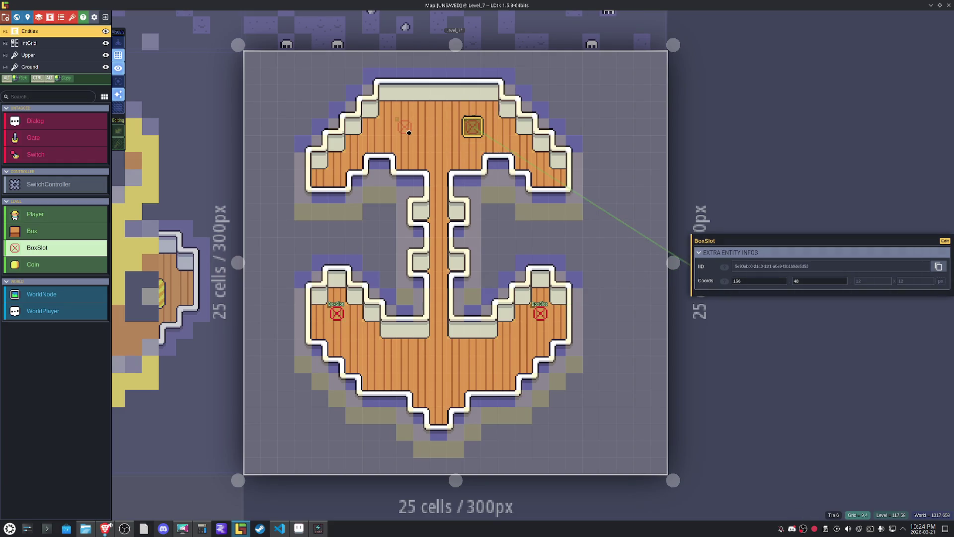
{"action": "left_click", "coordinate": [408, 132]}
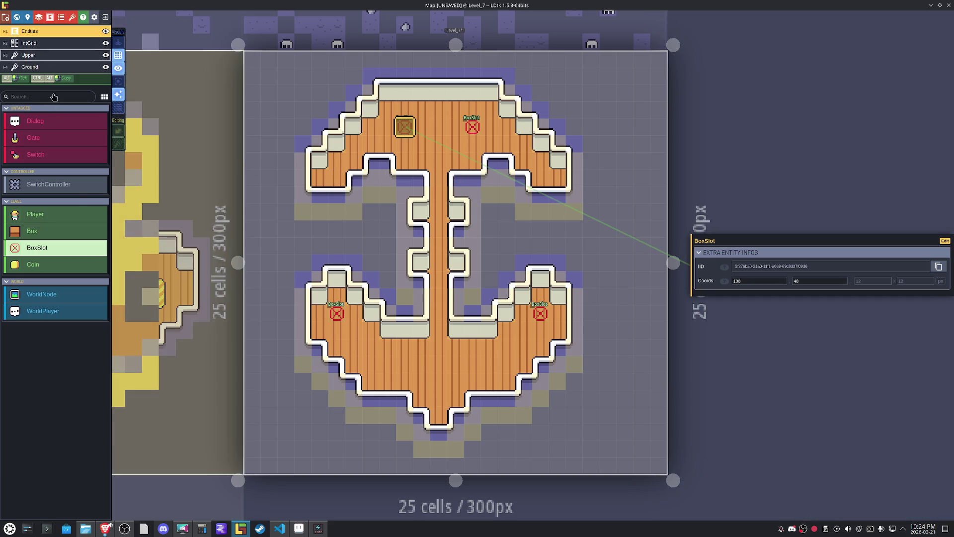
Place six Box crates in a block between the two upper BoxSlots.
{"action": "left_click", "coordinate": [45, 231]}
{"action": "left_click", "coordinate": [450, 127]}
{"action": "left_click", "coordinate": [454, 111]}
{"action": "left_click", "coordinate": [438, 127]}
{"action": "left_click", "coordinate": [438, 109]}
{"action": "left_click", "coordinate": [422, 127]}
{"action": "left_click", "coordinate": [422, 110]}
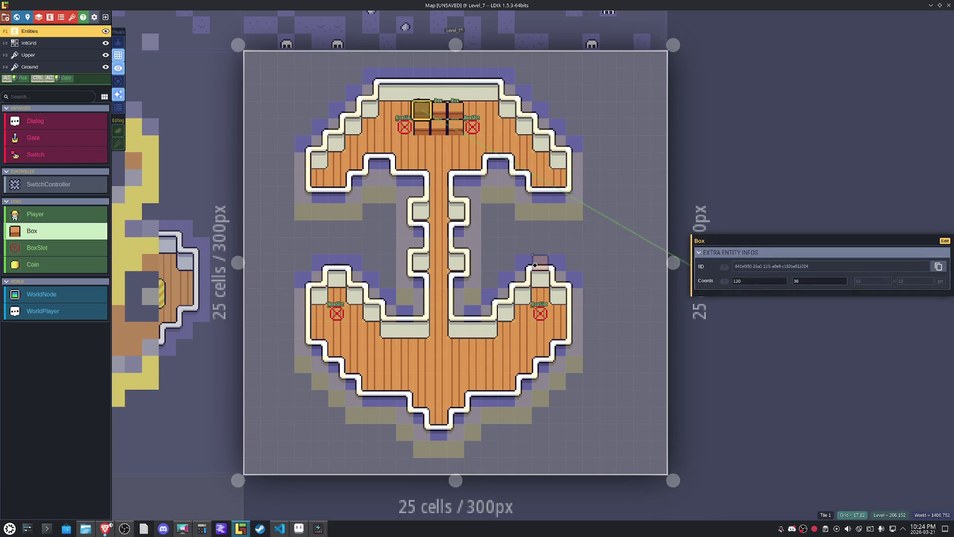
Fill the lower deck with Box crates, deleting one misplaced crate.
{"action": "left_click", "coordinate": [492, 381]}
{"action": "left_click", "coordinate": [491, 347]}
{"action": "left_click", "coordinate": [462, 347]}
{"action": "left_click", "coordinate": [472, 346]}
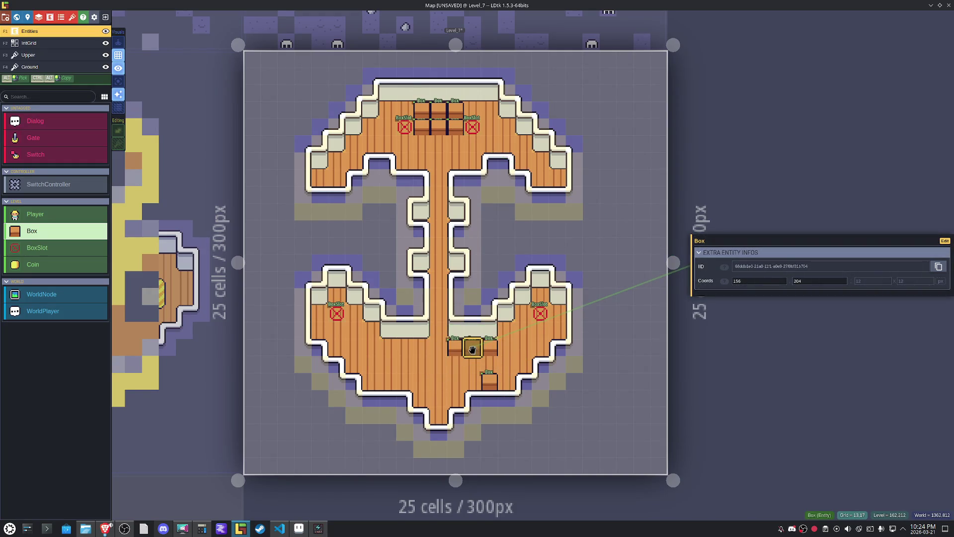
{"action": "right_click", "coordinate": [472, 348]}
{"action": "left_click", "coordinate": [422, 348]}
{"action": "left_click", "coordinate": [394, 348]}
{"action": "left_click", "coordinate": [385, 382]}
{"action": "left_click", "coordinate": [387, 398]}
{"action": "left_click", "coordinate": [489, 397]}
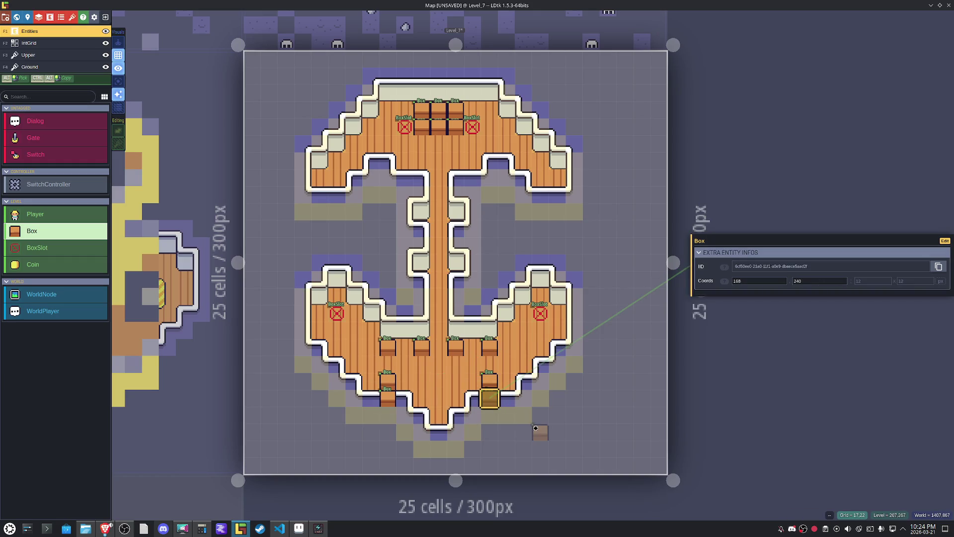
Place two Box crates in each of the anchor's four arms.
{"action": "left_click", "coordinate": [541, 296]}
{"action": "left_click", "coordinate": [524, 313]}
{"action": "left_click", "coordinate": [355, 313]}
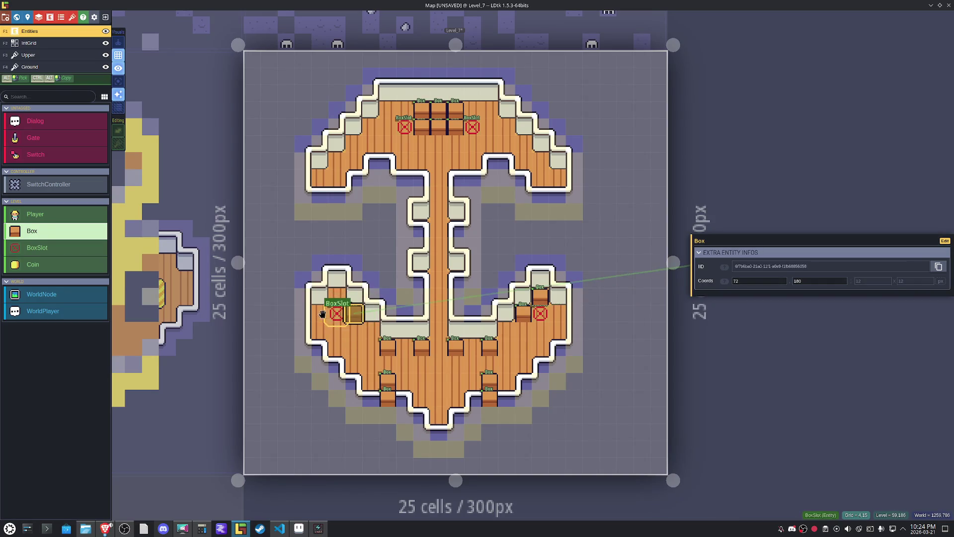
{"action": "left_click", "coordinate": [337, 297]}
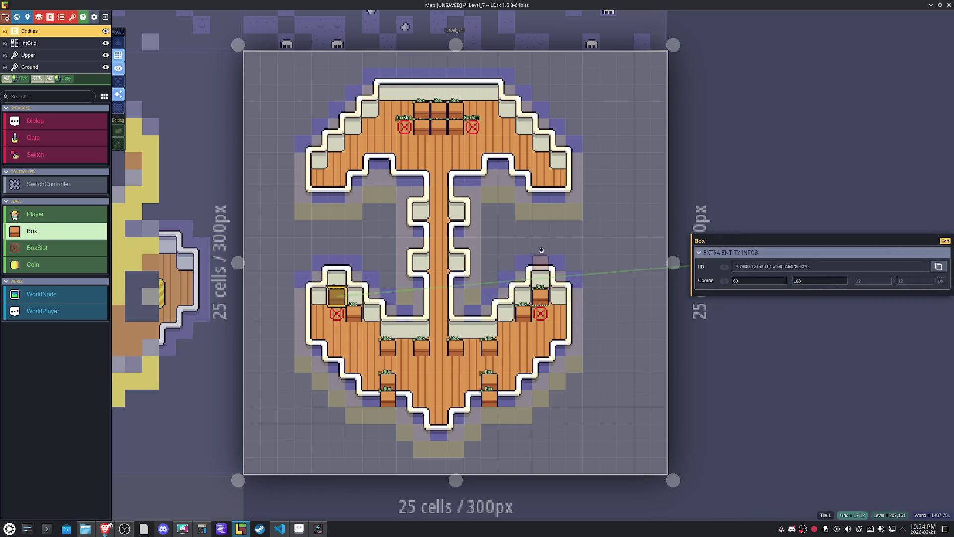
{"action": "left_click", "coordinate": [541, 158]}
{"action": "left_click", "coordinate": [557, 178]}
{"action": "left_click", "coordinate": [339, 165]}
{"action": "left_click", "coordinate": [320, 178]}
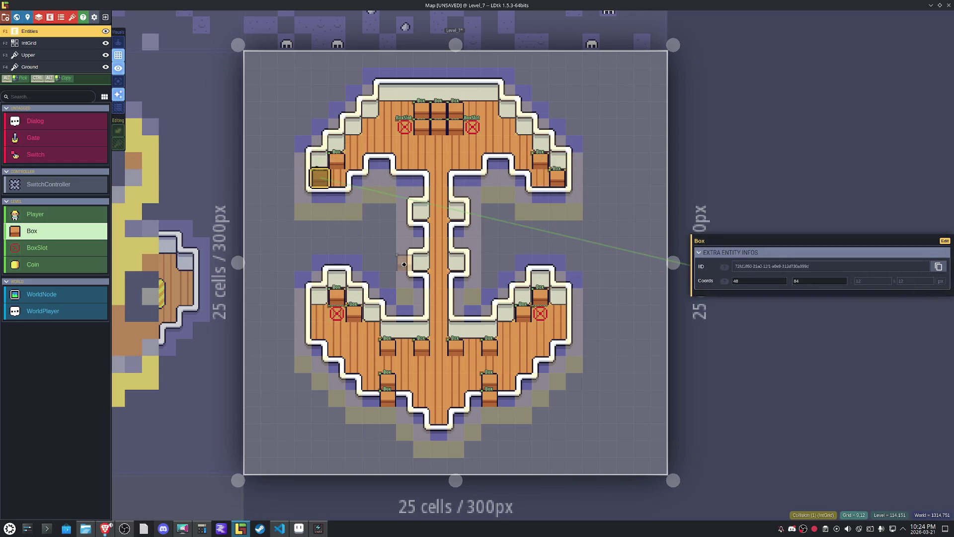
Add two Boxes to the top row and one per lower arm, then save the project.
{"action": "left_click", "coordinate": [388, 108]}
{"action": "left_click", "coordinate": [490, 109]}
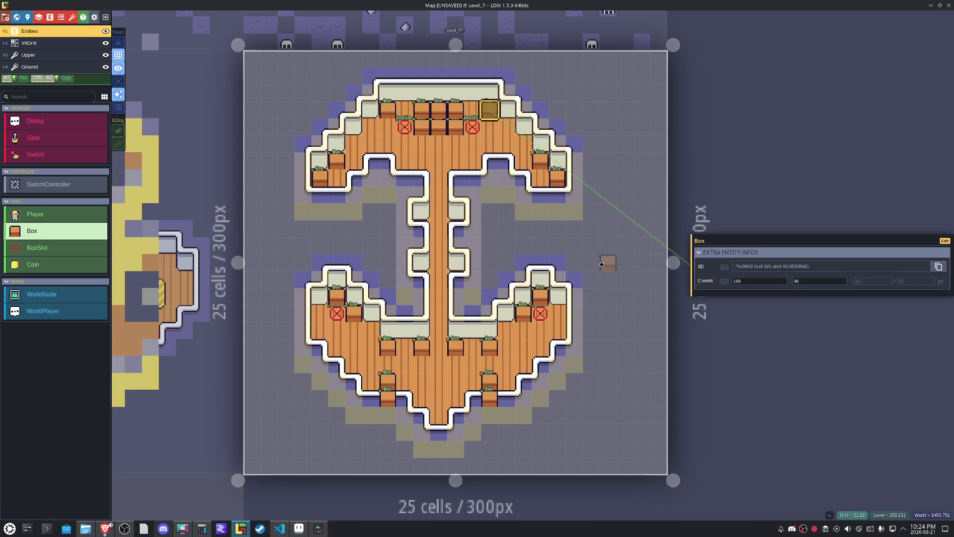
{"action": "left_click", "coordinate": [353, 363]}
{"action": "left_click", "coordinate": [526, 361]}
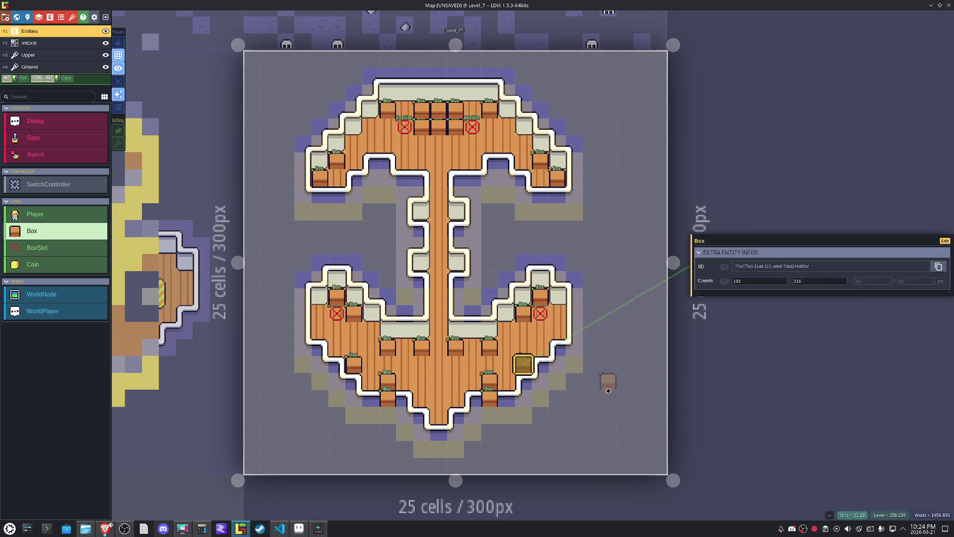
{"action": "key", "text": "ctrl+s"}
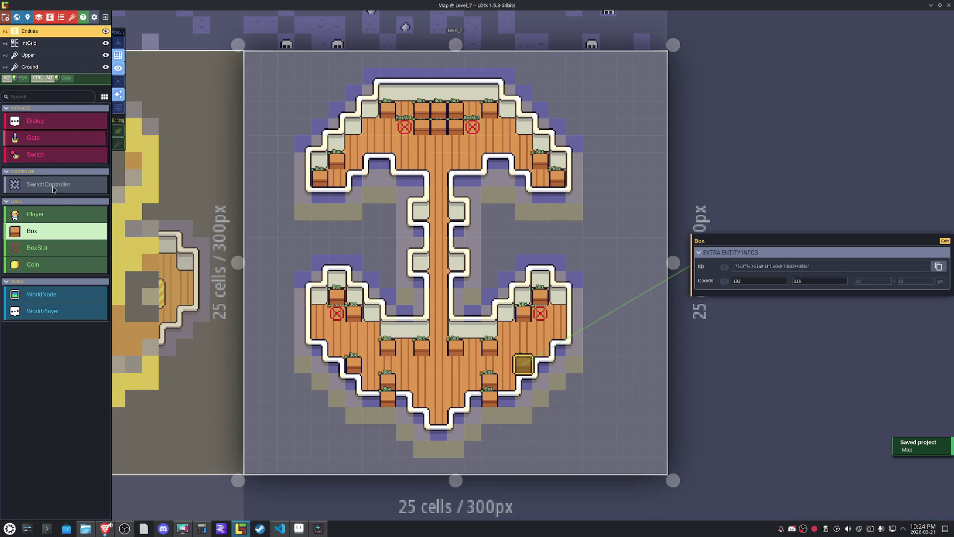
Place the Player entity at the anchor's bottom tip and save.
{"action": "left_click", "coordinate": [35, 213]}
{"action": "left_click", "coordinate": [438, 435]}
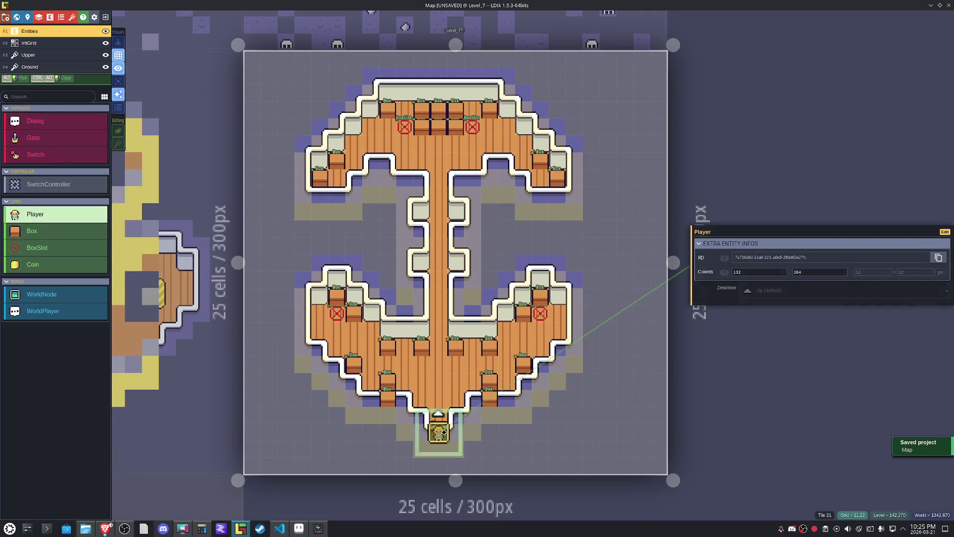
{"action": "key", "text": "ctrl+s"}
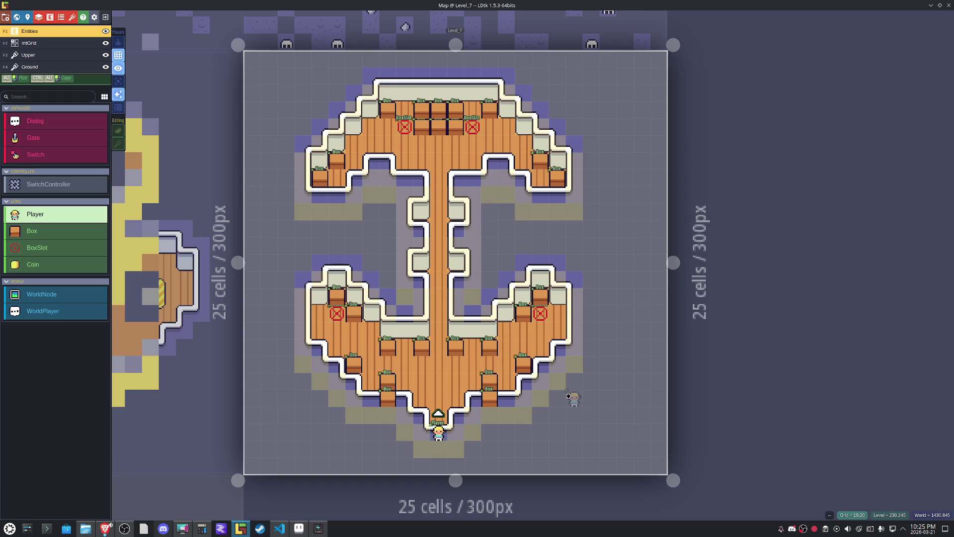
Set the level background colour to 6566A0 and save the project.
{"action": "left_click", "coordinate": [27, 17]}
{"action": "left_click", "coordinate": [63, 154]}
{"action": "left_click", "coordinate": [79, 264]}
{"action": "left_click", "coordinate": [623, 408]}
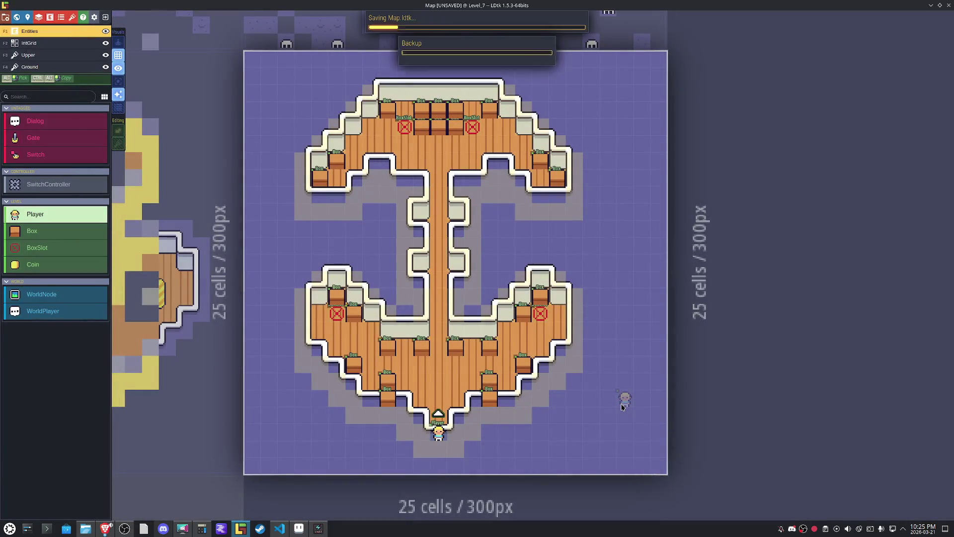
{"action": "key", "text": "ctrl+s"}
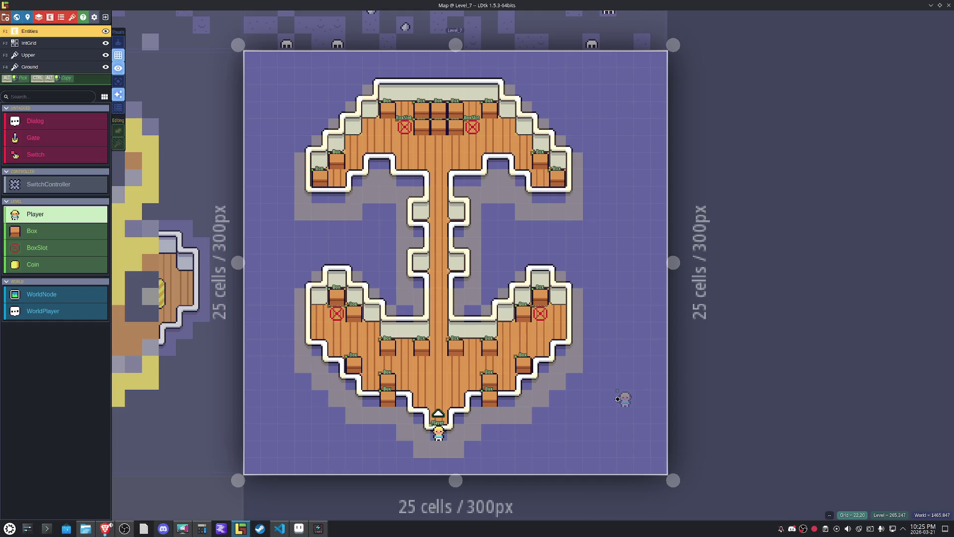
{"action": "key", "text": "F3"}
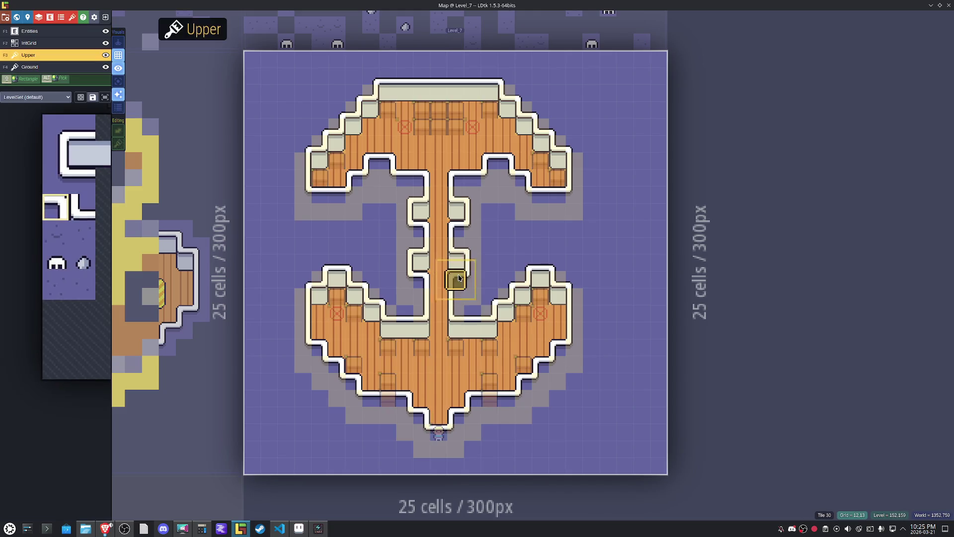
Paint a wood tile into the shaft and erase the Collision cells along it.
{"action": "scroll", "coordinate": [457, 285], "scroll_direction": "up", "scroll_amount": 2}
{"action": "left_click", "coordinate": [455, 292]}
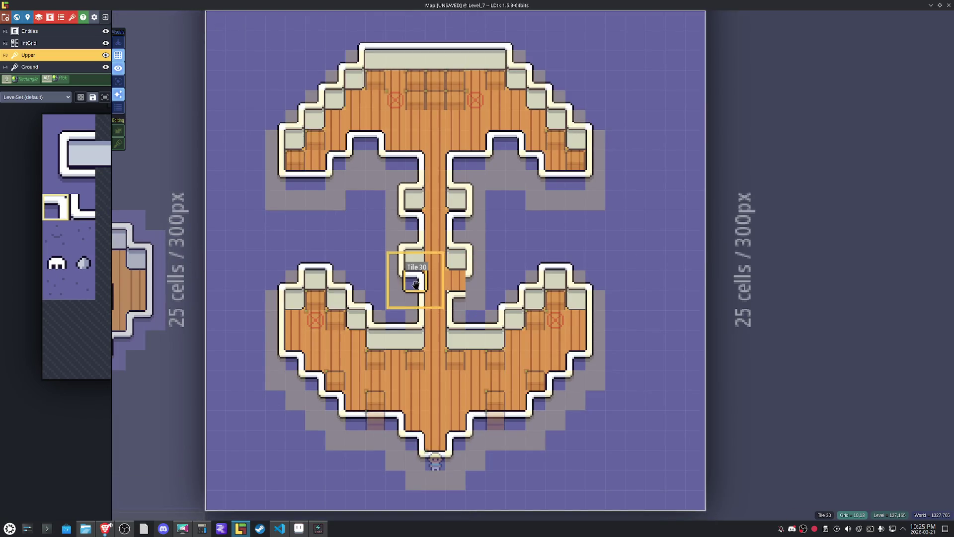
{"action": "left_click", "coordinate": [414, 300], "text": "alt"}
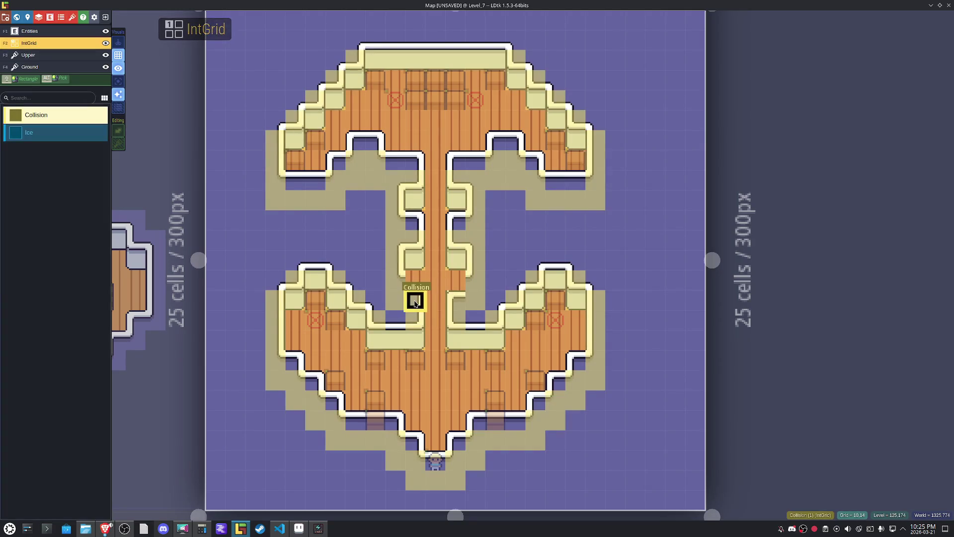
{"action": "mouse_move", "coordinate": [401, 249]}
{"action": "left_mouse_down"}
{"action": "mouse_move", "coordinate": [416, 277]}
{"action": "mouse_move", "coordinate": [473, 298]}
{"action": "mouse_move", "coordinate": [473, 219]}
{"action": "mouse_move", "coordinate": [407, 200]}
{"action": "mouse_move", "coordinate": [494, 220]}
{"action": "mouse_move", "coordinate": [396, 239]}
{"action": "mouse_move", "coordinate": [476, 260]}
{"action": "left_mouse_up"}
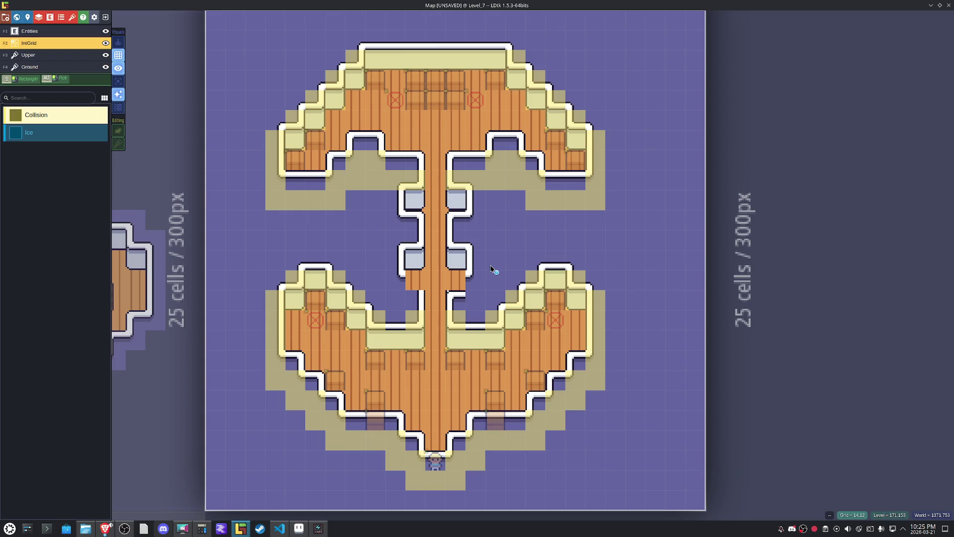
Replace the corner tile beside the shaft using tile stacking, then select the whole lower deck.
{"action": "left_click", "coordinate": [457, 294], "text": "alt"}
{"action": "right_click", "coordinate": [456, 294]}
{"action": "key", "text": "t"}
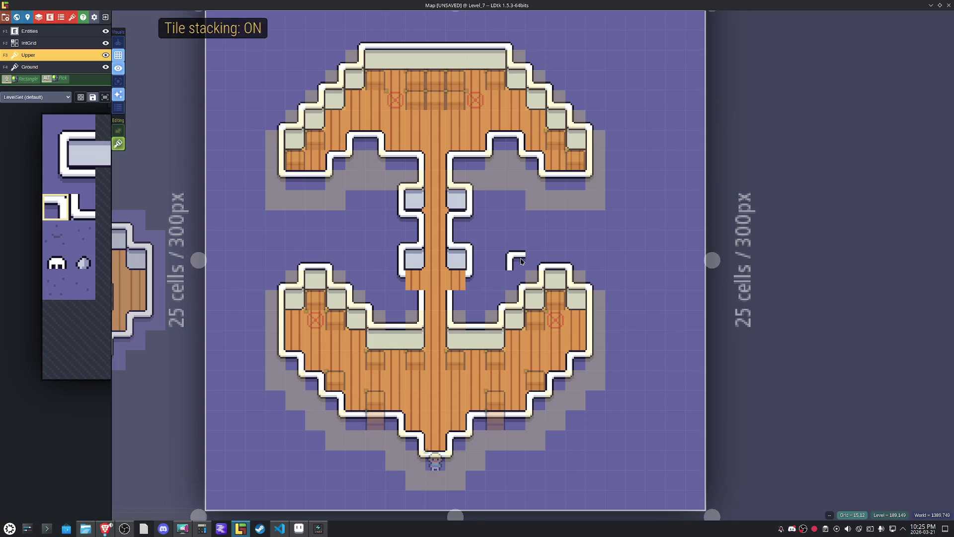
{"action": "left_click", "coordinate": [464, 300]}
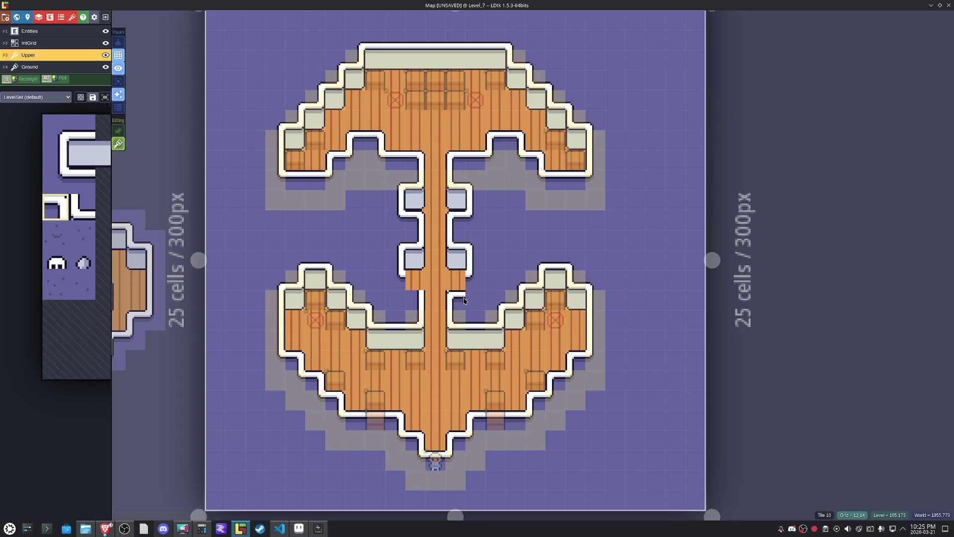
{"action": "key", "text": "x"}
{"action": "key", "text": "t"}
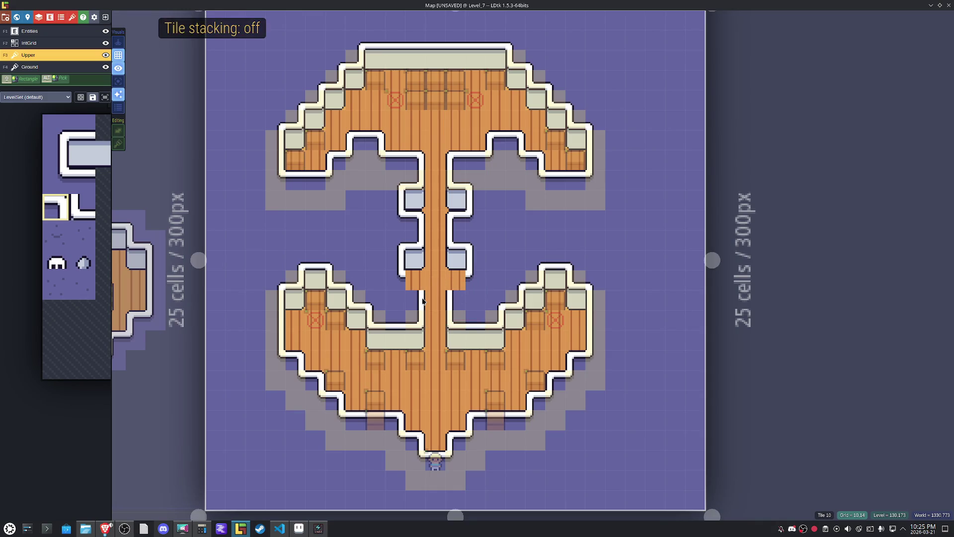
{"action": "key", "text": "x"}
{"action": "key", "text": "x"}
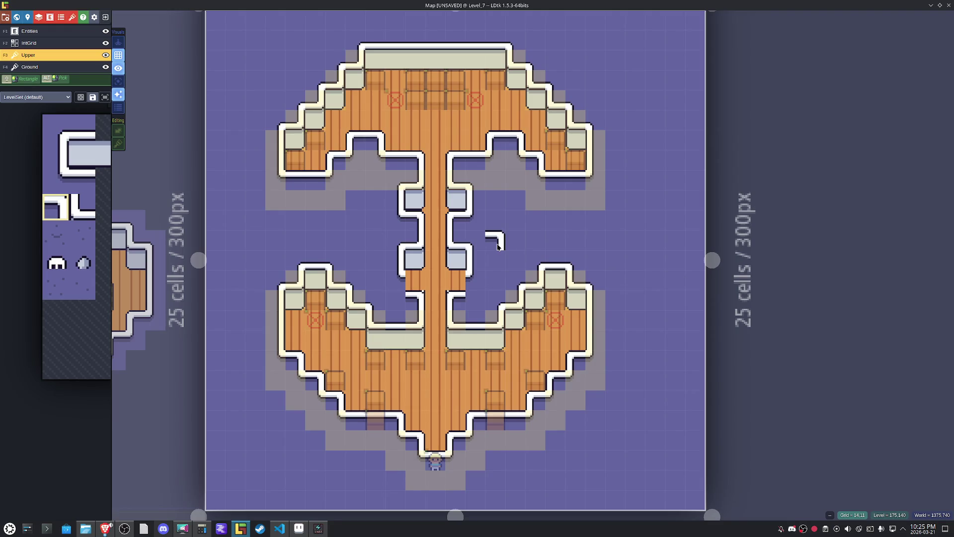
{"action": "mouse_move", "coordinate": [622, 481]}
{"action": "left_mouse_down"}
{"action": "mouse_move", "coordinate": [292, 298]}
{"action": "mouse_move", "coordinate": [264, 267]}
{"action": "mouse_move", "coordinate": [269, 245]}
{"action": "mouse_move", "coordinate": [258, 244]}
{"action": "left_mouse_up"}
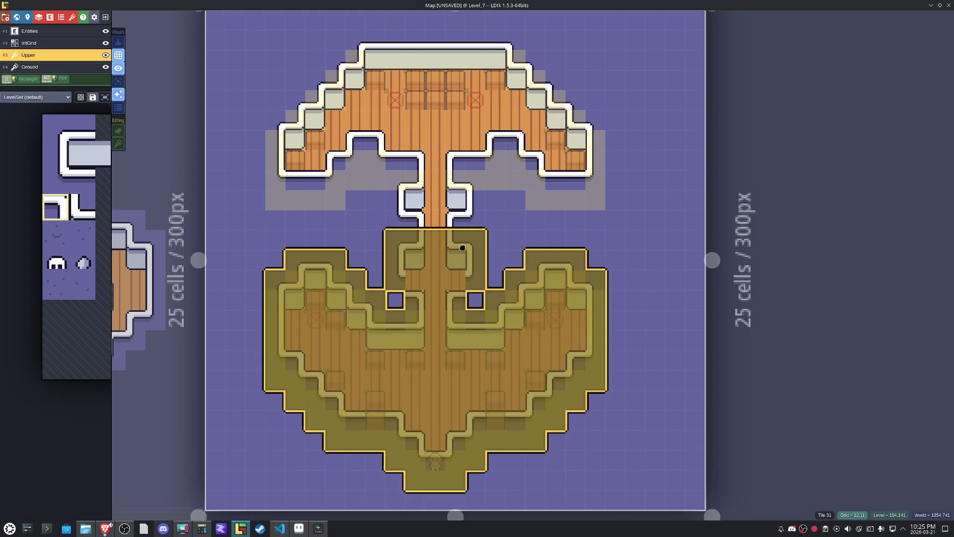
Move the selected lower deck down away from the shaft and save.
{"action": "left_click", "coordinate": [457, 253]}
{"action": "left_click_drag", "start_coordinate": [457, 254], "coordinate": [462, 255]}
{"action": "scroll", "coordinate": [461, 256], "scroll_direction": "down", "scroll_amount": 2}
{"action": "scroll", "coordinate": [462, 255], "scroll_direction": "up", "scroll_amount": 1}
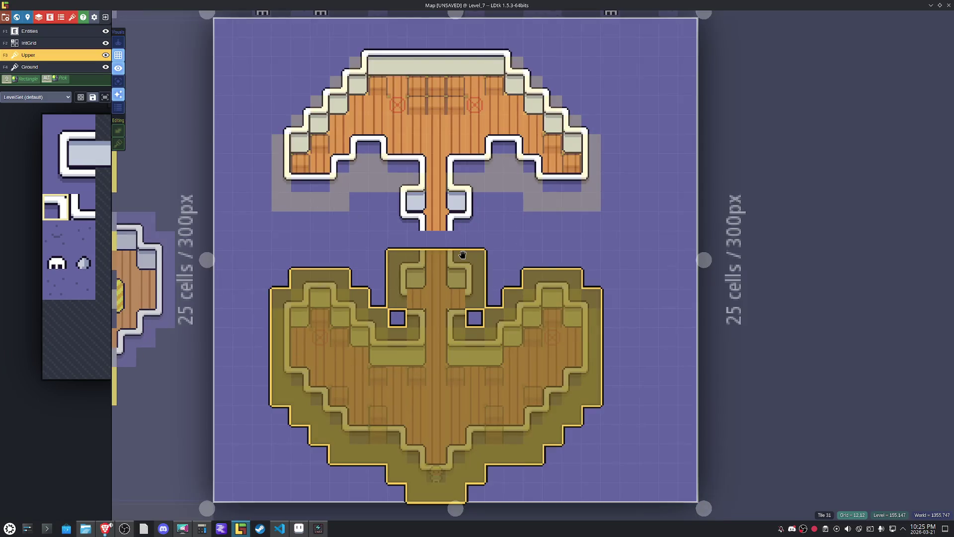
{"action": "key", "text": "ctrl+s"}
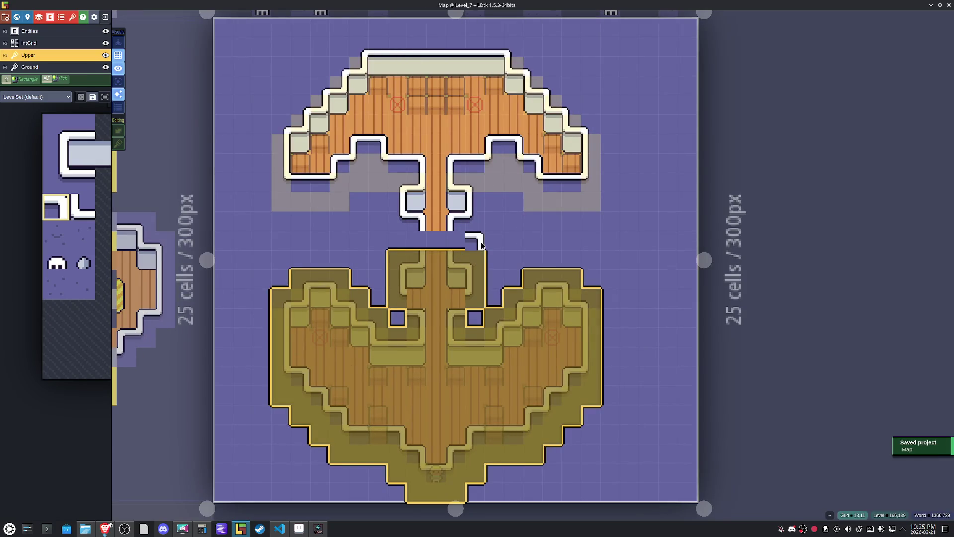
Shift both decks up one cell, clear the selection and save.
{"action": "key", "text": "ctrl+a"}
{"action": "key", "text": "Escape"}
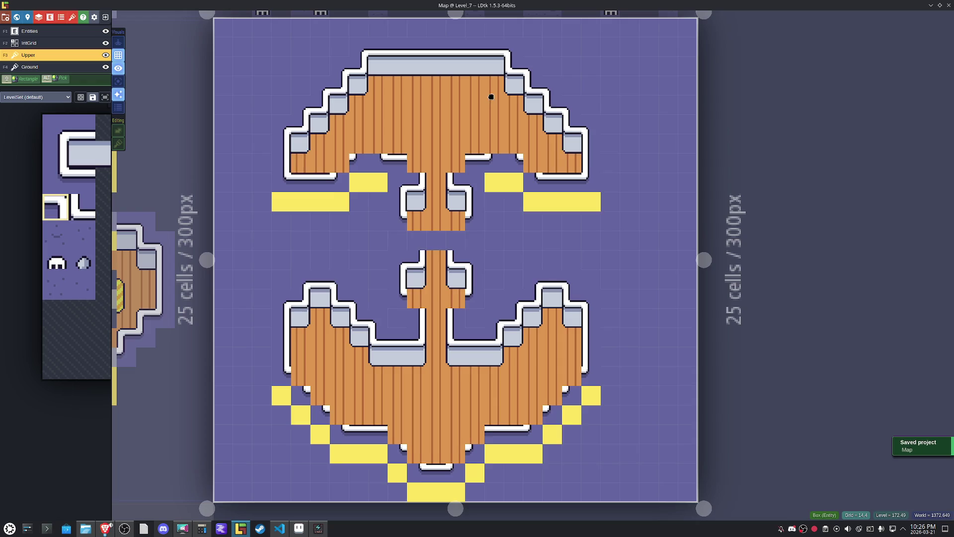
{"action": "key", "text": "ctrl+z"}
{"action": "key", "text": "ctrl+a"}
{"action": "key", "text": "Escape"}
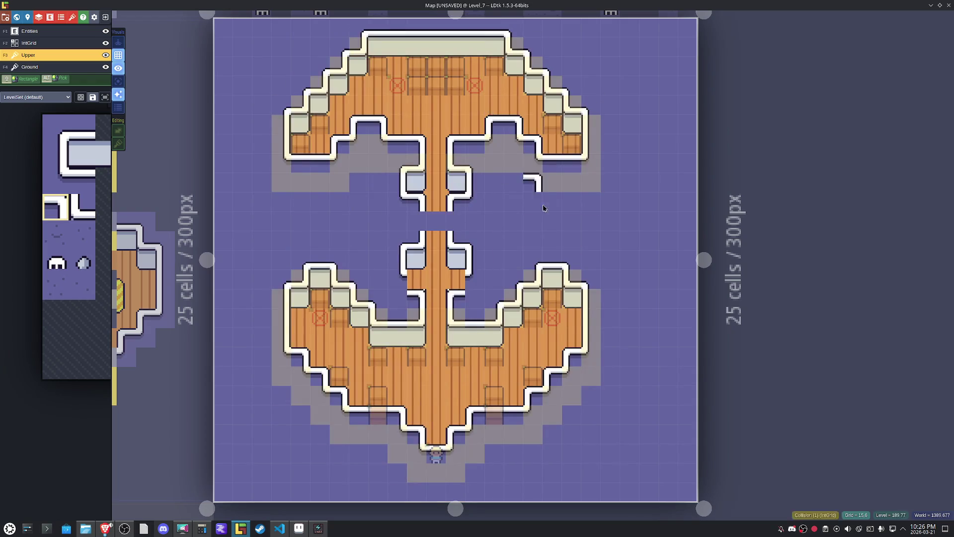
{"action": "key", "text": "ctrl+s"}
Erase the stray white corner tile and fill the gap left of the pier with a Ground border tile.
{"action": "scroll", "coordinate": [500, 272], "scroll_direction": "up", "scroll_amount": 2}
{"action": "right_click", "coordinate": [491, 280]}
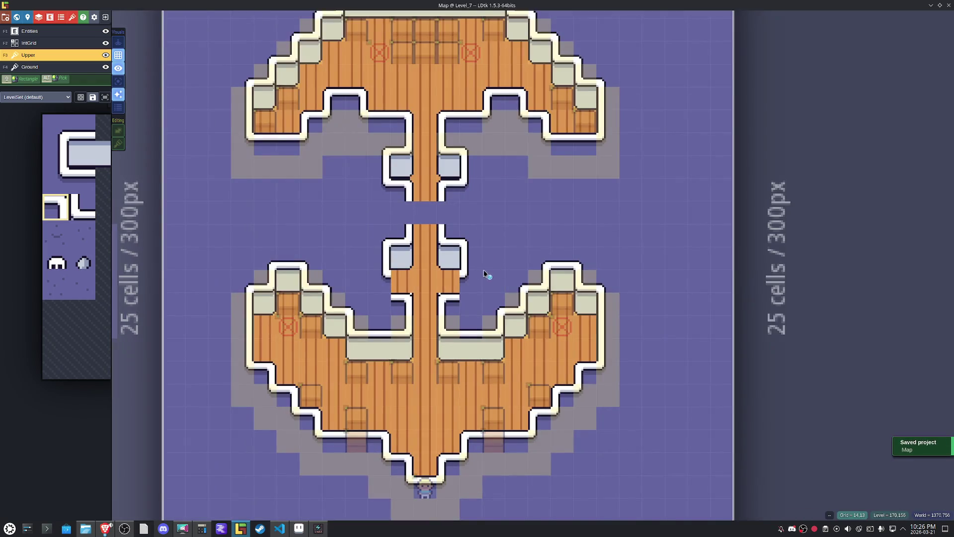
{"action": "key", "text": "F4"}
{"action": "key", "text": "x"}
{"action": "left_click", "coordinate": [393, 298]}
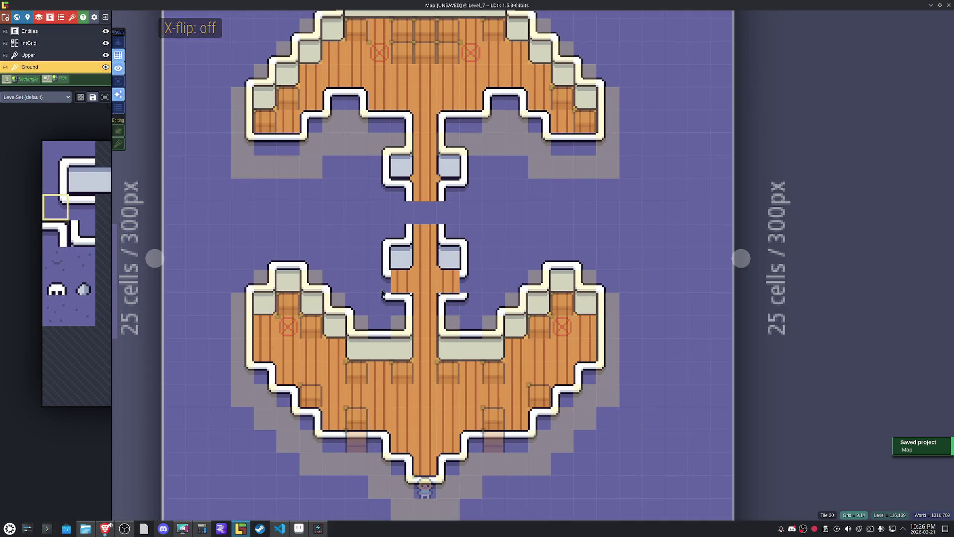
Fill the pier gap with left and right edge tiles and wood planks between them.
{"action": "key", "text": "x"}
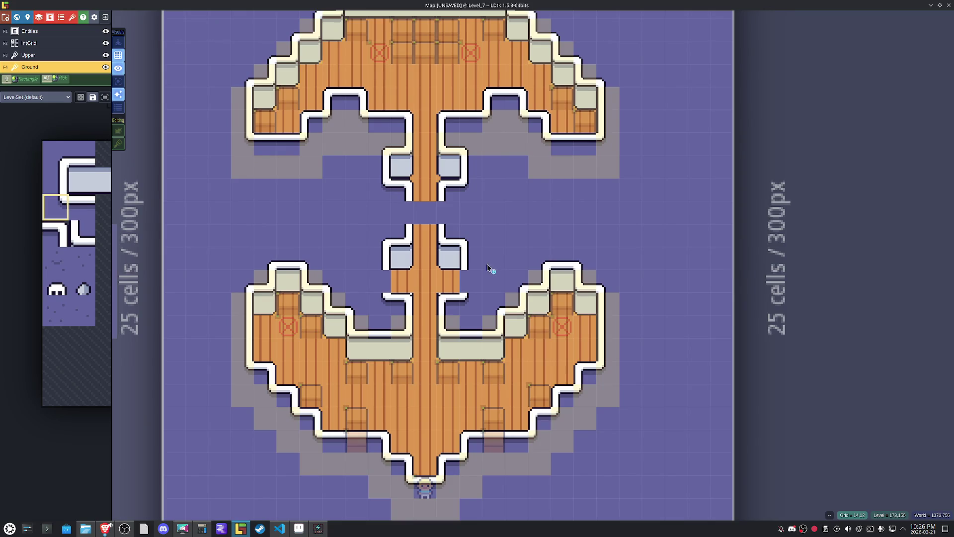
{"action": "left_click", "coordinate": [493, 266], "text": "alt"}
{"action": "key", "text": "x"}
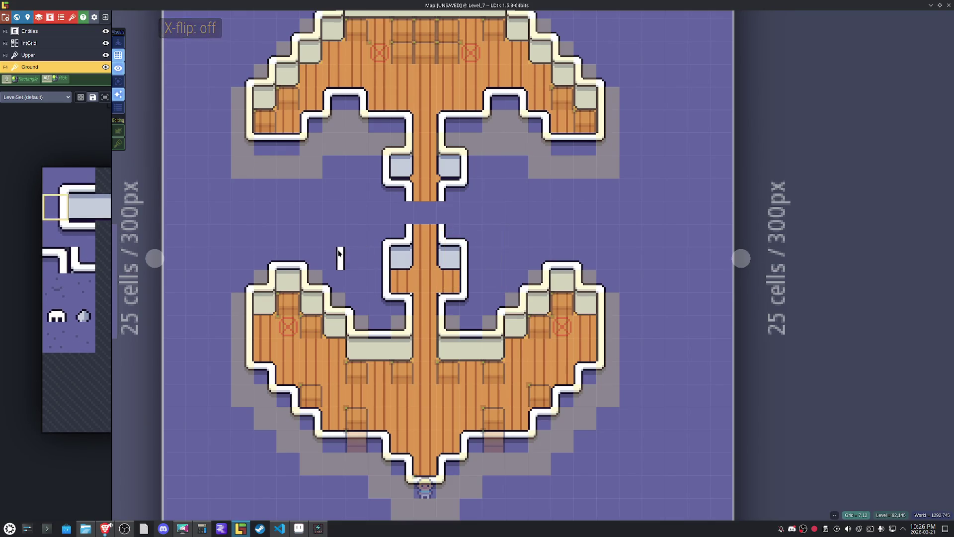
{"action": "left_click", "coordinate": [400, 212]}
{"action": "key", "text": "x"}
{"action": "left_click", "coordinate": [448, 212]}
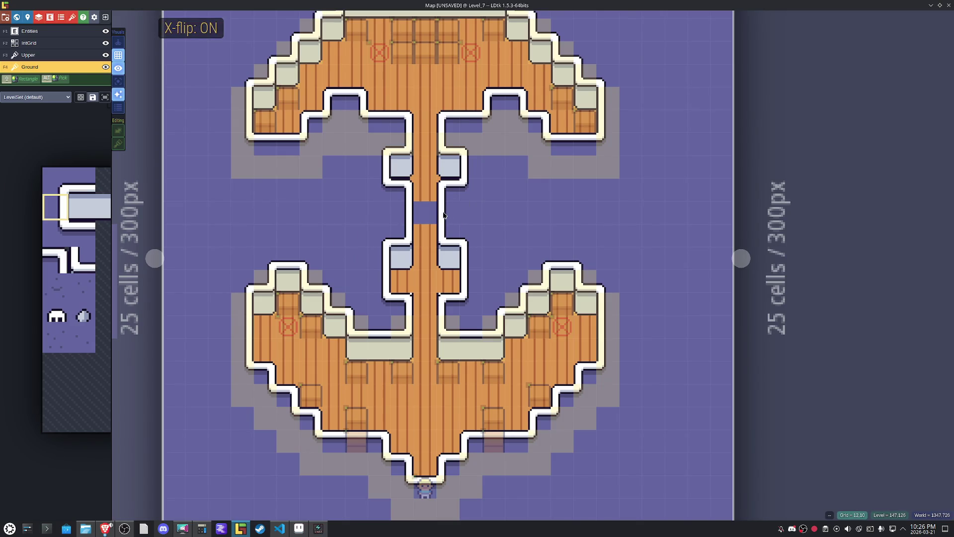
{"action": "left_click", "coordinate": [425, 239], "text": "alt"}
{"action": "left_click", "coordinate": [425, 213]}
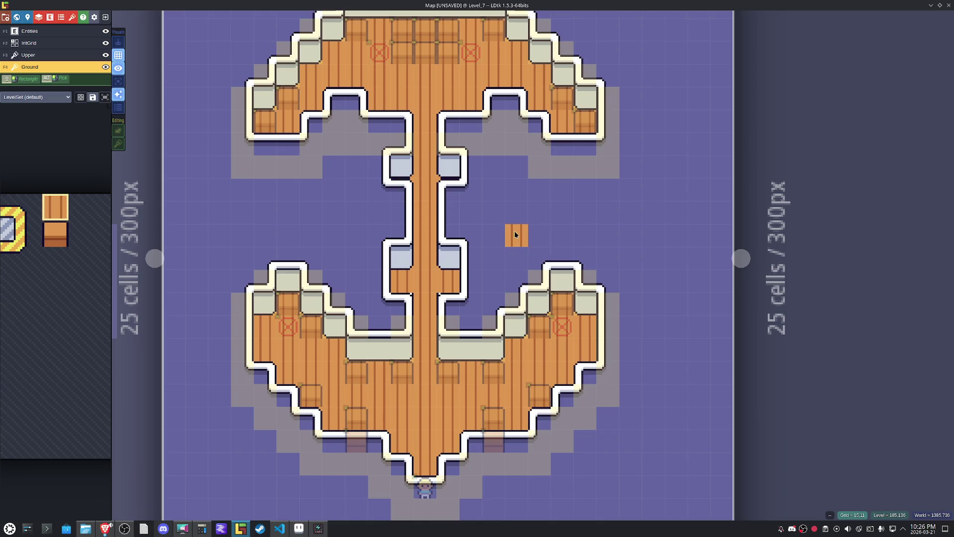
On the Upper layer, add a flipped corner tile and erase both pier cells' Upper tiles.
{"action": "key", "text": "F3"}
{"action": "left_click", "coordinate": [450, 213]}
{"action": "key", "text": "x"}
{"action": "right_click", "coordinate": [402, 189]}
{"action": "right_click", "coordinate": [450, 191]}
Pick the horizontal wall and wooden plank tiles from the pier on the Ground layer, then save.
{"action": "key", "text": "F4"}
{"action": "key", "text": "x"}
{"action": "left_click", "coordinate": [376, 186], "text": "alt"}
{"action": "key", "text": "x"}
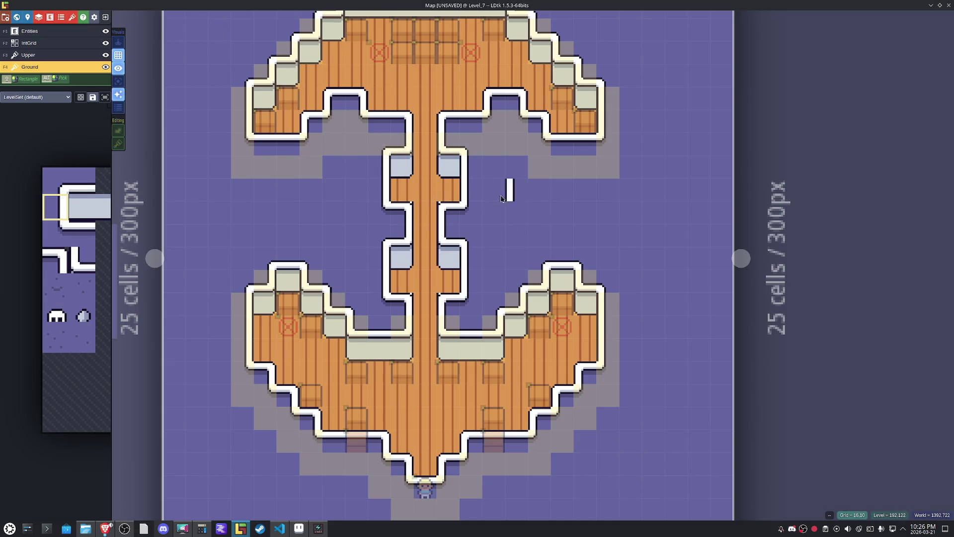
{"action": "left_click", "coordinate": [448, 192], "text": "alt"}
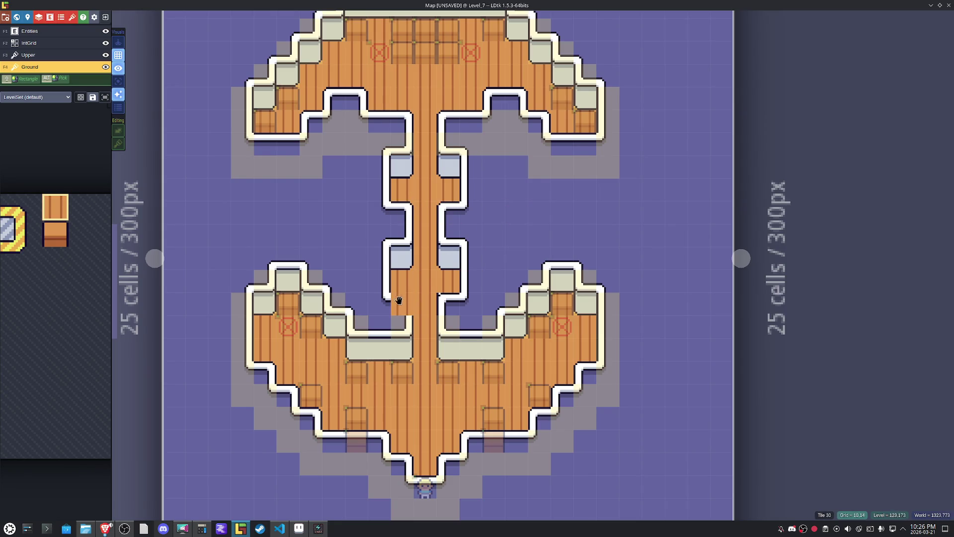
{"action": "key", "text": "ctrl+s"}
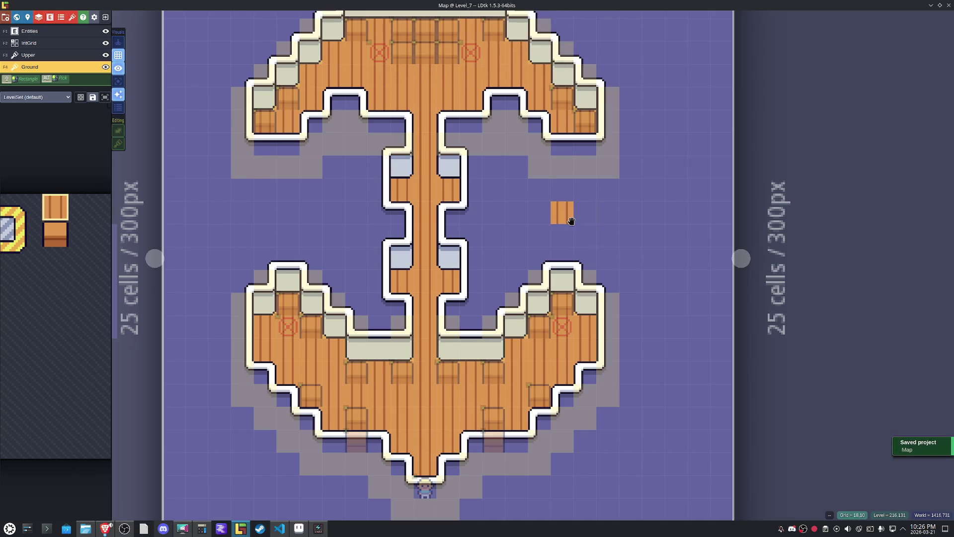
Try a tall tile block beside the pier, undo it, pick Tile 20, and save.
{"action": "left_click_drag", "start_coordinate": [471, 306], "coordinate": [471, 226]}
{"action": "key", "text": "ctrl+z"}
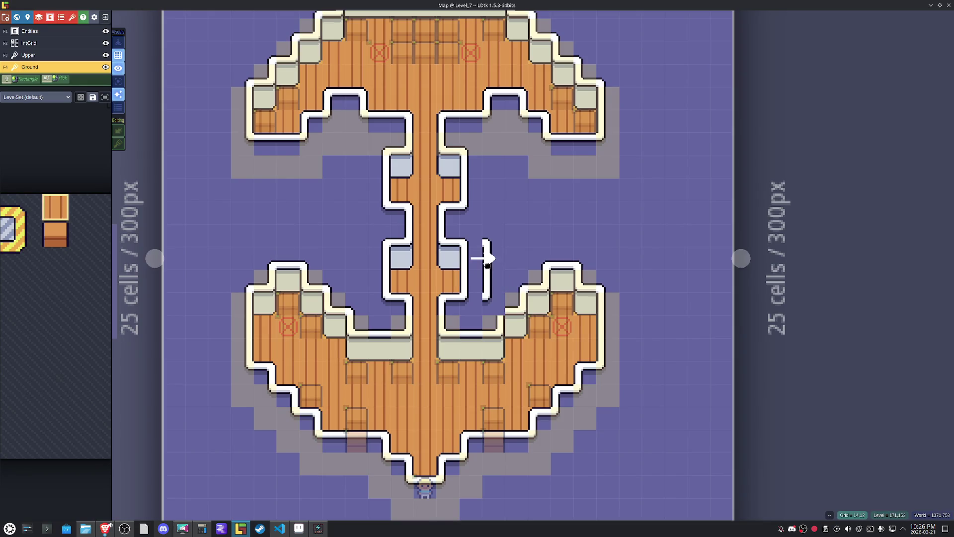
{"action": "key", "text": "ctrl+y"}
{"action": "key", "text": "ctrl+z"}
{"action": "left_click", "coordinate": [478, 302], "text": "alt"}
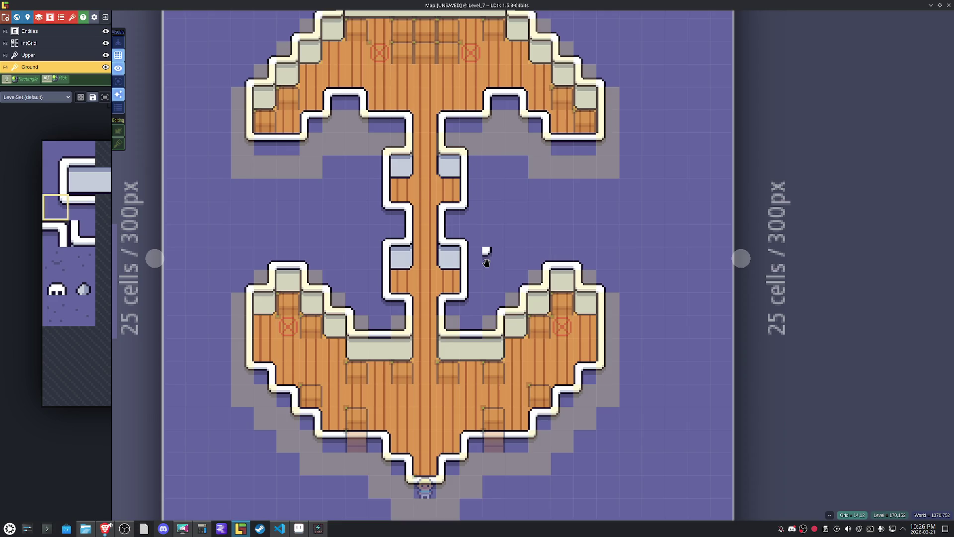
{"action": "key", "text": "ctrl+s"}
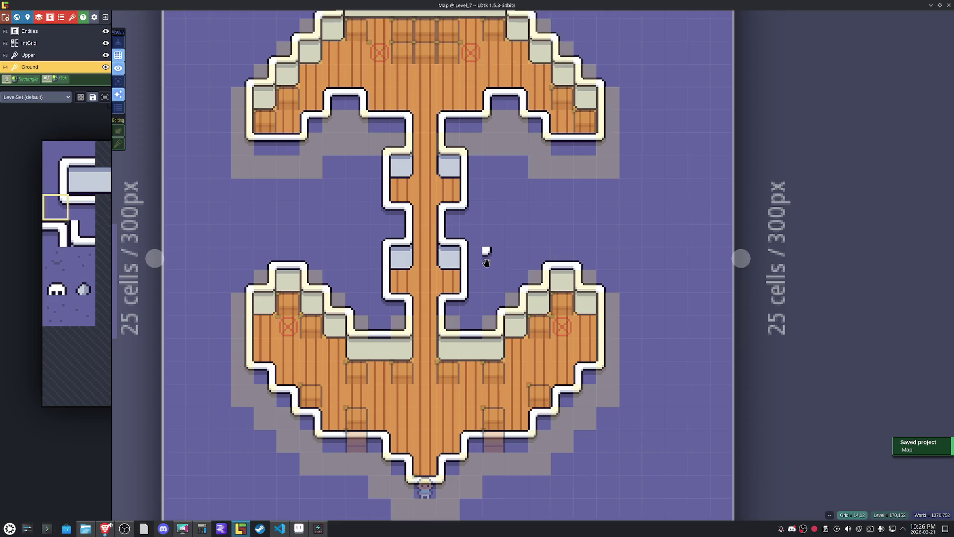
Paint a Collision cell on the pier in the IntGrid layer.
{"action": "scroll", "coordinate": [487, 263], "scroll_direction": "down", "scroll_amount": 2}
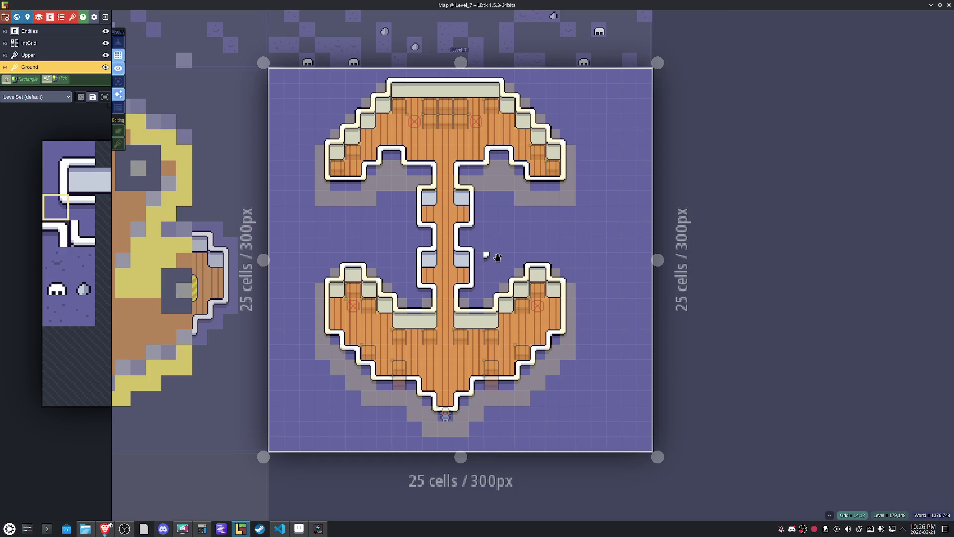
{"action": "key", "text": "F2"}
{"action": "scroll", "coordinate": [497, 209], "scroll_direction": "up", "scroll_amount": 2}
{"action": "left_click", "coordinate": [454, 198]}
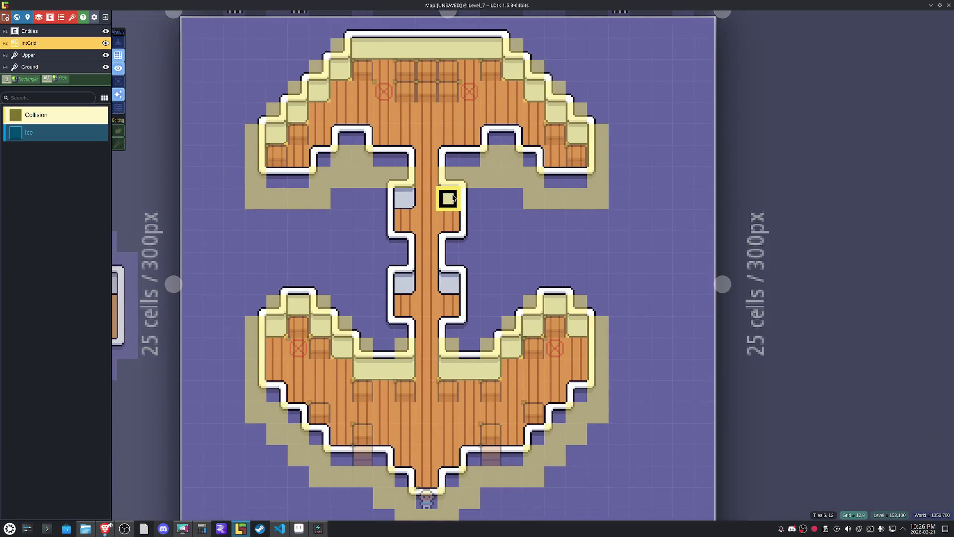
Paint Collision cells along the pier wall and save the map twice.
{"action": "mouse_move", "coordinate": [468, 199]}
{"action": "left_mouse_down"}
{"action": "mouse_move", "coordinate": [469, 260]}
{"action": "mouse_move", "coordinate": [447, 262]}
{"action": "mouse_move", "coordinate": [453, 281]}
{"action": "mouse_move", "coordinate": [469, 282]}
{"action": "mouse_move", "coordinate": [469, 345]}
{"action": "mouse_move", "coordinate": [382, 347]}
{"action": "mouse_move", "coordinate": [383, 282]}
{"action": "mouse_move", "coordinate": [400, 278]}
{"action": "mouse_move", "coordinate": [386, 260]}
{"action": "mouse_move", "coordinate": [388, 198]}
{"action": "mouse_move", "coordinate": [404, 197]}
{"action": "left_mouse_up"}
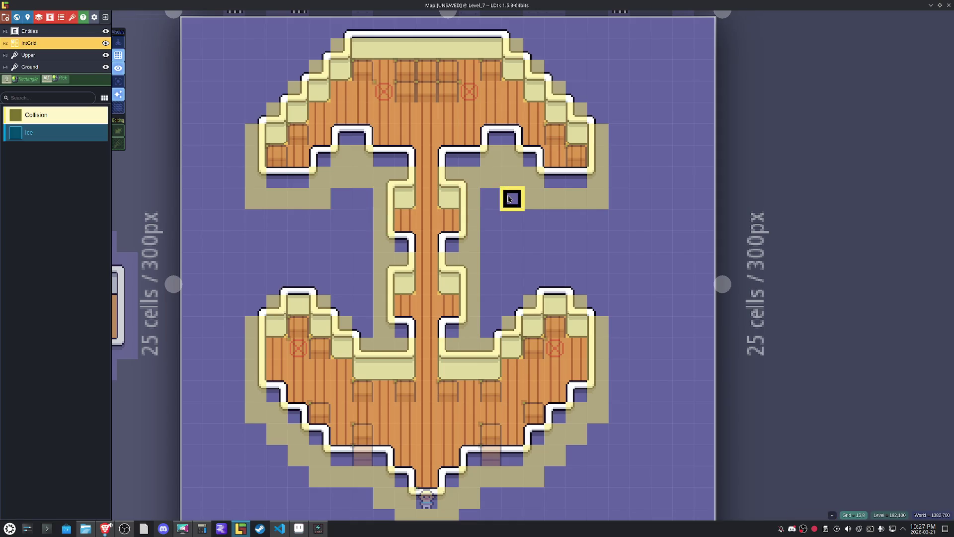
{"action": "key", "text": "ctrl+s"}
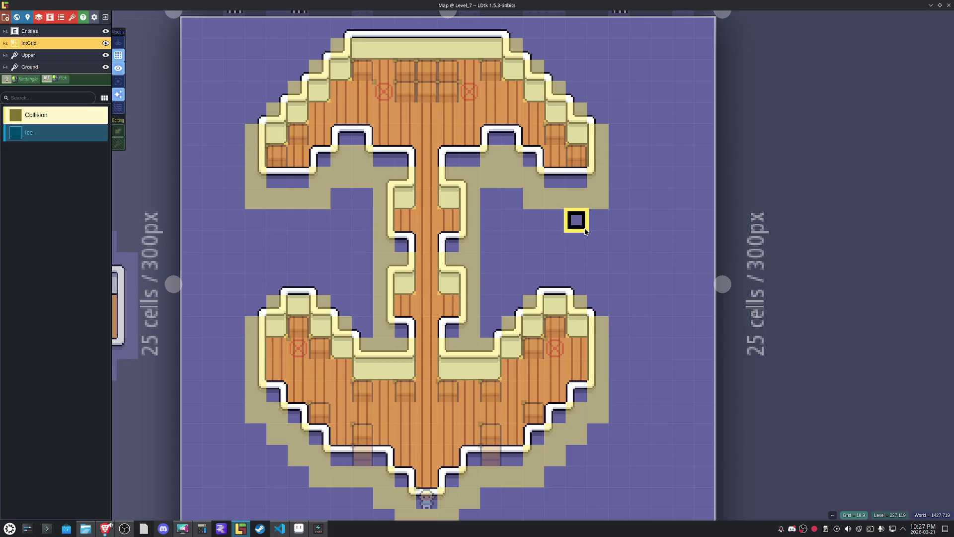
{"action": "key", "text": "ctrl+s"}
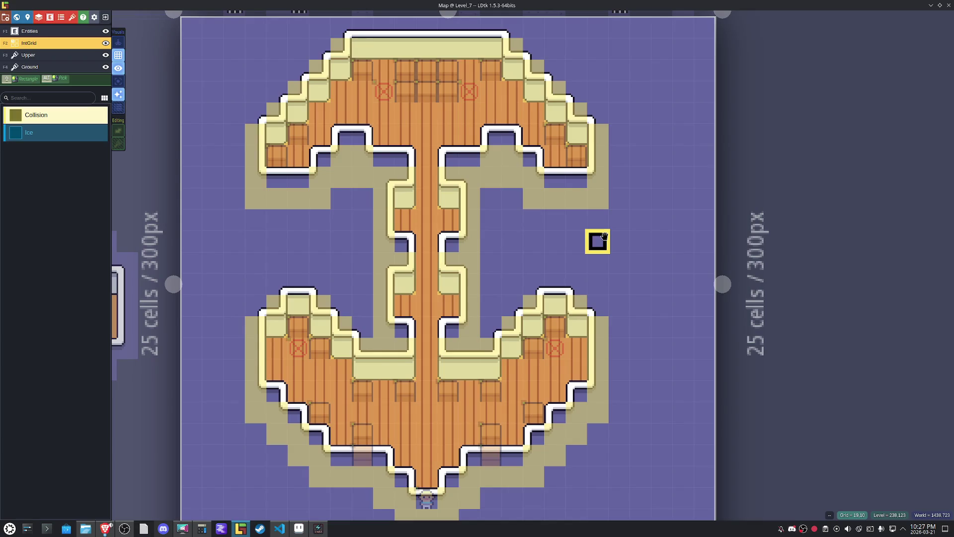
{"action": "scroll", "coordinate": [604, 236], "scroll_direction": "down", "scroll_amount": 2}
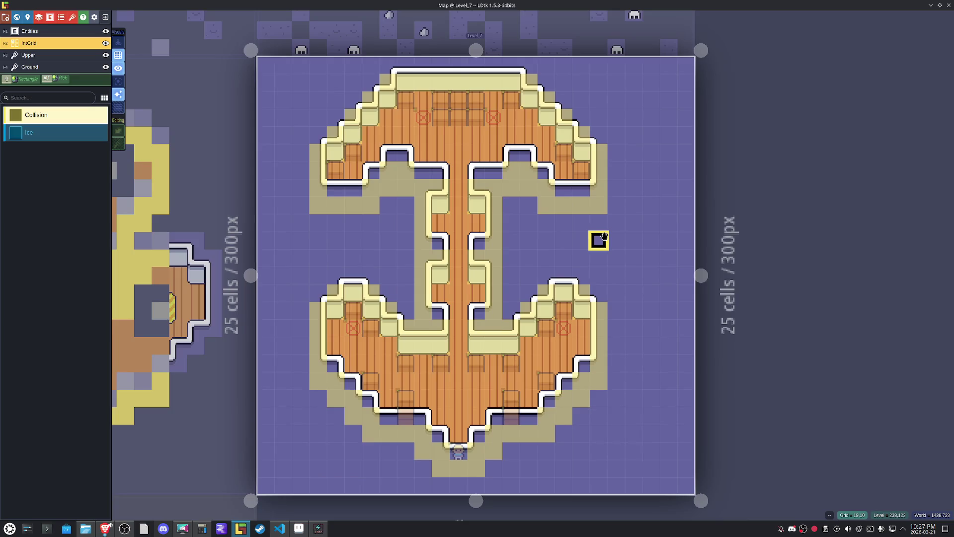
{"action": "scroll", "coordinate": [604, 236], "scroll_direction": "up", "scroll_amount": 1}
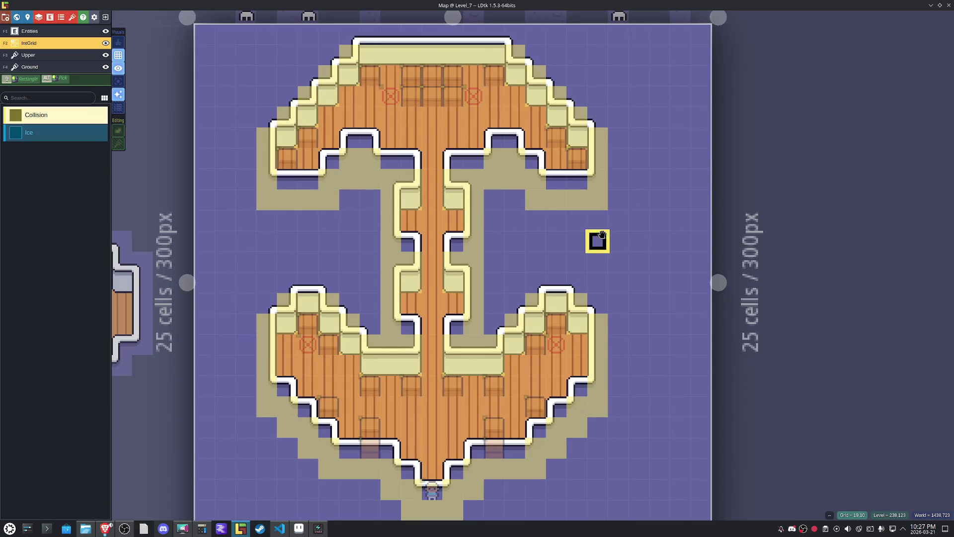
{"action": "left_click", "coordinate": [43, 68]}
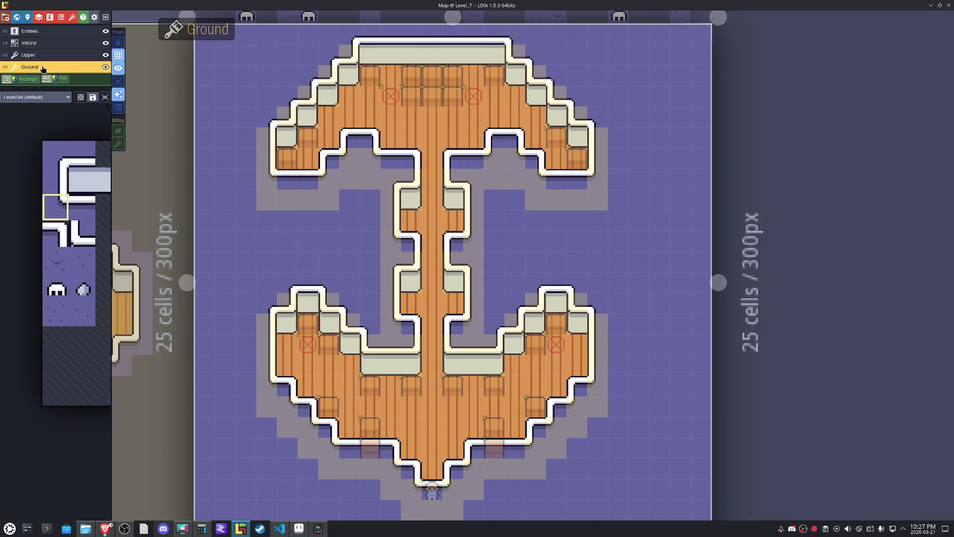
With tile stacking on, place the hatched tile on the right wing marker.
{"action": "mouse_move", "coordinate": [89, 216]}
{"action": "left_click", "coordinate": [144, 180]}
{"action": "key", "text": "t"}
{"action": "scroll", "coordinate": [608, 343], "scroll_direction": "up", "scroll_amount": 1}
{"action": "left_click", "coordinate": [548, 342]}
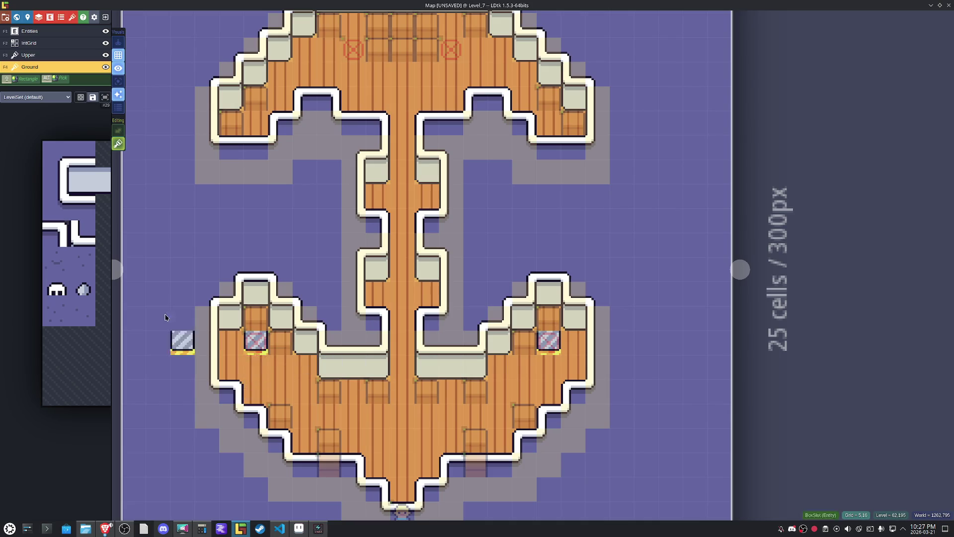
Pick 2x2 and two-cell tile blocks, then drag a Box between wings and delete it.
{"action": "mouse_move", "coordinate": [30, 256]}
{"action": "left_click", "coordinate": [145, 183]}
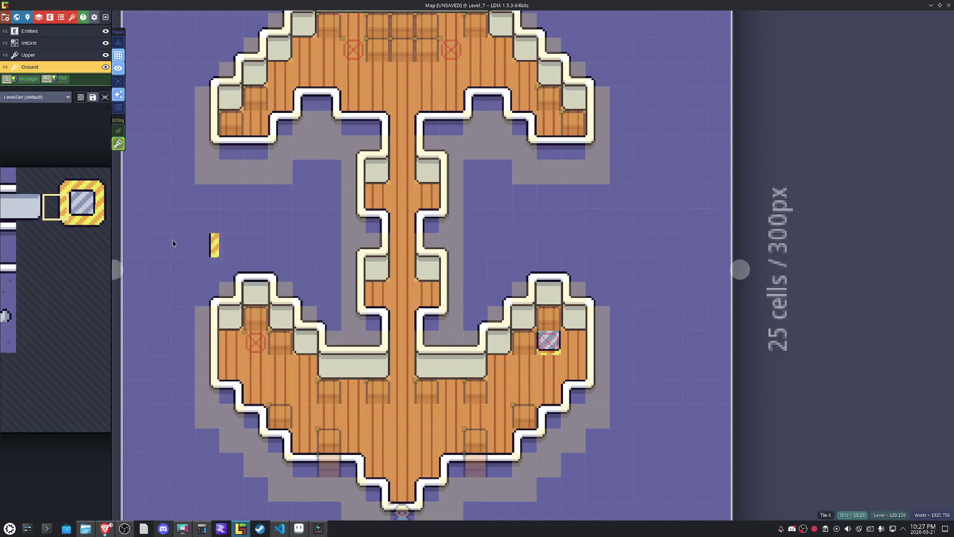
{"action": "mouse_move", "coordinate": [55, 214]}
{"action": "mouse_move", "coordinate": [56, 215]}
{"action": "left_mouse_down"}
{"action": "mouse_move", "coordinate": [57, 233]}
{"action": "mouse_move", "coordinate": [79, 210]}
{"action": "left_mouse_up"}
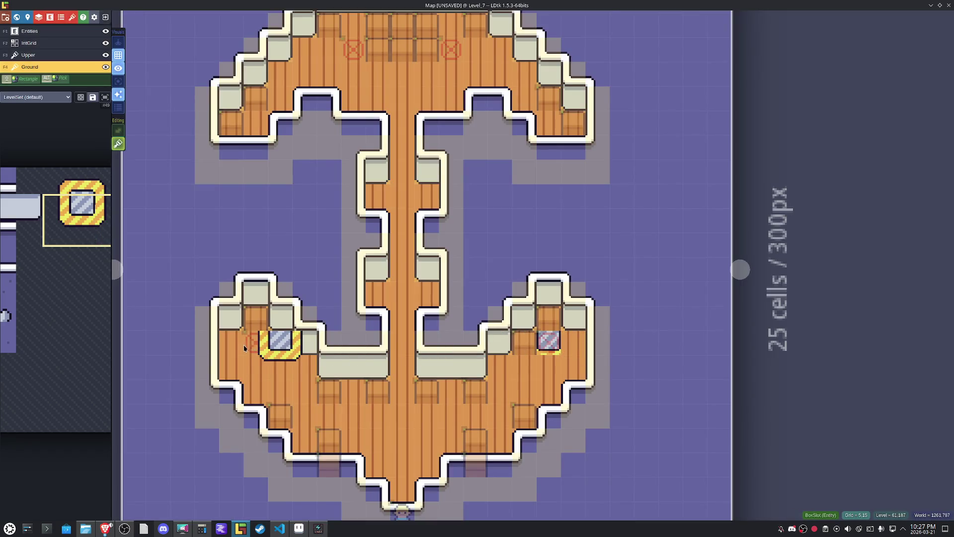
{"action": "mouse_move", "coordinate": [75, 209]}
{"action": "left_click_drag", "start_coordinate": [81, 181], "coordinate": [81, 204]}
{"action": "left_click_drag", "start_coordinate": [387, 407], "coordinate": [234, 330]}
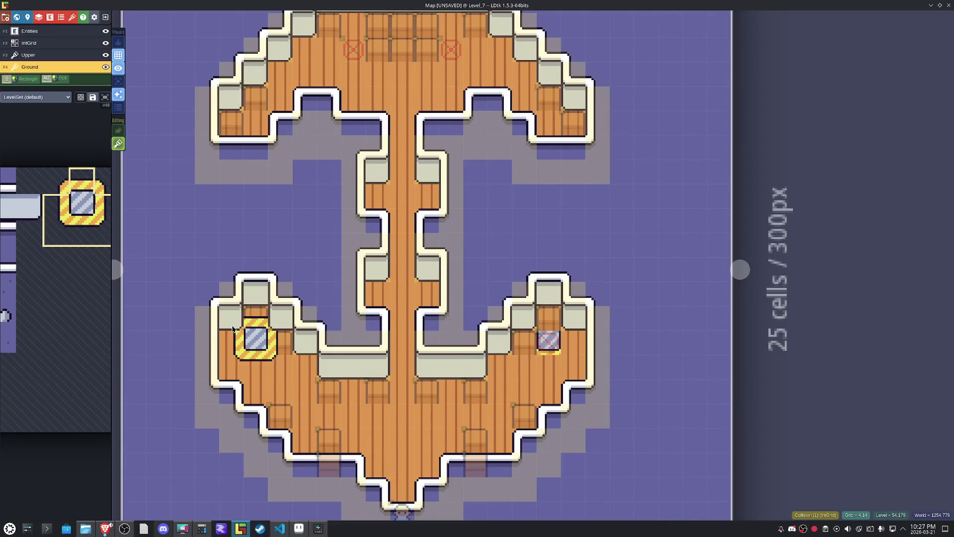
{"action": "left_click_drag", "start_coordinate": [234, 330], "coordinate": [482, 388]}
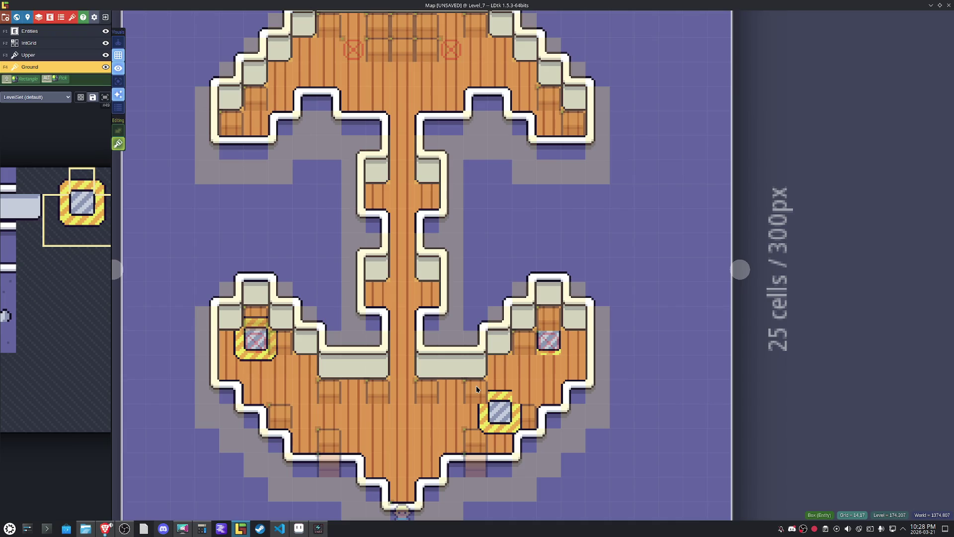
{"action": "key", "text": "space"}
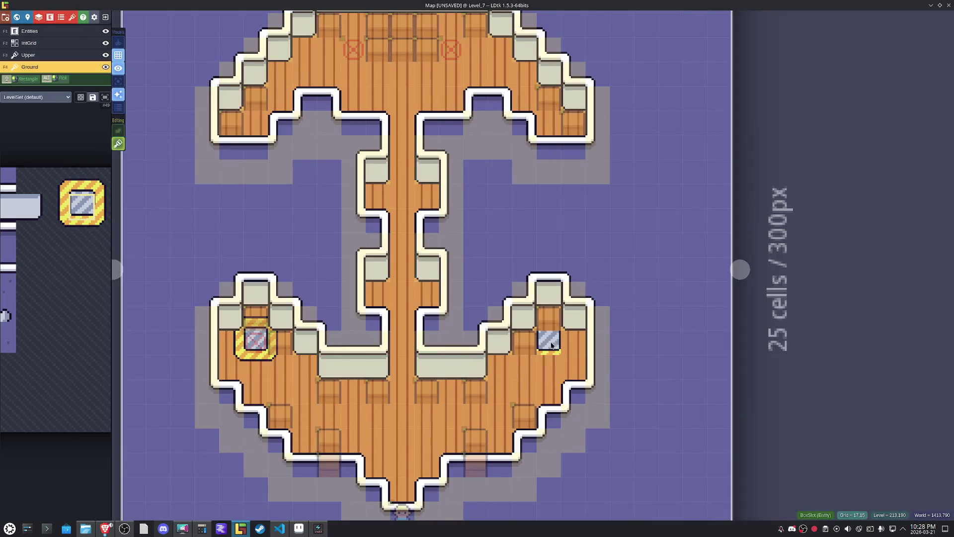
Paint wood over the red X cell and choose the box tiles as the brush.
{"action": "left_click", "coordinate": [550, 362], "text": "alt"}
{"action": "left_click", "coordinate": [549, 344]}
{"action": "key", "text": "space"}
{"action": "left_click_drag", "start_coordinate": [33, 250], "coordinate": [124, 260]}
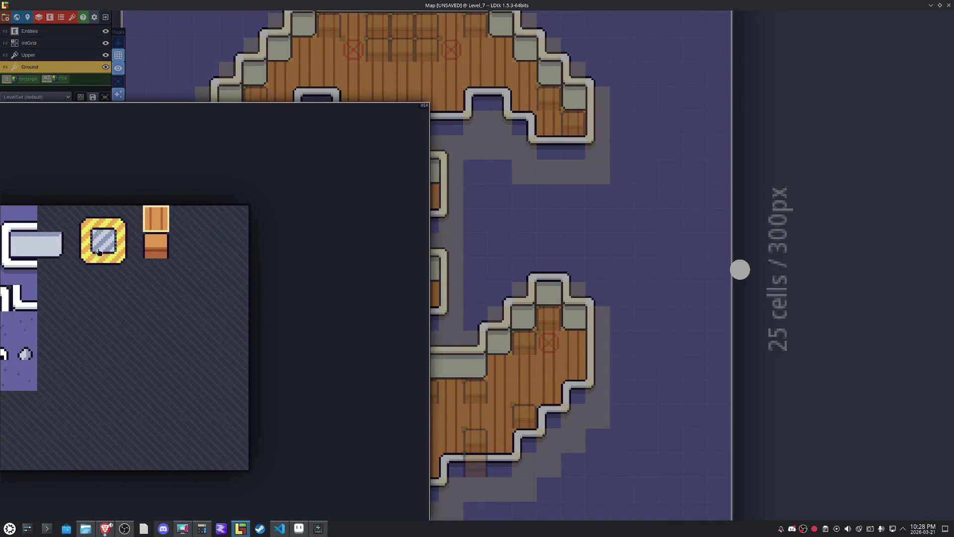
{"action": "left_click", "coordinate": [124, 260]}
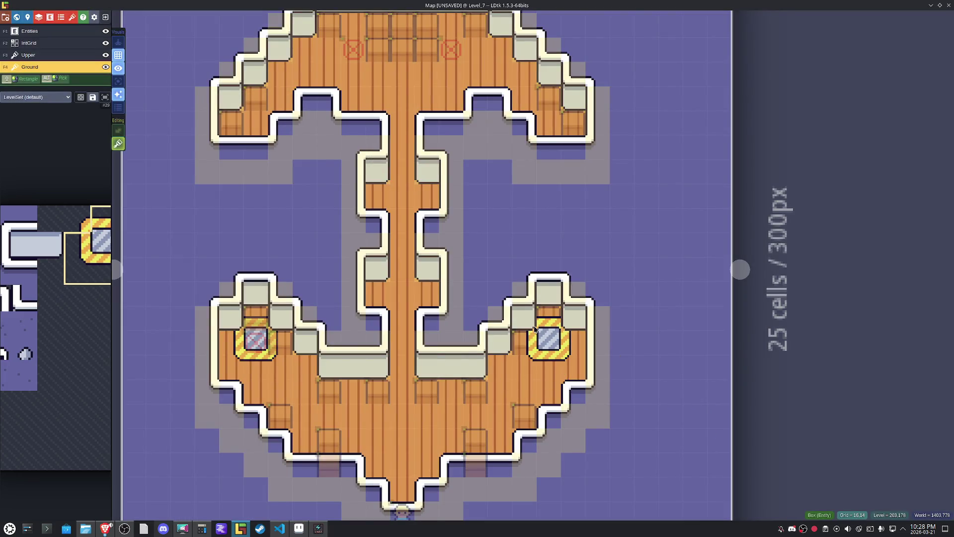
Copy a Box crate to place another one.
{"action": "mouse_move", "coordinate": [55, 211]}
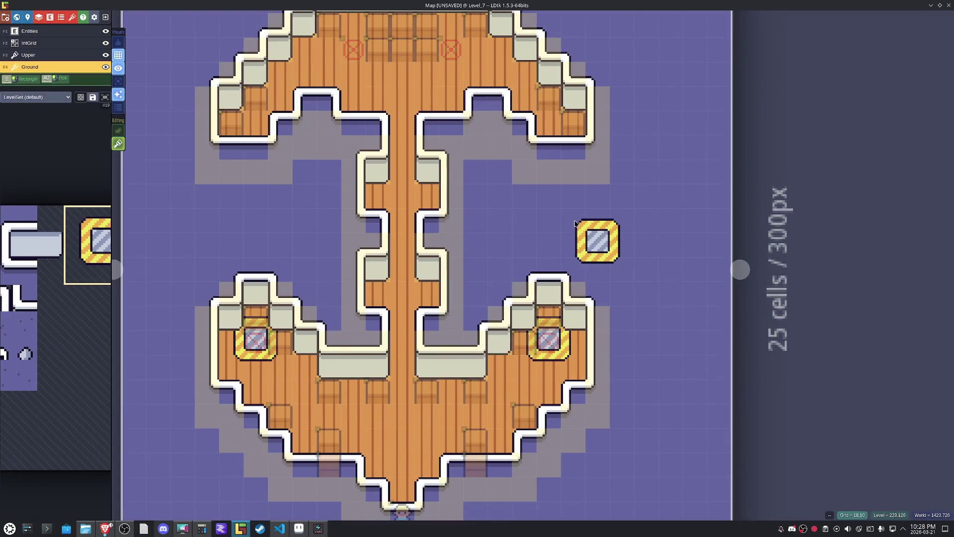
{"action": "mouse_move", "coordinate": [347, 32]}
{"action": "left_mouse_down"}
{"action": "mouse_move", "coordinate": [322, 32]}
{"action": "mouse_move", "coordinate": [569, 202]}
{"action": "mouse_move", "coordinate": [592, 204]}
{"action": "left_mouse_up"}
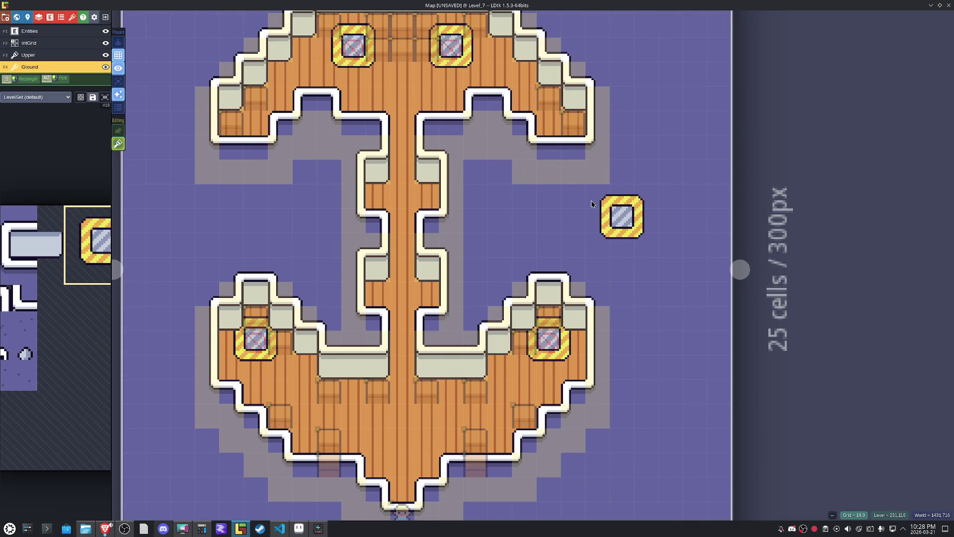
{"action": "mouse_move", "coordinate": [79, 229]}
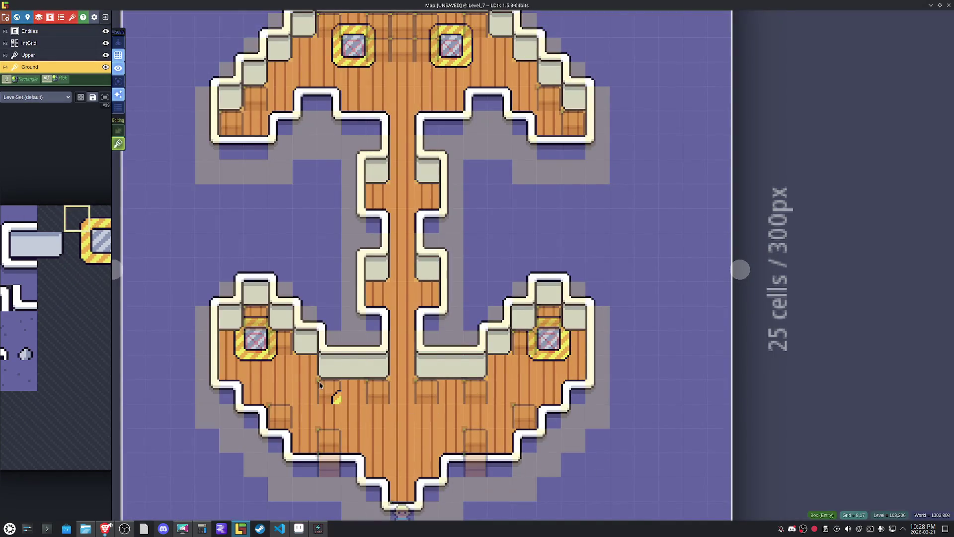
Place a mirrored corner tile at the crate's top-right, undoing a misplaced grey block.
{"action": "key", "text": "s"}
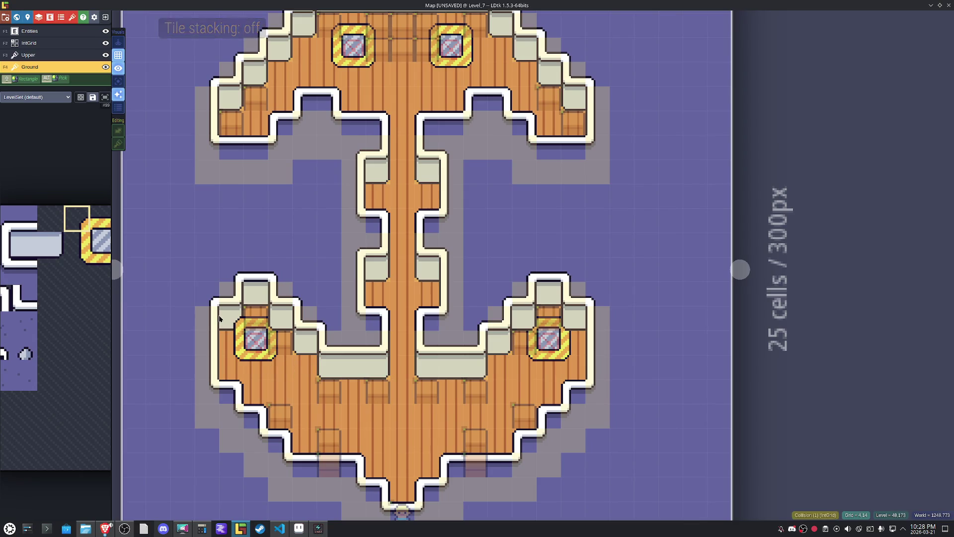
{"action": "key", "text": "x"}
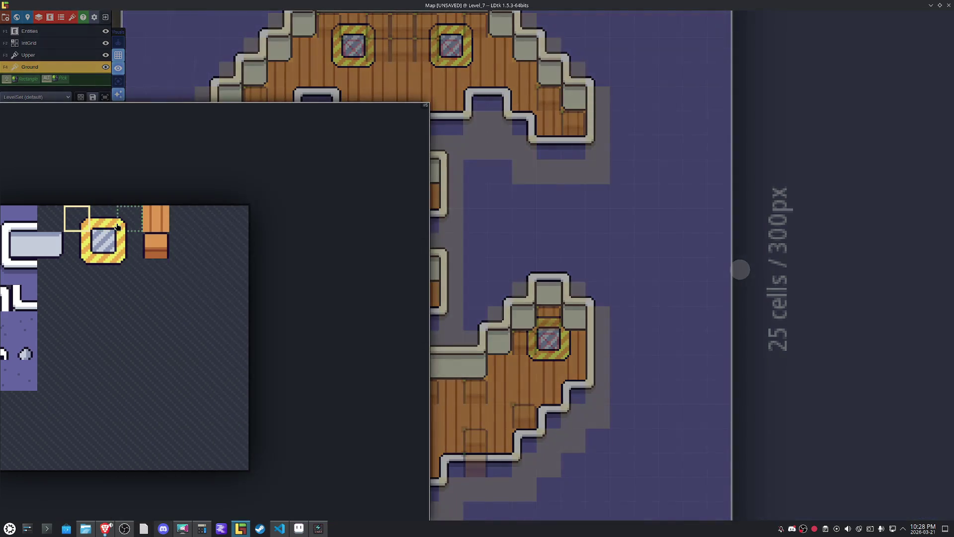
{"action": "left_click", "coordinate": [560, 326]}
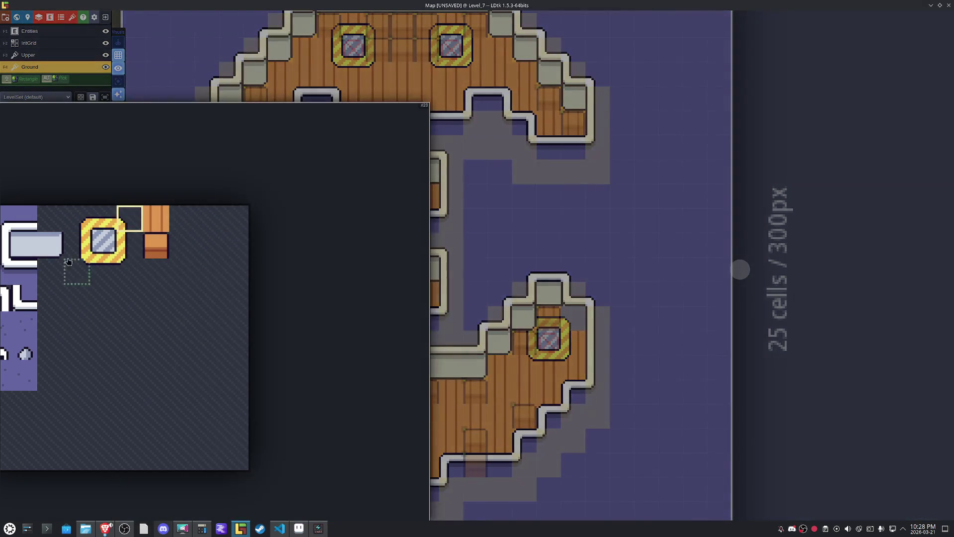
{"action": "left_click", "coordinate": [78, 219]}
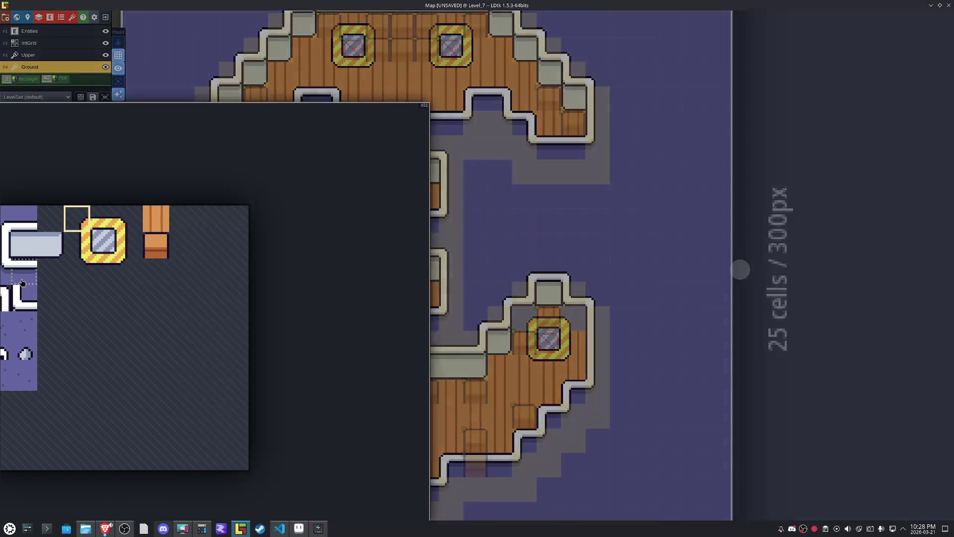
{"action": "left_click", "coordinate": [131, 225]}
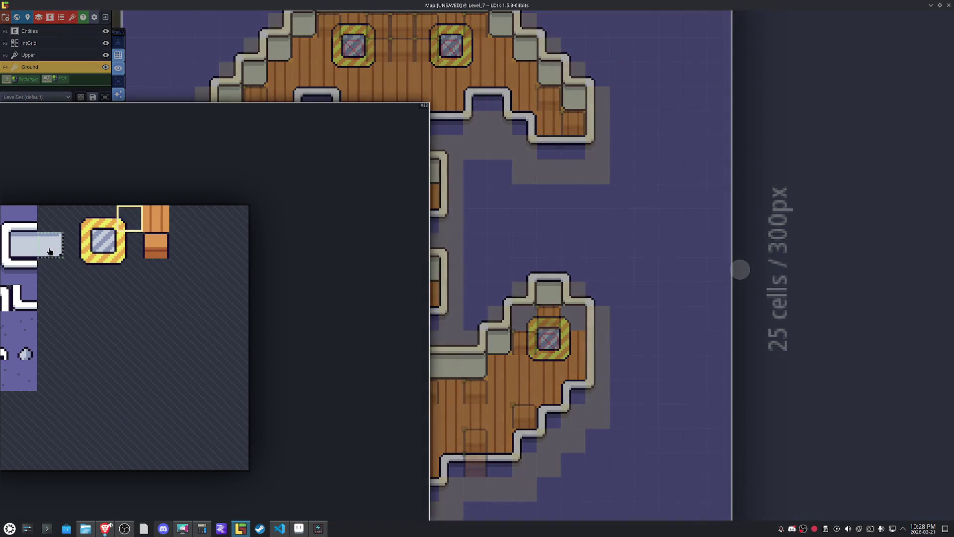
{"action": "left_click", "coordinate": [50, 244]}
{"action": "key", "text": "s"}
{"action": "left_click", "coordinate": [328, 367]}
{"action": "key", "text": "ctrl+z"}
{"action": "key", "text": "ctrl+z"}
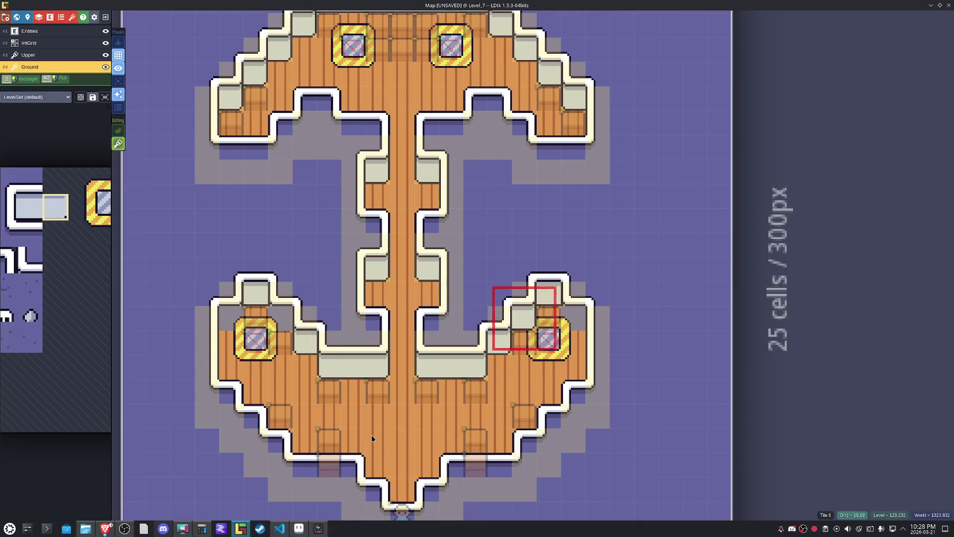
{"action": "key", "text": "ctrl+z"}
{"action": "key", "text": "ctrl+z"}
{"action": "key", "text": "ctrl+z"}
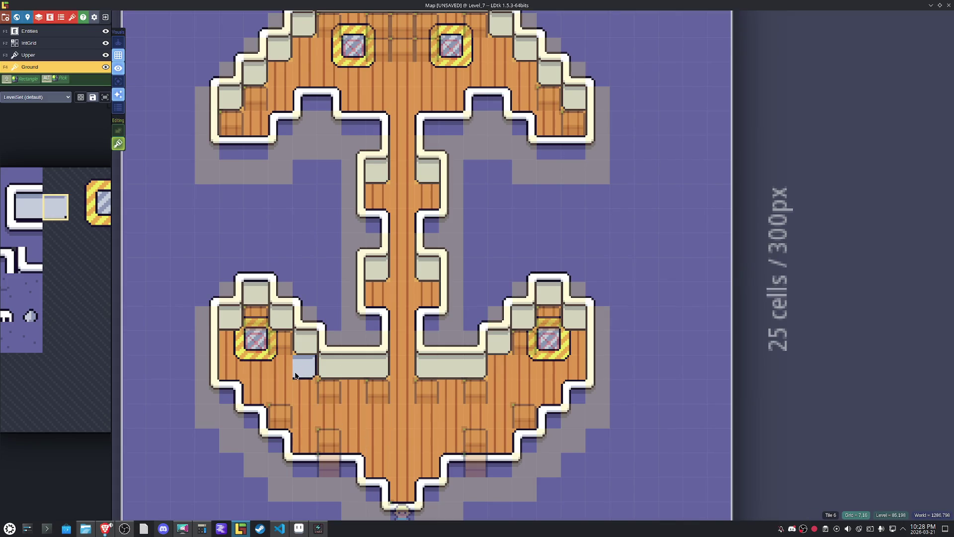
Replace the grey tiles in both arms' upper rows with wooden plank tiles.
{"action": "key", "text": "s"}
{"action": "right_click", "coordinate": [278, 315]}
{"action": "right_click", "coordinate": [228, 315]}
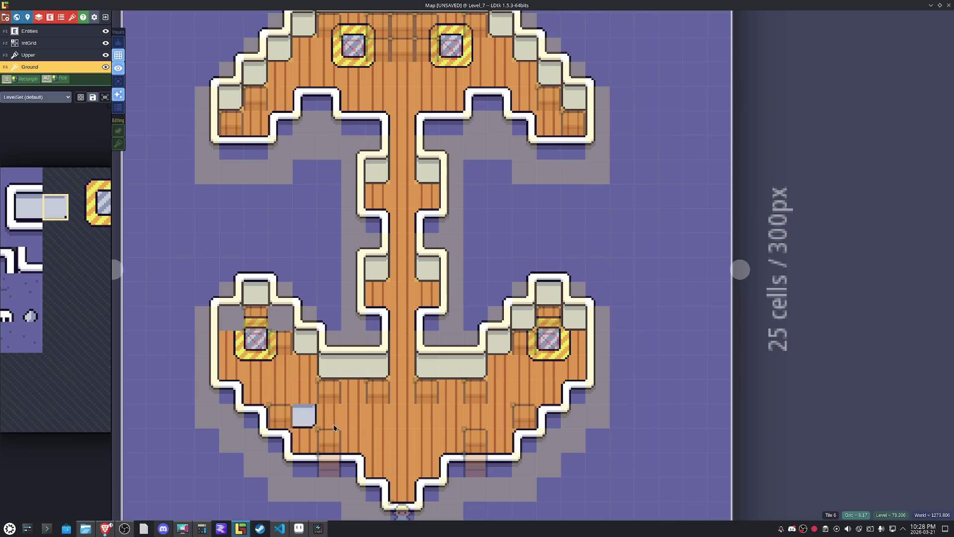
{"action": "left_click", "coordinate": [408, 426], "text": "alt"}
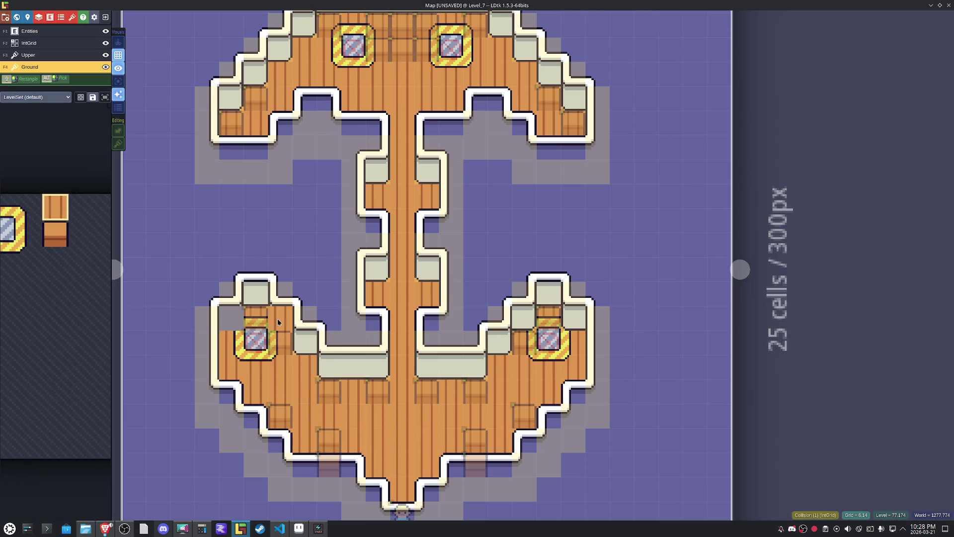
{"action": "left_click", "coordinate": [280, 319]}
{"action": "left_click", "coordinate": [232, 321]}
{"action": "left_click", "coordinate": [520, 316]}
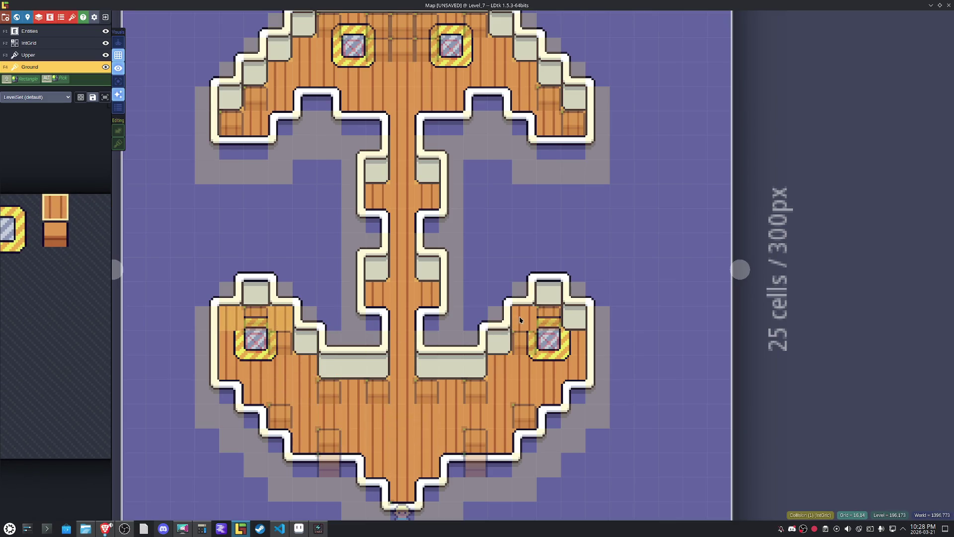
{"action": "left_click", "coordinate": [577, 322]}
Edge both arms' upper rows with normal and X-flipped grey tiles, then save the map.
{"action": "mouse_move", "coordinate": [57, 226]}
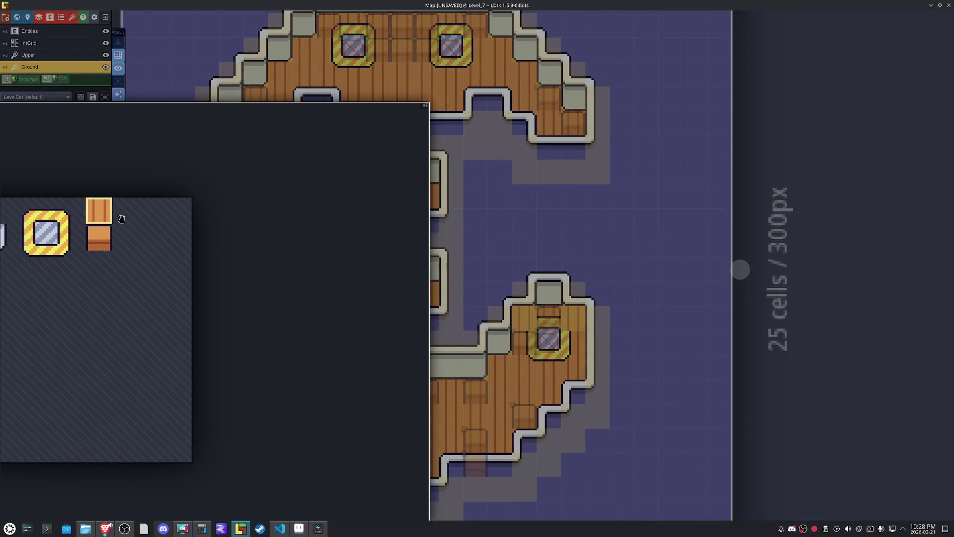
{"action": "left_click", "coordinate": [19, 212]}
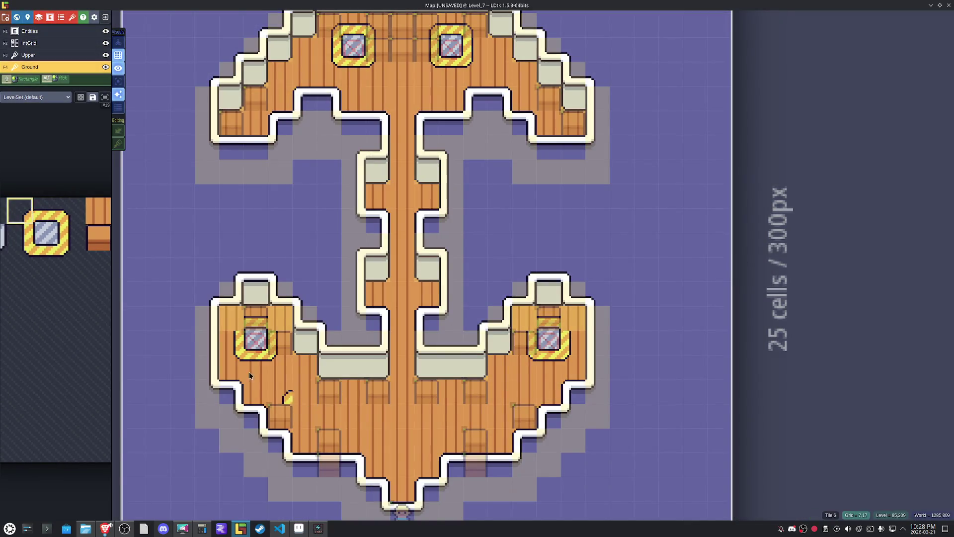
{"action": "key", "text": "shift+s"}
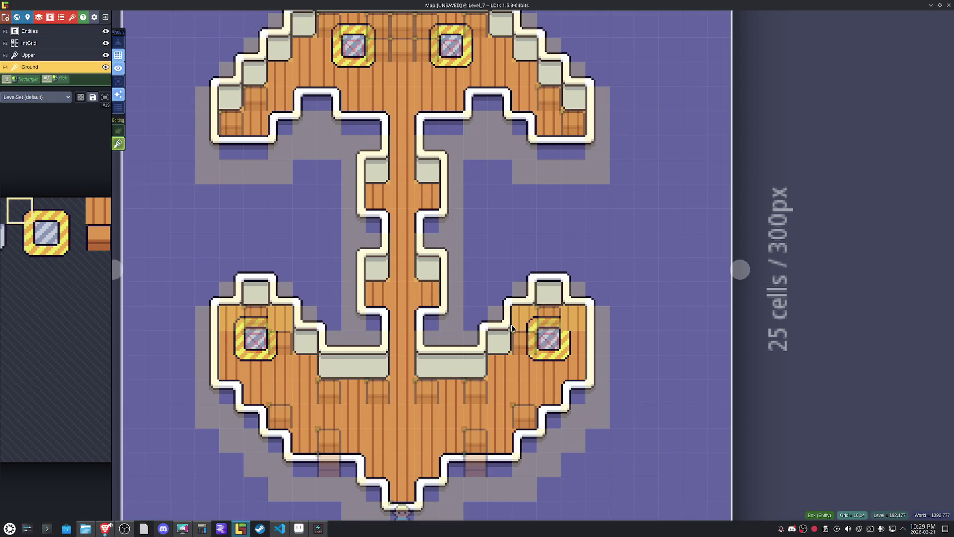
{"action": "mouse_move", "coordinate": [73, 285]}
{"action": "left_click", "coordinate": [75, 219]}
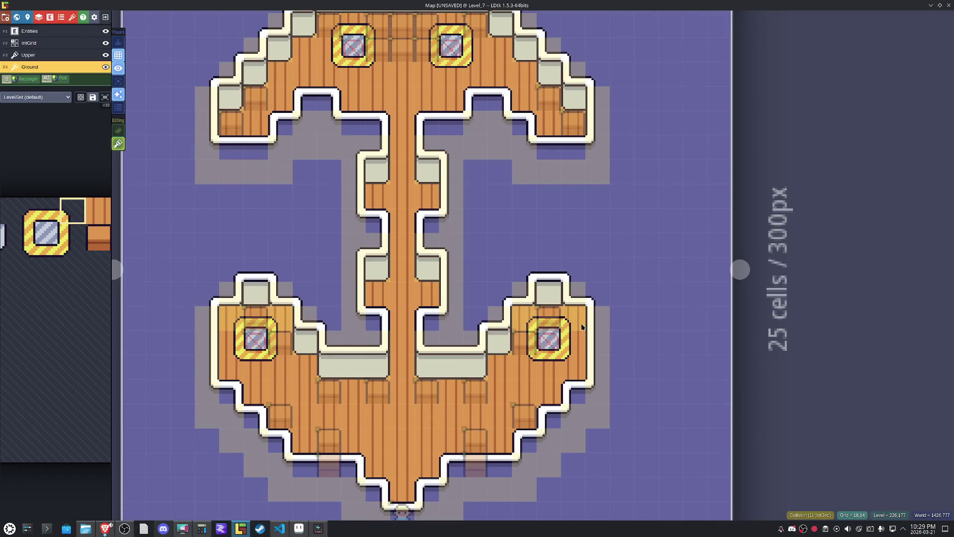
{"action": "mouse_move", "coordinate": [89, 229]}
{"action": "left_click", "coordinate": [39, 237]}
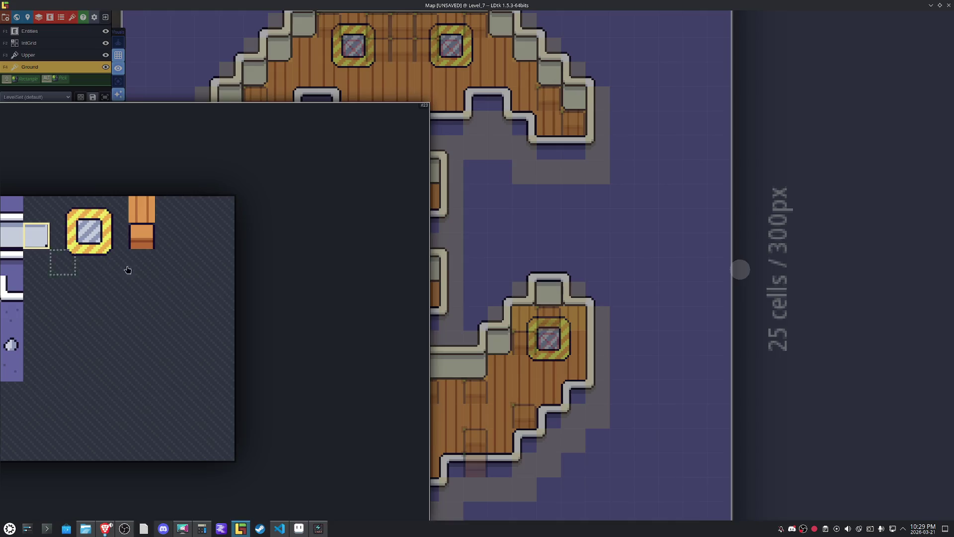
{"action": "left_click", "coordinate": [526, 322]}
{"action": "key", "text": "x"}
{"action": "left_click", "coordinate": [576, 327]}
{"action": "key", "text": "x"}
{"action": "left_click", "coordinate": [236, 322]}
{"action": "key", "text": "x"}
{"action": "left_click", "coordinate": [282, 322]}
{"action": "key", "text": "ctrl+s"}
{"action": "key", "text": "F2"}
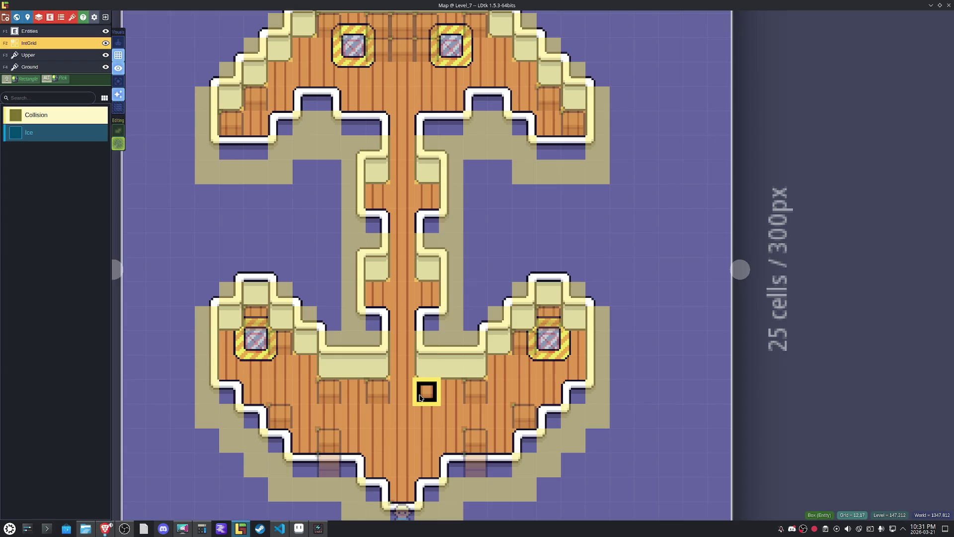
Drag the Box crate from the lower deck into the upper-right water and save.
{"action": "mouse_move", "coordinate": [420, 397]}
{"action": "left_mouse_down"}
{"action": "mouse_move", "coordinate": [448, 398]}
{"action": "mouse_move", "coordinate": [593, 203]}
{"action": "mouse_move", "coordinate": [588, 225]}
{"action": "left_mouse_up"}
{"action": "key", "text": "ctrl+s"}
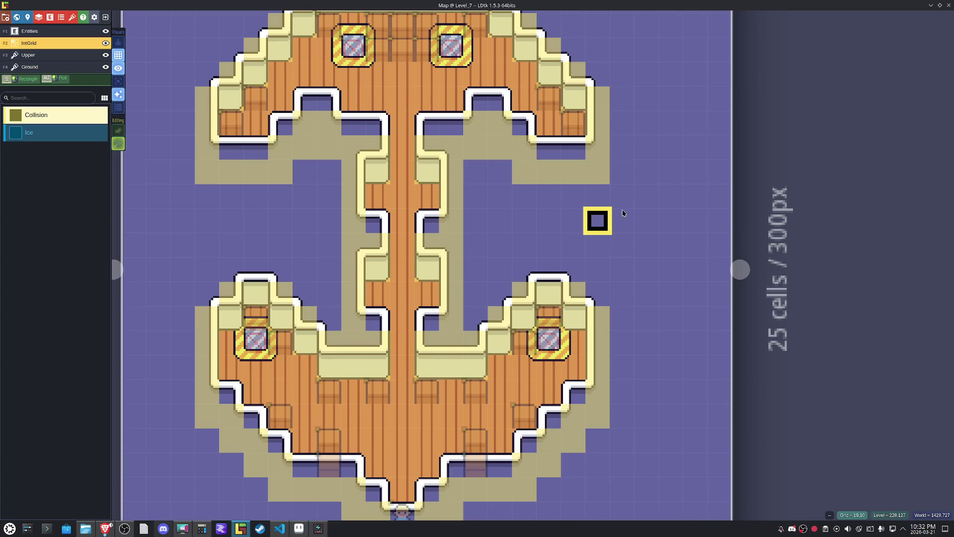
{"action": "scroll", "coordinate": [478, 219], "scroll_direction": "down", "scroll_amount": 3}
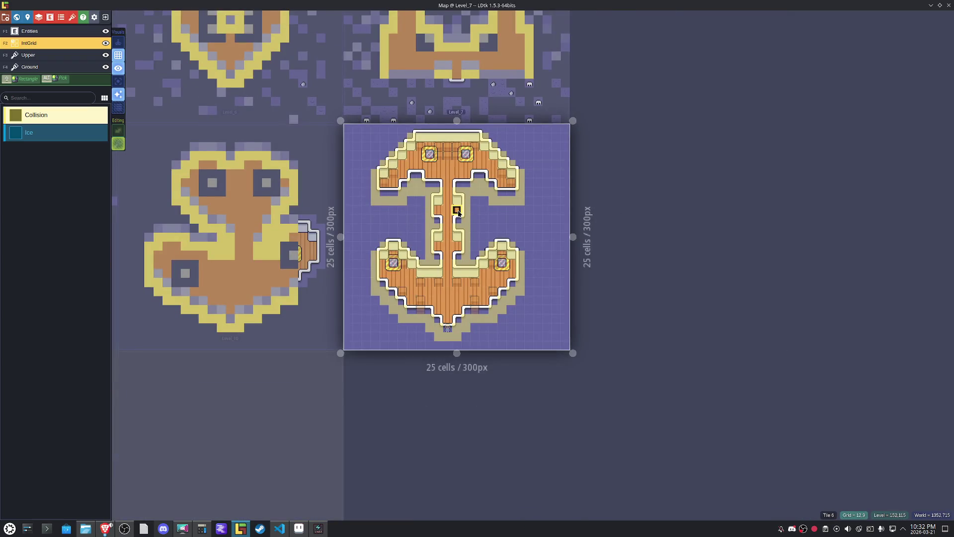
Save the LDtk project with the finished anchor-shaped Level_7.
{"action": "scroll", "coordinate": [458, 211], "scroll_direction": "up", "scroll_amount": 2}
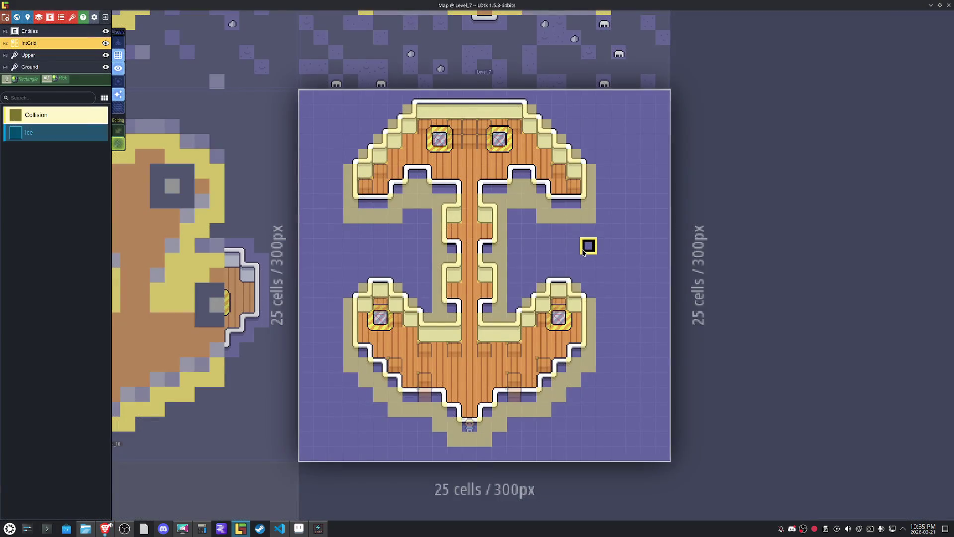
{"action": "key", "text": "ctrl+s"}
In Aseprite, create a new 36×12 (12*3 by 12) sprite with a transparent background.
{"action": "left_click", "coordinate": [299, 529]}
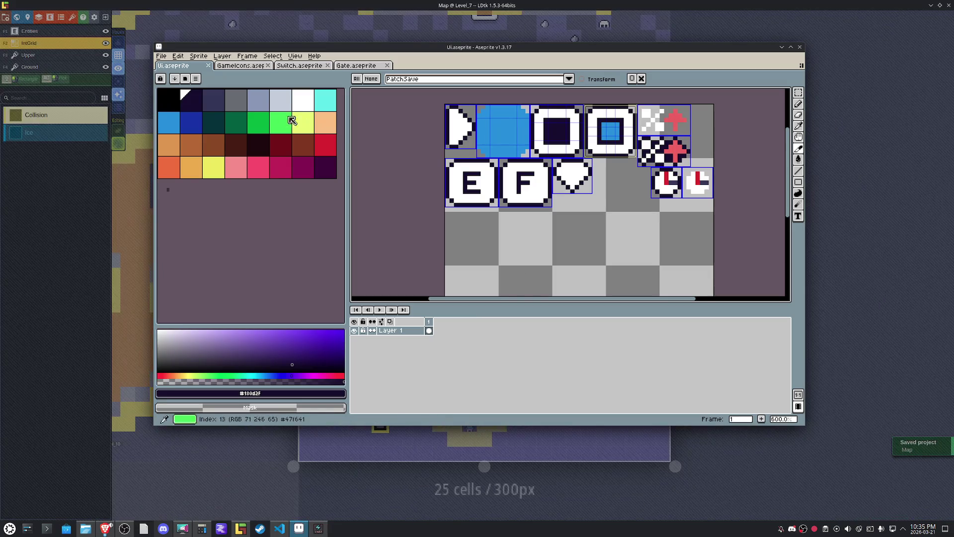
{"action": "left_click", "coordinate": [162, 56]}
{"action": "left_click", "coordinate": [166, 68]}
{"action": "type", "text": "12*3"}
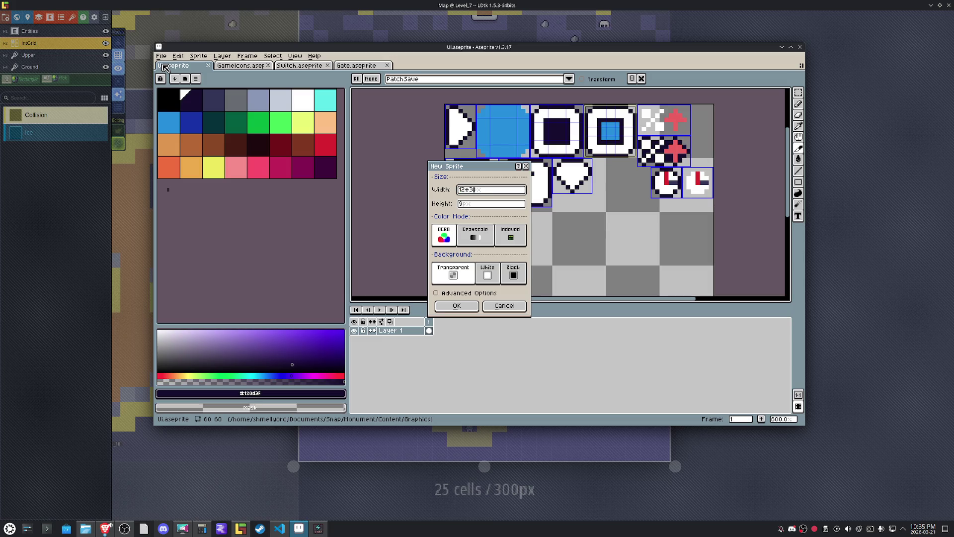
{"action": "key", "text": "Tab"}
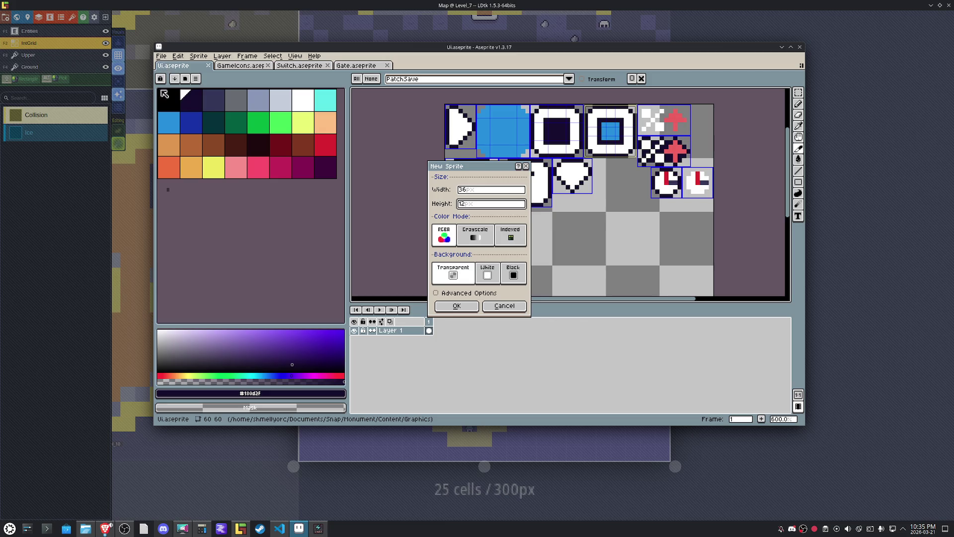
{"action": "left_click", "coordinate": [457, 306]}
{"action": "scroll", "coordinate": [577, 183], "scroll_direction": "up", "scroll_amount": 5}
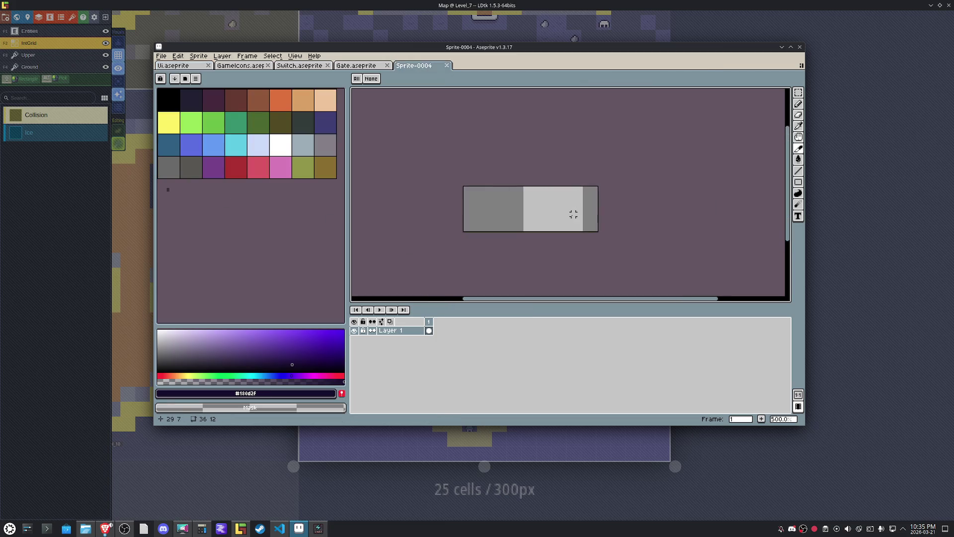
Set the sprite's grid to 12×12 pixels.
{"action": "left_click", "coordinate": [295, 56]}
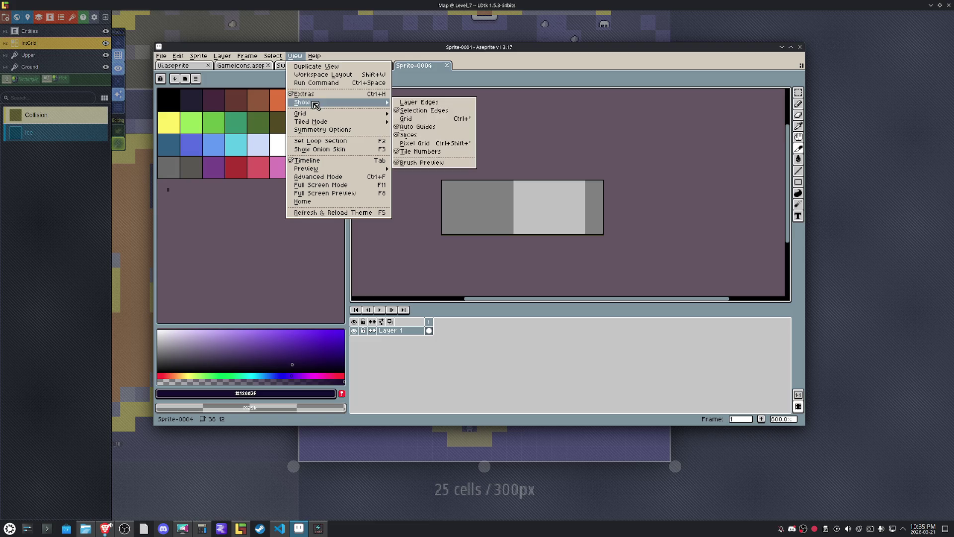
{"action": "mouse_move", "coordinate": [352, 114]}
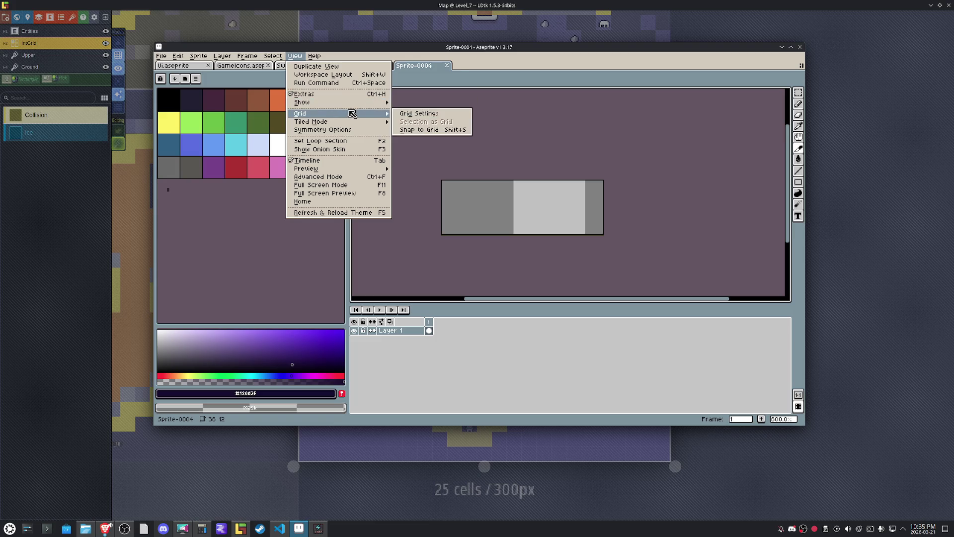
{"action": "left_click", "coordinate": [418, 114]}
{"action": "key", "text": "Tab"}
{"action": "key", "text": "Tab"}
{"action": "type", "text": "12"}
{"action": "key", "text": "Tab"}
{"action": "type", "text": "12"}
{"action": "left_click", "coordinate": [469, 258]}
{"action": "scroll", "coordinate": [561, 209], "scroll_direction": "up", "scroll_amount": 3}
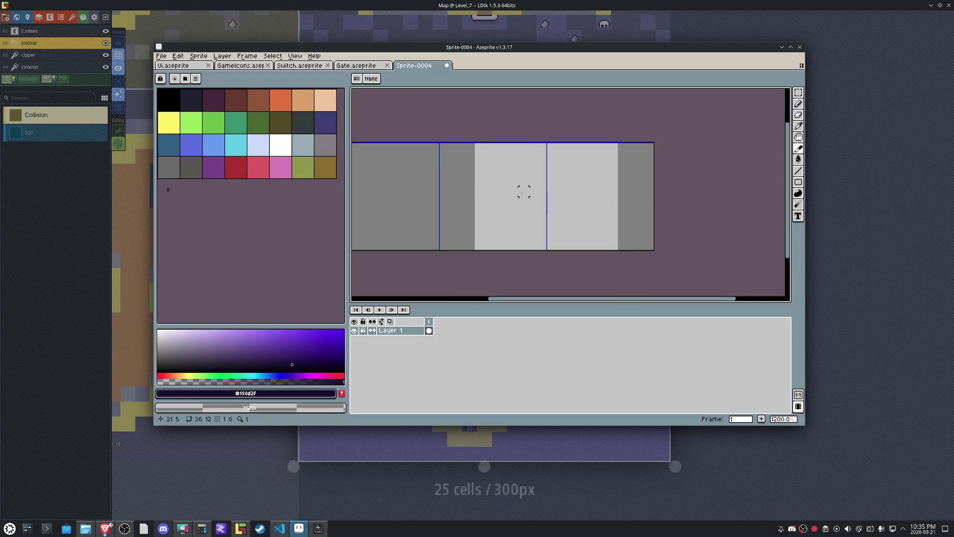
{"action": "scroll", "coordinate": [523, 192], "scroll_direction": "left", "scroll_amount": 3}
Draw a black vertical line on the sprite with the pencil.
{"action": "left_click", "coordinate": [169, 99]}
{"action": "key", "text": "b"}
{"action": "mouse_move", "coordinate": [485, 237]}
{"action": "left_mouse_down"}
{"action": "mouse_move", "coordinate": [486, 155]}
{"action": "mouse_move", "coordinate": [405, 153]}
{"action": "mouse_move", "coordinate": [405, 232]}
{"action": "mouse_move", "coordinate": [483, 235]}
{"action": "mouse_move", "coordinate": [477, 199]}
{"action": "mouse_move", "coordinate": [409, 199]}
{"action": "mouse_move", "coordinate": [431, 216]}
{"action": "mouse_move", "coordinate": [477, 204]}
{"action": "mouse_move", "coordinate": [428, 197]}
{"action": "mouse_move", "coordinate": [480, 211]}
{"action": "mouse_move", "coordinate": [418, 207]}
{"action": "mouse_move", "coordinate": [440, 216]}
{"action": "mouse_move", "coordinate": [411, 216]}
{"action": "left_mouse_up"}
Load the HEPT32 preset palette.
{"action": "left_click", "coordinate": [186, 79]}
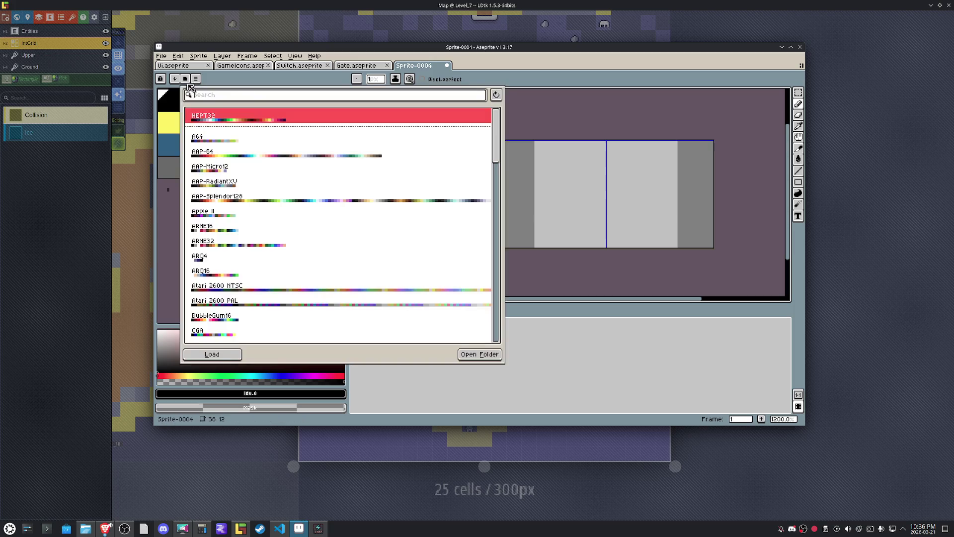
{"action": "left_click", "coordinate": [228, 122]}
{"action": "left_click", "coordinate": [168, 224]}
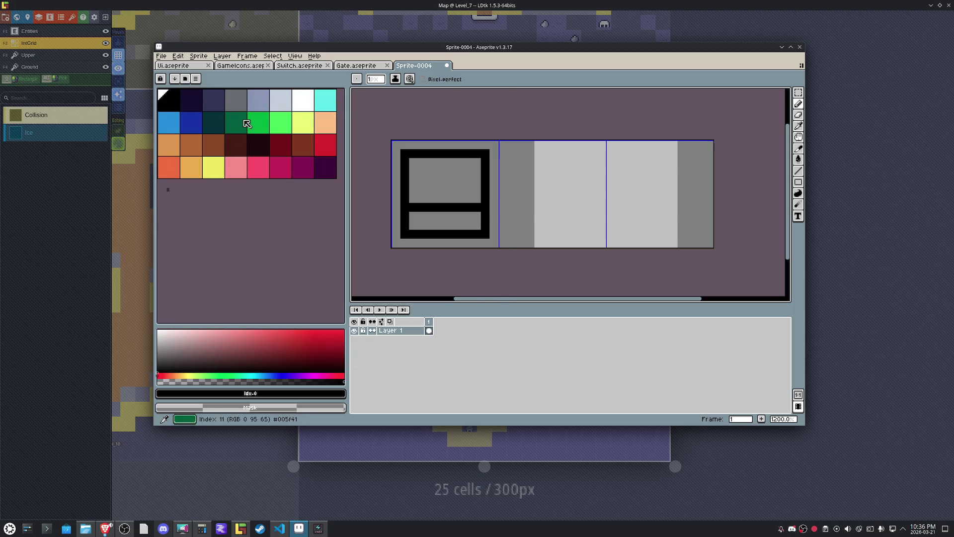
Fill the top rectangle light grey-blue and the bottom rectangle blue-grey.
{"action": "left_click", "coordinate": [285, 108]}
{"action": "key", "text": "g"}
{"action": "left_click", "coordinate": [438, 199]}
{"action": "left_click", "coordinate": [259, 107]}
{"action": "left_click", "coordinate": [438, 219]}
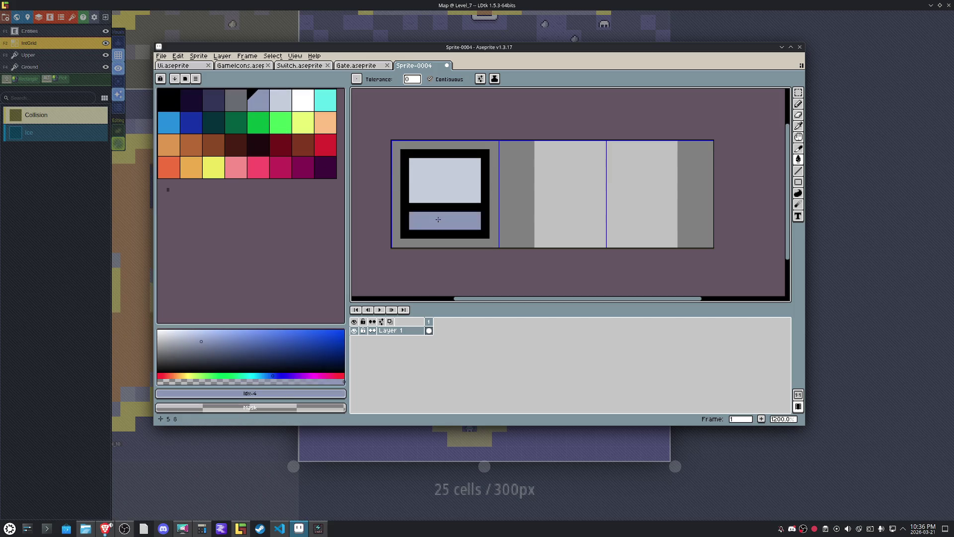
Repaint the black divider light grey-blue, add a blue-grey row, and clear the top corners.
{"action": "key", "text": "b"}
{"action": "left_click", "coordinate": [468, 202], "text": "alt"}
{"action": "left_click_drag", "start_coordinate": [472, 206], "coordinate": [417, 205]}
{"action": "left_click", "coordinate": [417, 214], "text": "alt"}
{"action": "left_click", "coordinate": [417, 209]}
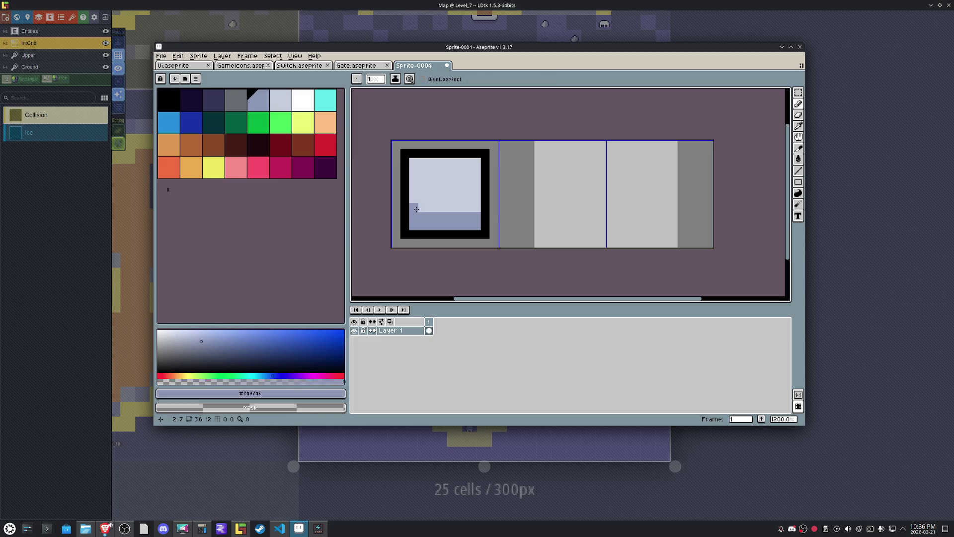
{"action": "left_click", "coordinate": [474, 207], "text": "shift"}
{"action": "right_click", "coordinate": [486, 154]}
{"action": "right_click", "coordinate": [404, 153]}
{"action": "left_click", "coordinate": [405, 207]}
{"action": "key", "text": "ctrl+z"}
Repaint the frame's bottom row blue-grey and add a light grey-blue pixel row.
{"action": "left_click", "coordinate": [483, 236]}
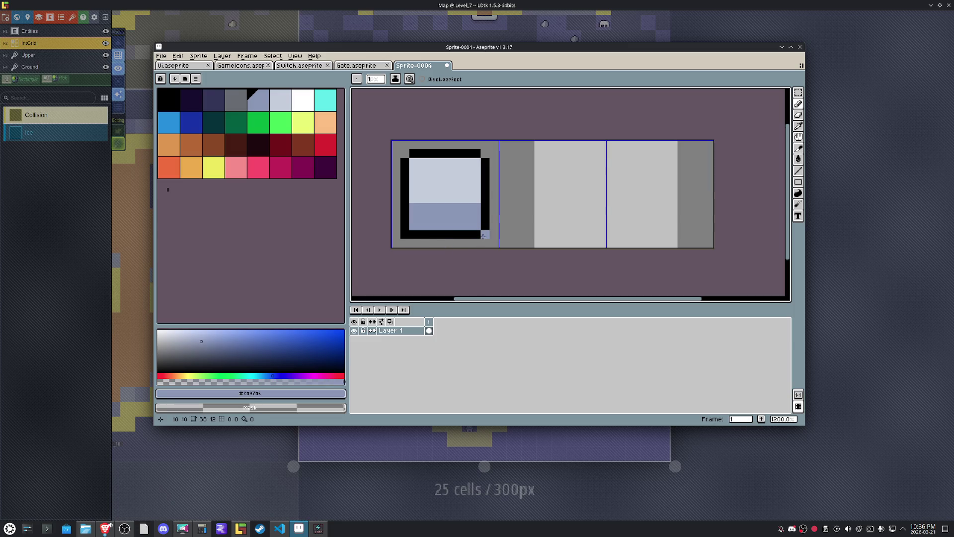
{"action": "left_click_drag", "start_coordinate": [479, 234], "coordinate": [426, 230]}
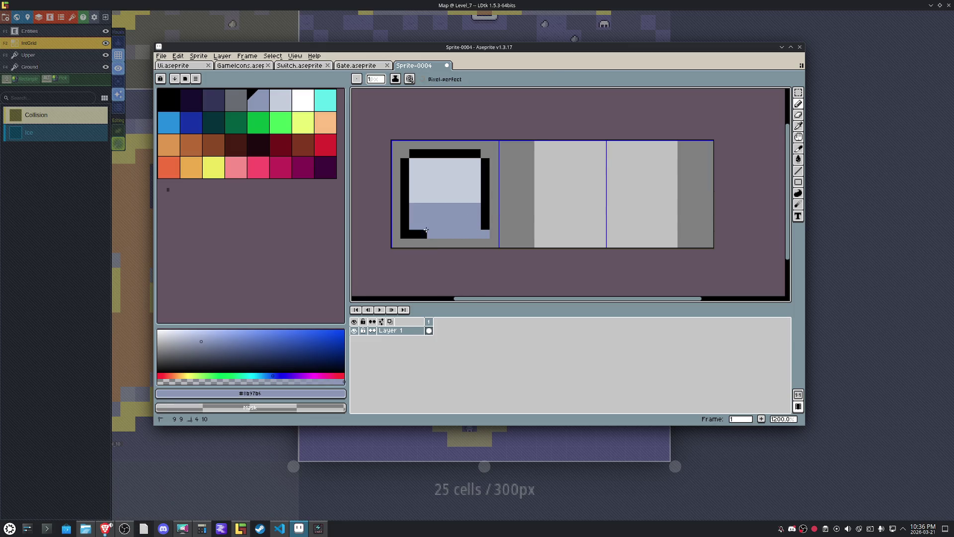
{"action": "left_click", "coordinate": [414, 234]}
{"action": "left_click", "coordinate": [485, 226], "text": "alt"}
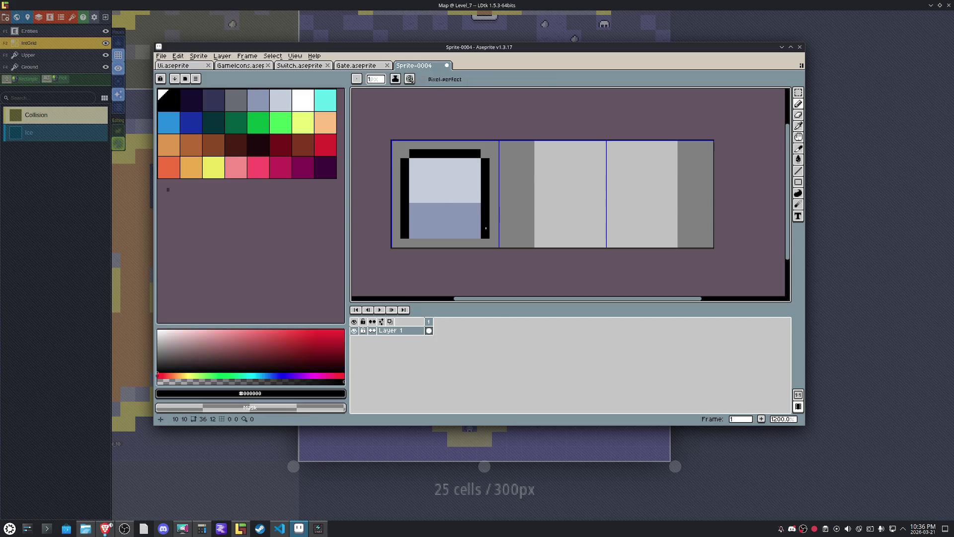
{"action": "left_click", "coordinate": [478, 189], "text": "alt"}
{"action": "left_click_drag", "start_coordinate": [472, 207], "coordinate": [412, 210]}
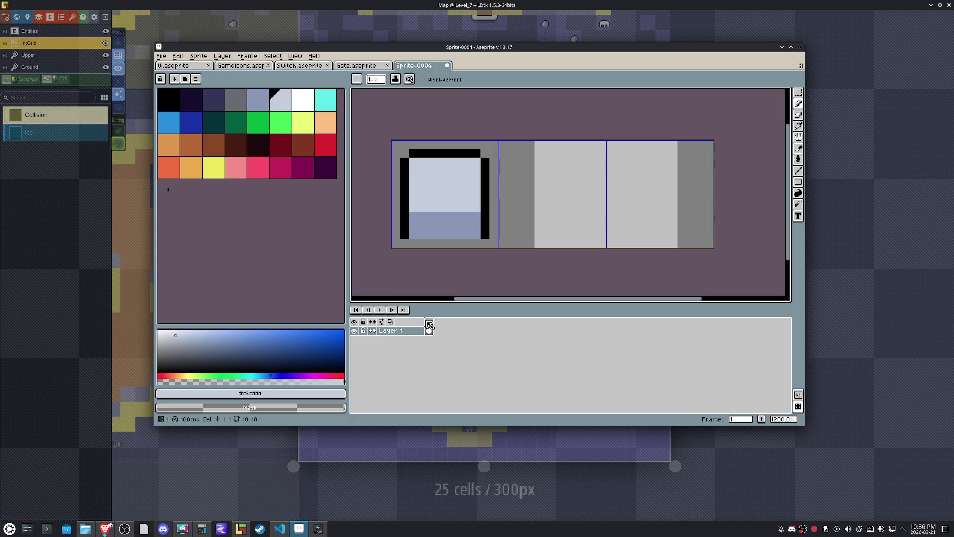
{"action": "right_click", "coordinate": [429, 324]}
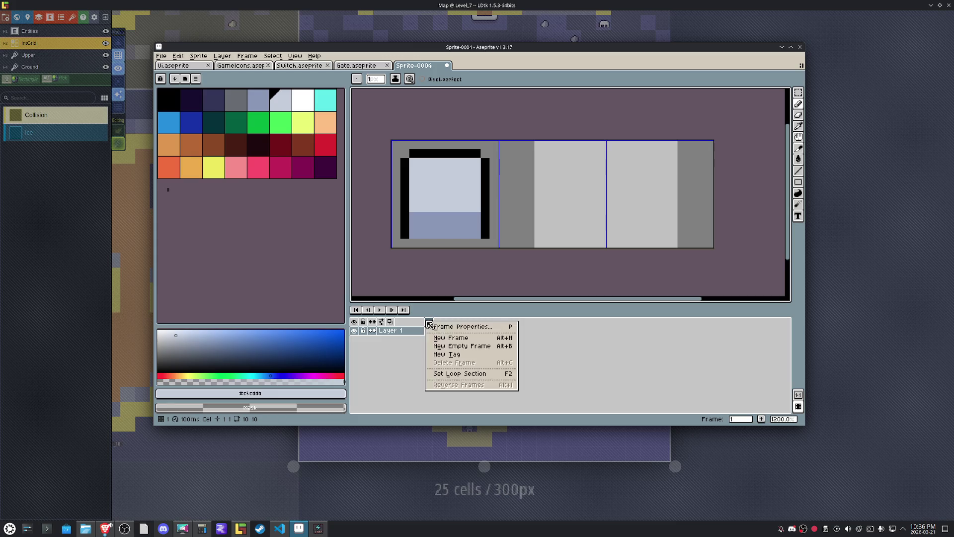
Add frame 2 with a short black arm stub just right of the box.
{"action": "left_click", "coordinate": [473, 339]}
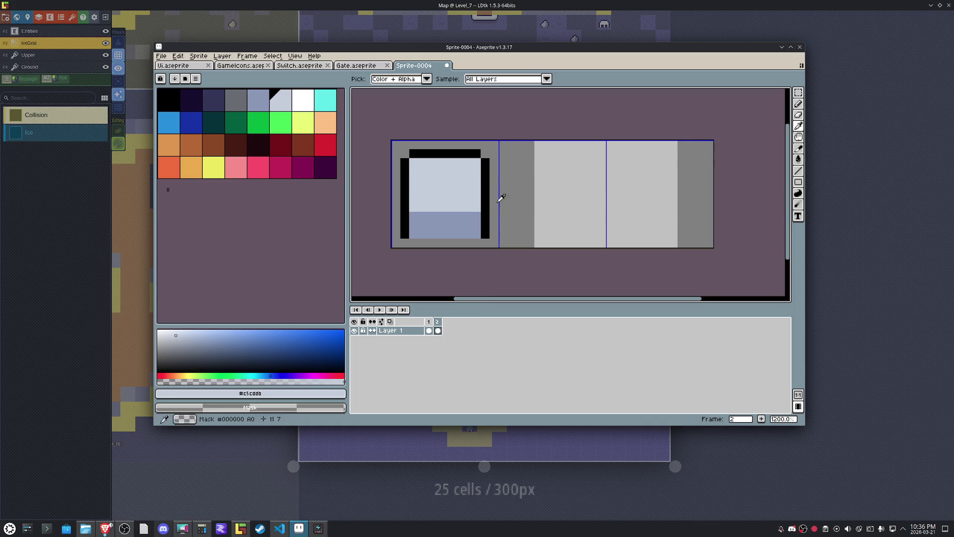
{"action": "left_click", "coordinate": [485, 169], "text": "alt"}
{"action": "left_click", "coordinate": [494, 227]}
{"action": "left_click", "coordinate": [503, 218]}
{"action": "left_click", "coordinate": [512, 189]}
{"action": "left_click", "coordinate": [504, 181]}
{"action": "left_click", "coordinate": [512, 197]}
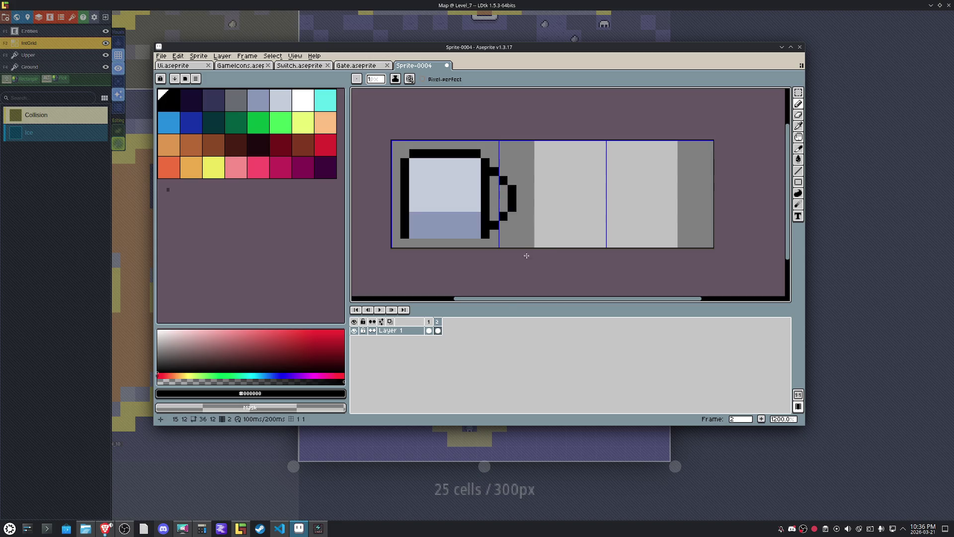
Add frame 3 with longer top and bottom arm edges.
{"action": "right_click", "coordinate": [442, 323]}
{"action": "left_click", "coordinate": [455, 334]}
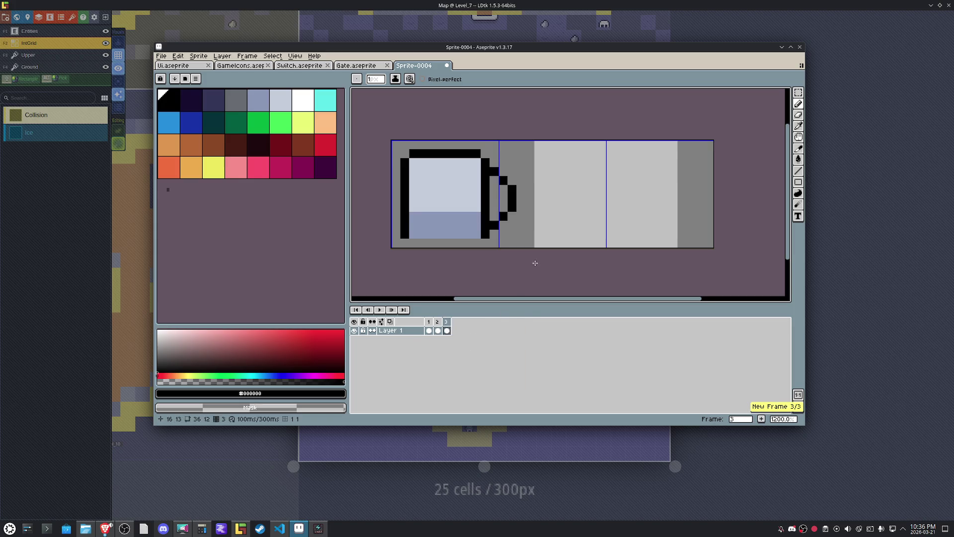
{"action": "mouse_move", "coordinate": [501, 225]}
{"action": "left_mouse_down"}
{"action": "mouse_move", "coordinate": [559, 225]}
{"action": "mouse_move", "coordinate": [574, 198]}
{"action": "left_mouse_up"}
{"action": "mouse_move", "coordinate": [503, 171]}
{"action": "left_mouse_down"}
{"action": "mouse_move", "coordinate": [570, 171]}
{"action": "mouse_move", "coordinate": [586, 189]}
{"action": "left_mouse_up"}
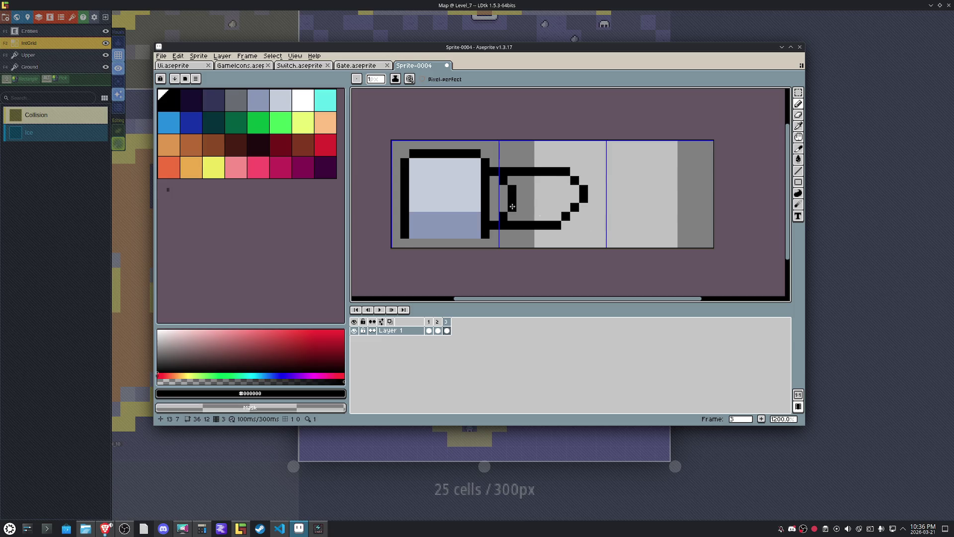
Add frame 4 with the arm extended further right and a diagonal tip.
{"action": "right_click", "coordinate": [446, 321]}
{"action": "left_click", "coordinate": [477, 348]}
{"action": "left_click_drag", "start_coordinate": [567, 225], "coordinate": [621, 226]}
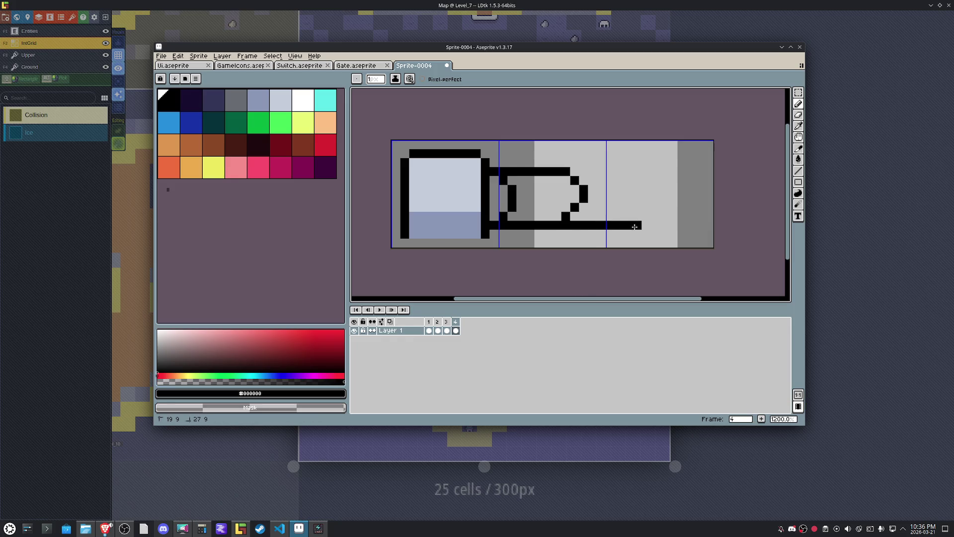
{"action": "left_click", "coordinate": [646, 217]}
{"action": "left_click", "coordinate": [655, 208]}
{"action": "left_click_drag", "start_coordinate": [572, 173], "coordinate": [610, 171]}
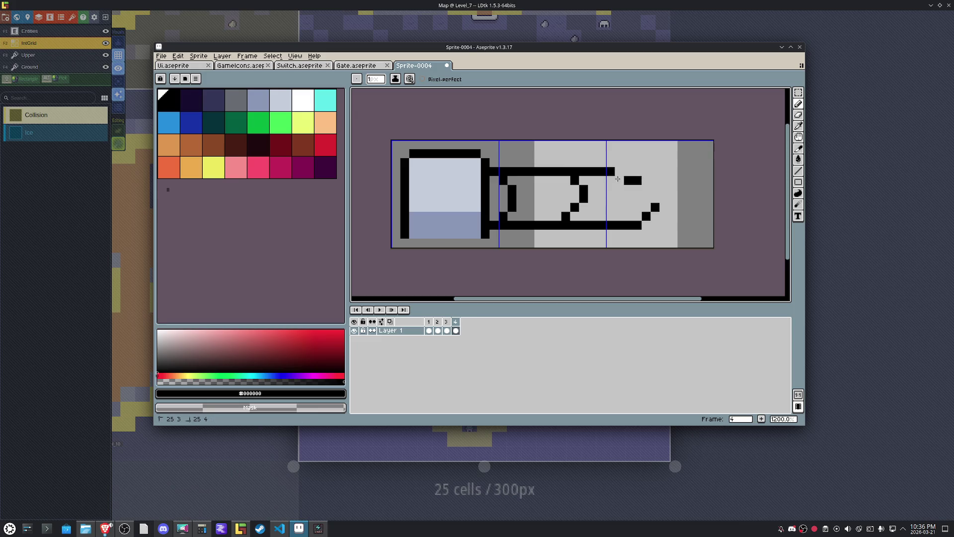
{"action": "left_click", "coordinate": [628, 173], "text": "shift"}
{"action": "left_click", "coordinate": [634, 172], "text": "shift"}
{"action": "left_click_drag", "start_coordinate": [654, 188], "coordinate": [655, 199]}
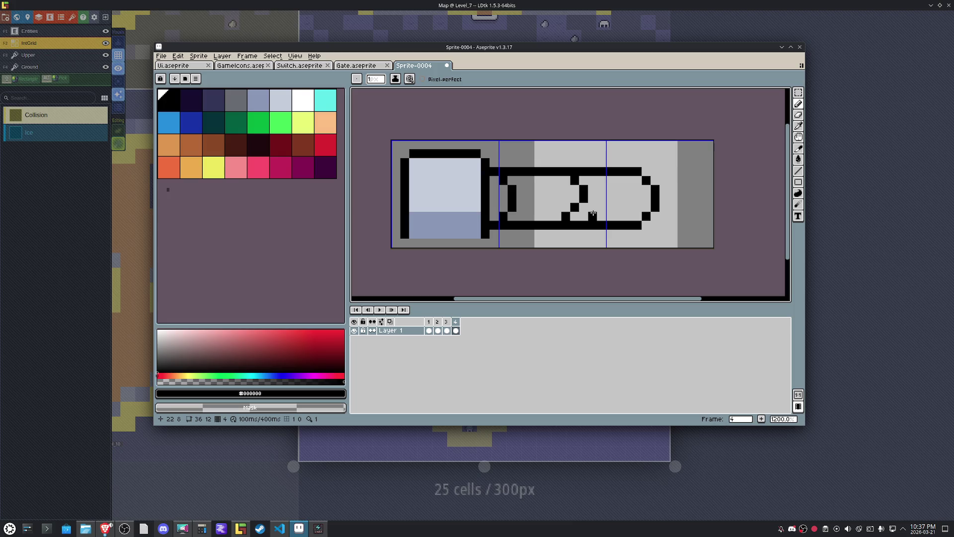
{"action": "right_click", "coordinate": [460, 323]}
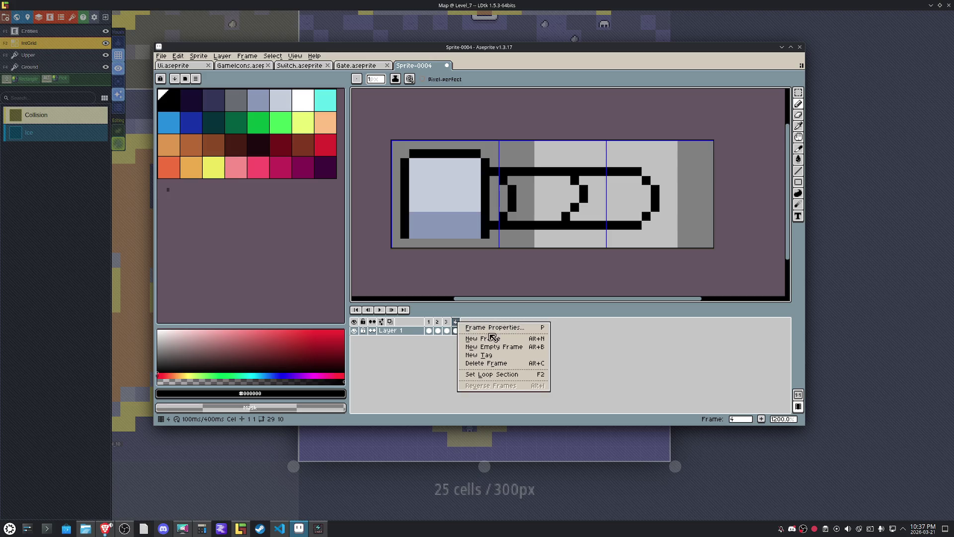
Add frame 5 and extend the arm to full length with a flattened, notched tip.
{"action": "left_click", "coordinate": [492, 339]}
{"action": "mouse_move", "coordinate": [642, 226]}
{"action": "left_mouse_down"}
{"action": "mouse_move", "coordinate": [686, 226]}
{"action": "mouse_move", "coordinate": [700, 188]}
{"action": "mouse_move", "coordinate": [682, 172]}
{"action": "mouse_move", "coordinate": [644, 171]}
{"action": "left_mouse_up"}
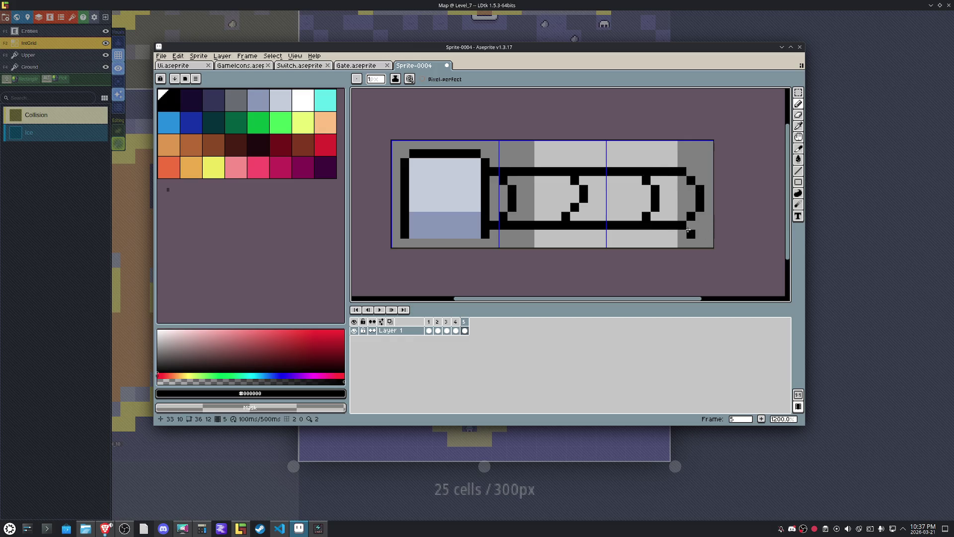
{"action": "left_click", "coordinate": [688, 224]}
{"action": "mouse_move", "coordinate": [681, 222]}
{"action": "left_mouse_down"}
{"action": "mouse_move", "coordinate": [662, 227]}
{"action": "mouse_move", "coordinate": [685, 180]}
{"action": "mouse_move", "coordinate": [650, 168]}
{"action": "left_mouse_up"}
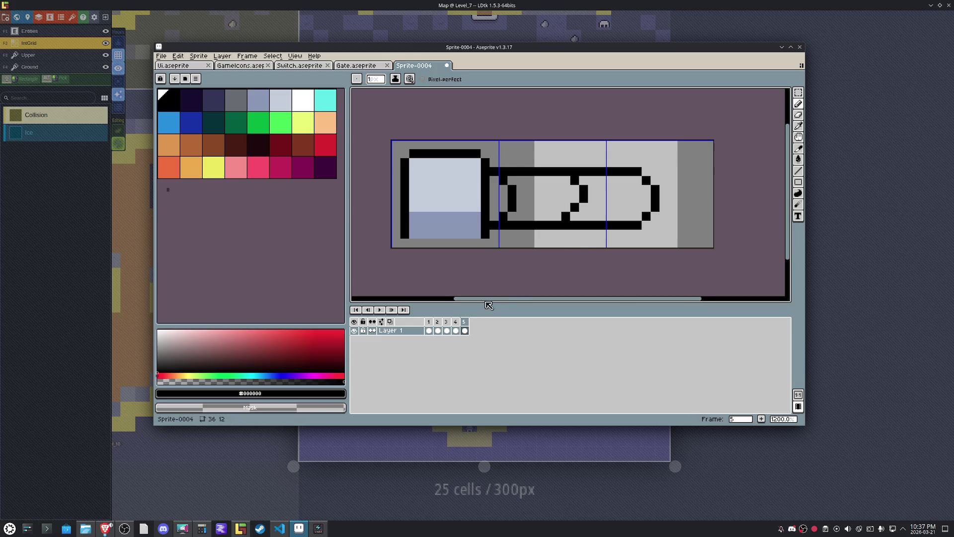
{"action": "left_click", "coordinate": [462, 329]}
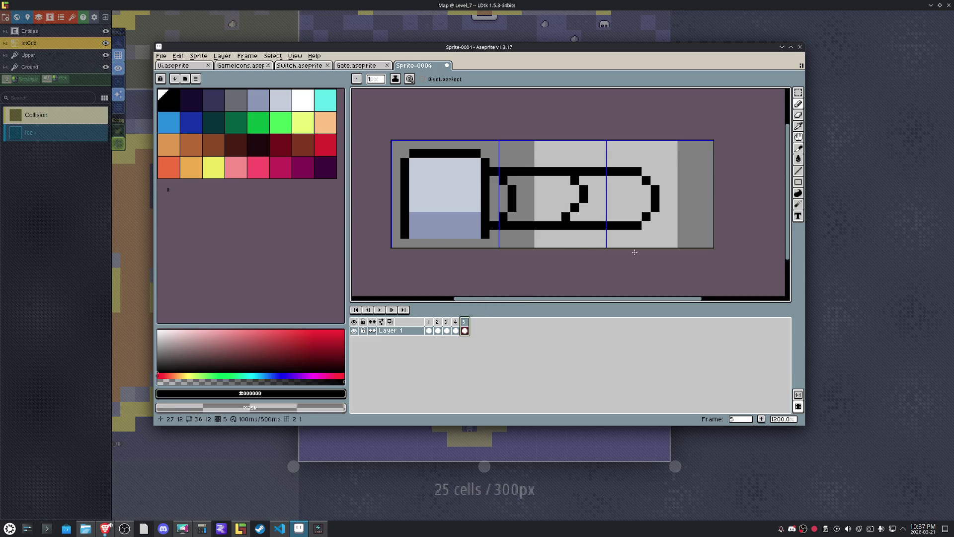
{"action": "left_click_drag", "start_coordinate": [646, 225], "coordinate": [654, 226]}
{"action": "left_click", "coordinate": [674, 216]}
{"action": "left_click_drag", "start_coordinate": [641, 169], "coordinate": [683, 194]}
{"action": "left_click", "coordinate": [703, 213]}
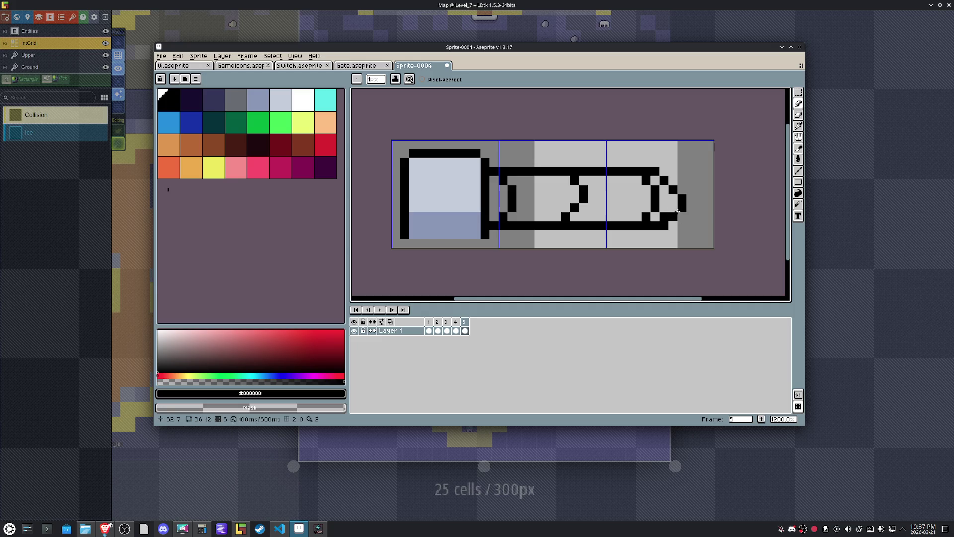
{"action": "left_click_drag", "start_coordinate": [675, 211], "coordinate": [682, 211]}
{"action": "left_click", "coordinate": [673, 199]}
{"action": "right_click", "coordinate": [682, 198]}
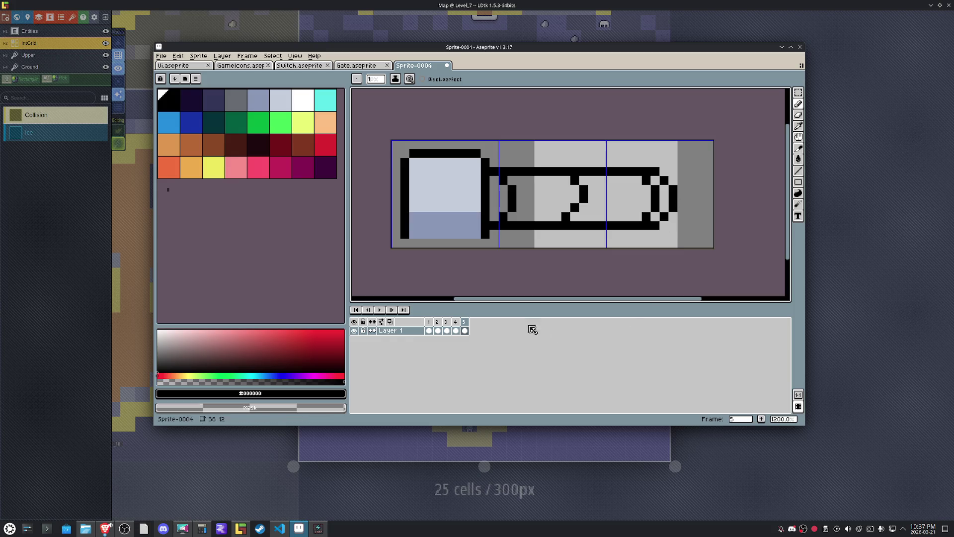
Compare frame 5 with frame 4, then add a sixth frame.
{"action": "left_click", "coordinate": [456, 322]}
{"action": "left_click", "coordinate": [466, 322]}
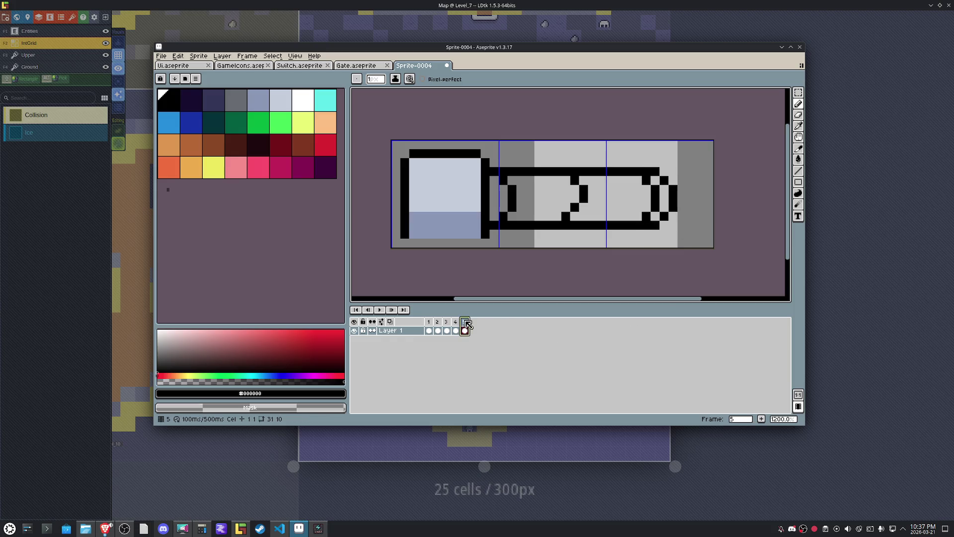
{"action": "right_click", "coordinate": [466, 323]}
{"action": "left_click", "coordinate": [496, 337]}
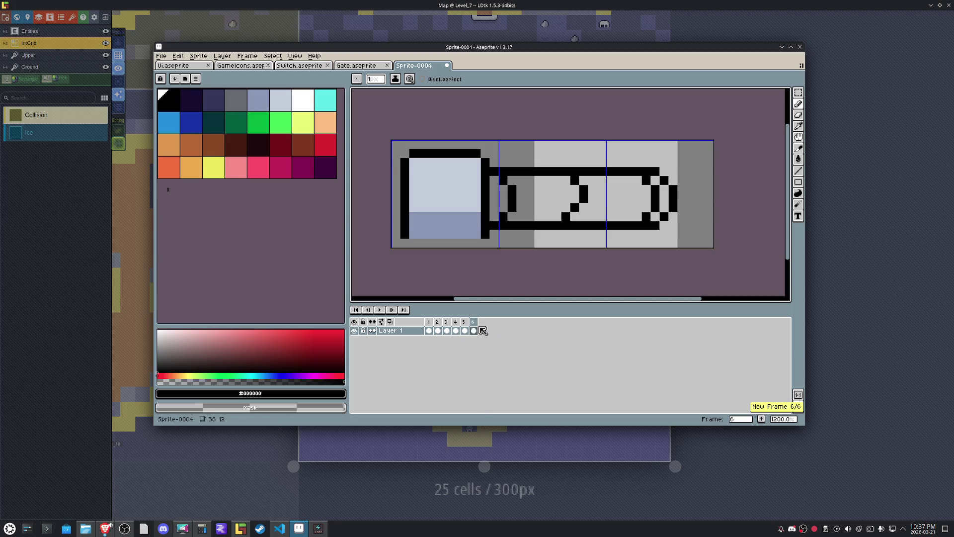
{"action": "key", "text": "Return"}
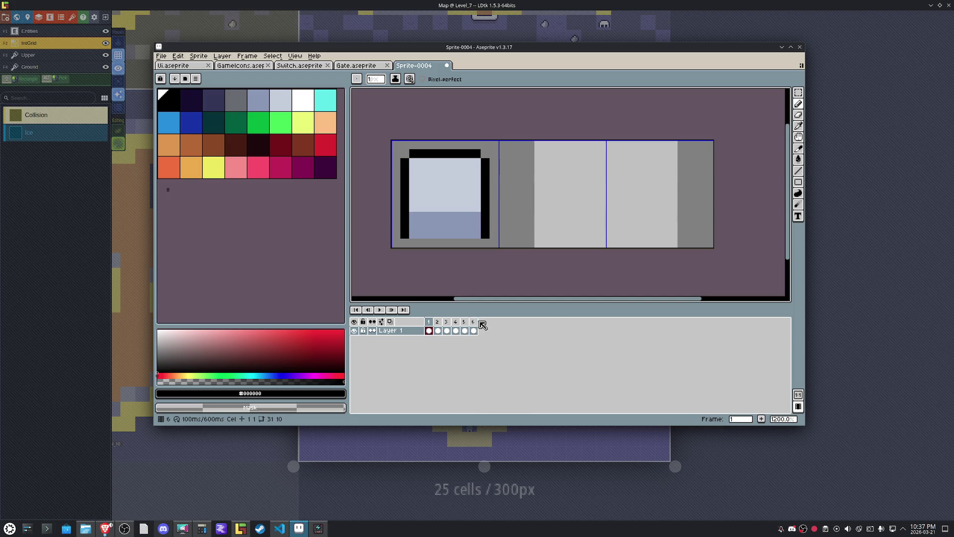
Reposition frame 6 and erase its notched tip outline, leaving a plain rounded end.
{"action": "left_click", "coordinate": [475, 324]}
{"action": "left_click_drag", "start_coordinate": [477, 324], "coordinate": [465, 325]}
{"action": "left_click", "coordinate": [473, 323]}
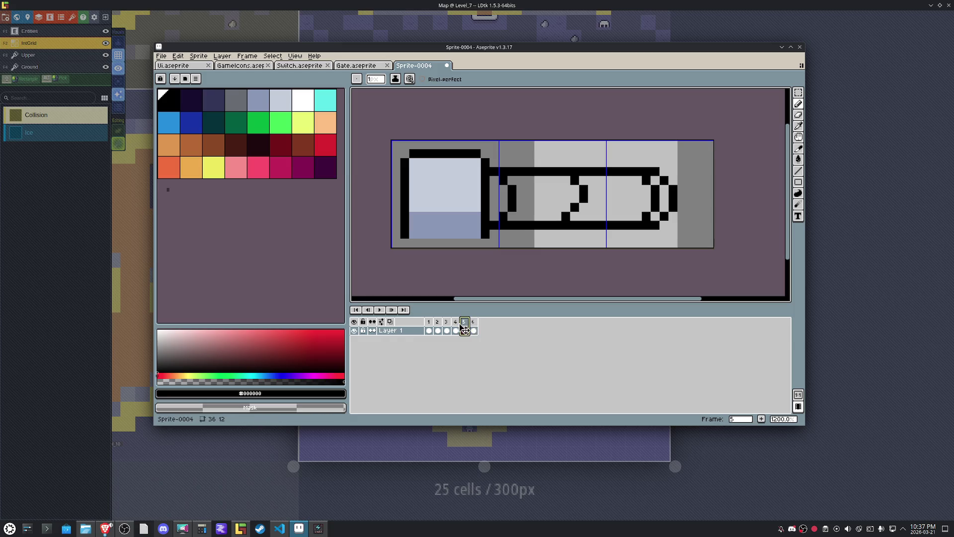
{"action": "left_click", "coordinate": [456, 323]}
{"action": "left_click", "coordinate": [473, 324]}
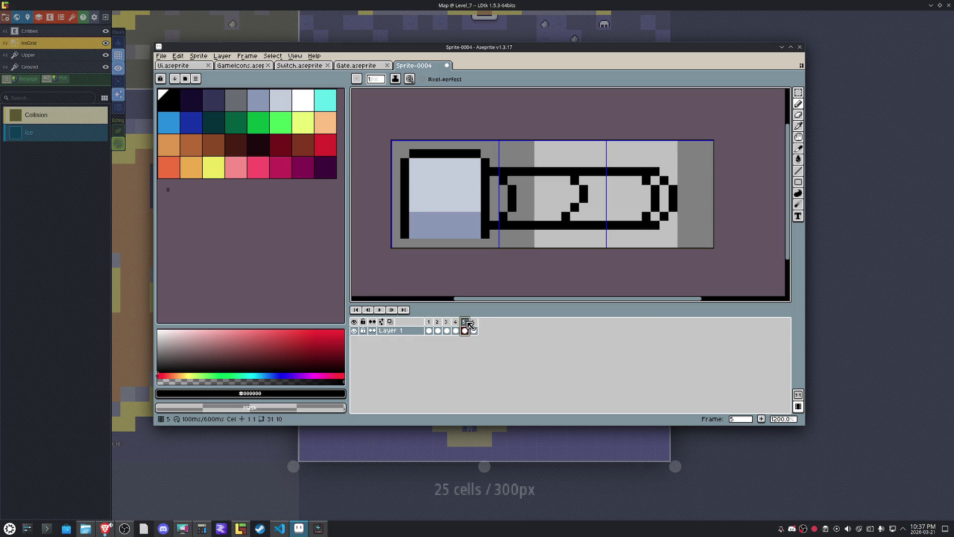
{"action": "left_click_drag", "start_coordinate": [654, 227], "coordinate": [670, 186]}
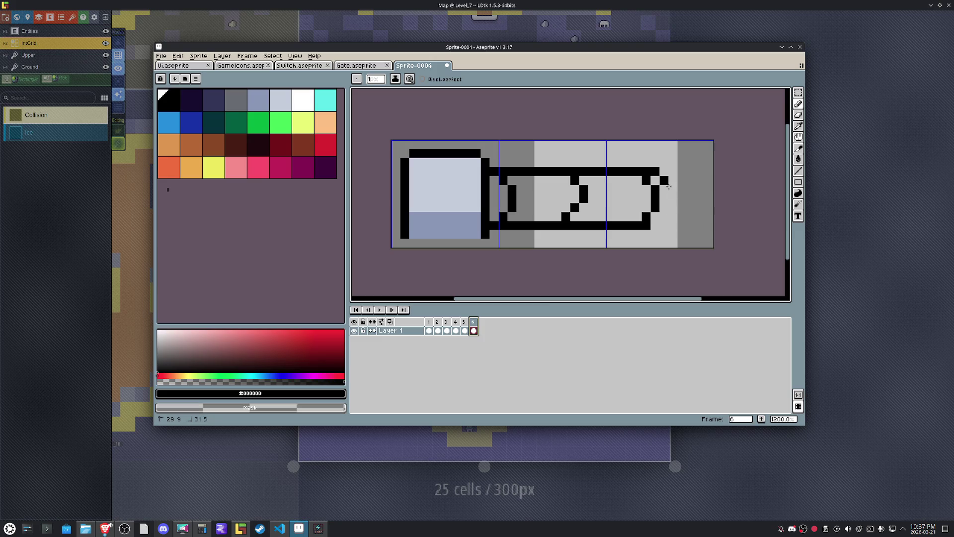
{"action": "left_click", "coordinate": [646, 225]}
Redraw the lower-right curve of the arm outline in frame 3.
{"action": "left_click", "coordinate": [431, 323]}
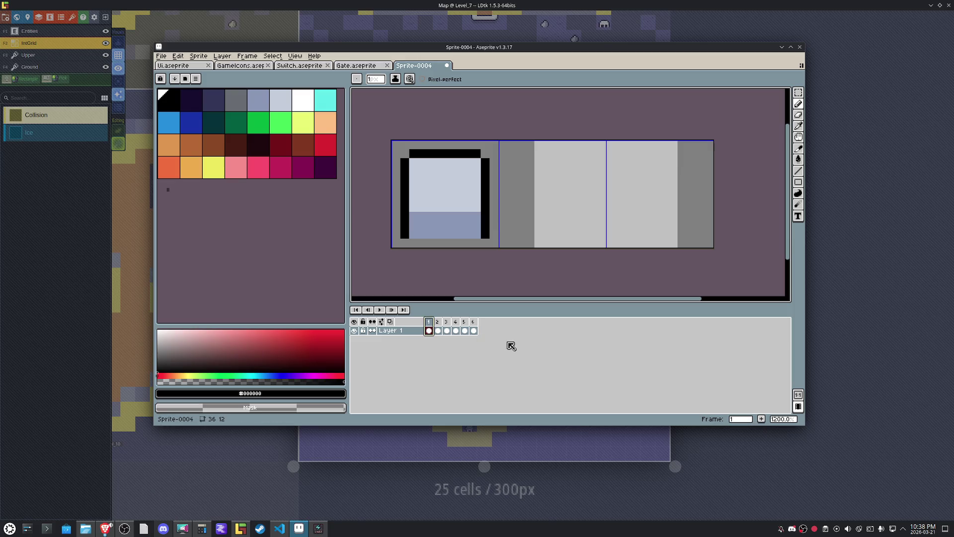
{"action": "key", "text": "Right"}
{"action": "key", "text": "Right"}
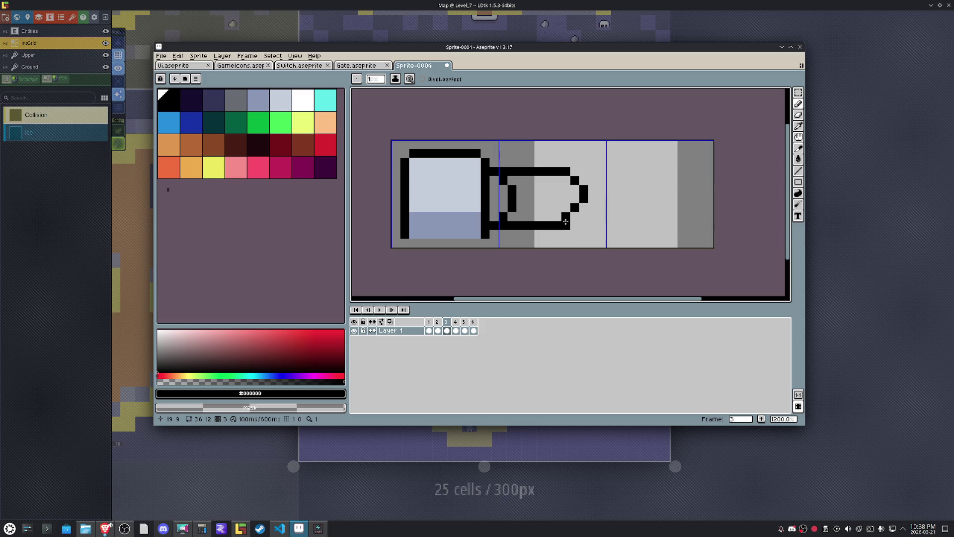
{"action": "left_click_drag", "start_coordinate": [567, 225], "coordinate": [584, 207]}
{"action": "right_click", "coordinate": [575, 207]}
Step through the frames, then select frames 5–6 for their frame options.
{"action": "key", "text": "Left"}
{"action": "key", "text": "Right"}
{"action": "key", "text": "Right"}
{"action": "key", "text": "Right"}
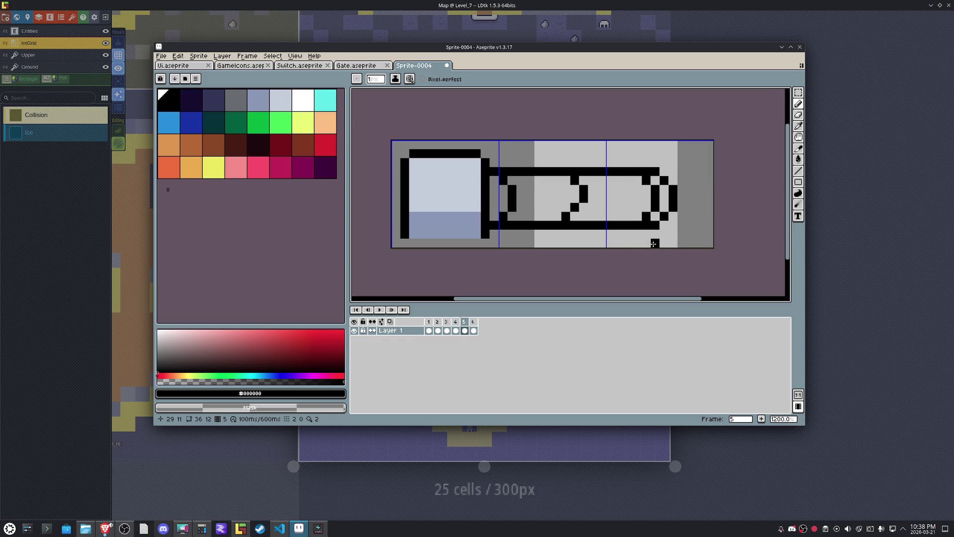
{"action": "key", "text": "Right"}
{"action": "left_click", "coordinate": [463, 321]}
{"action": "left_click", "coordinate": [474, 321], "text": "shift"}
{"action": "right_click", "coordinate": [473, 322]}
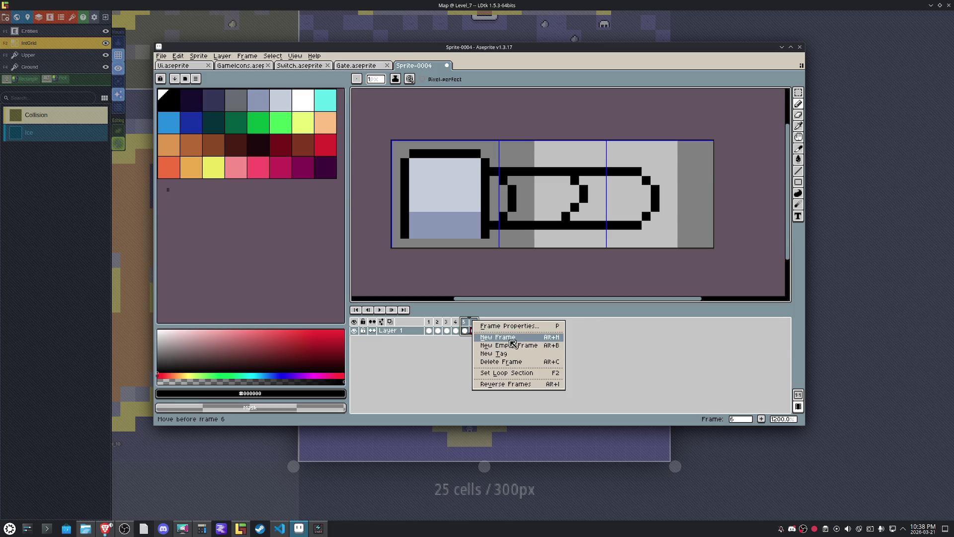
Add frame 7 and extend the arm's bottom outline further right.
{"action": "left_click", "coordinate": [510, 338]}
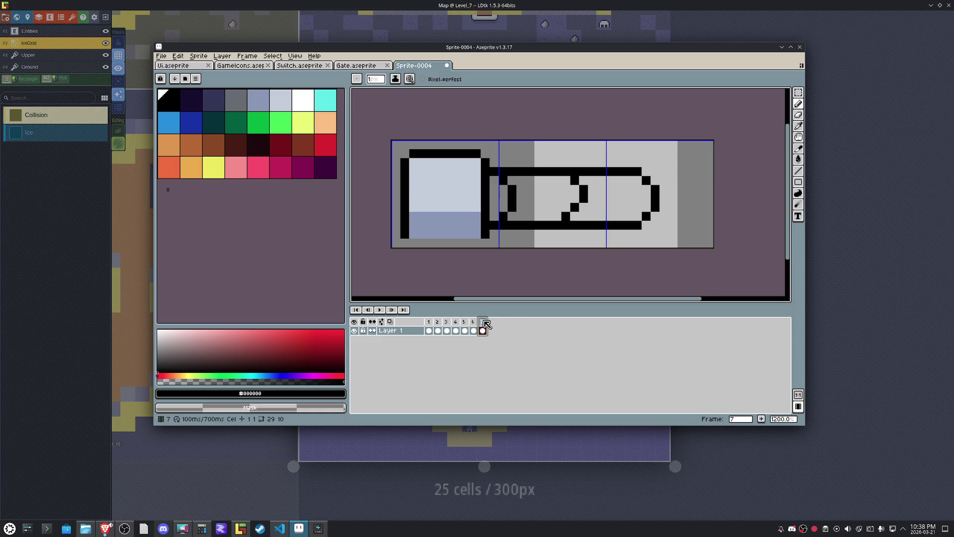
{"action": "left_click", "coordinate": [466, 322]}
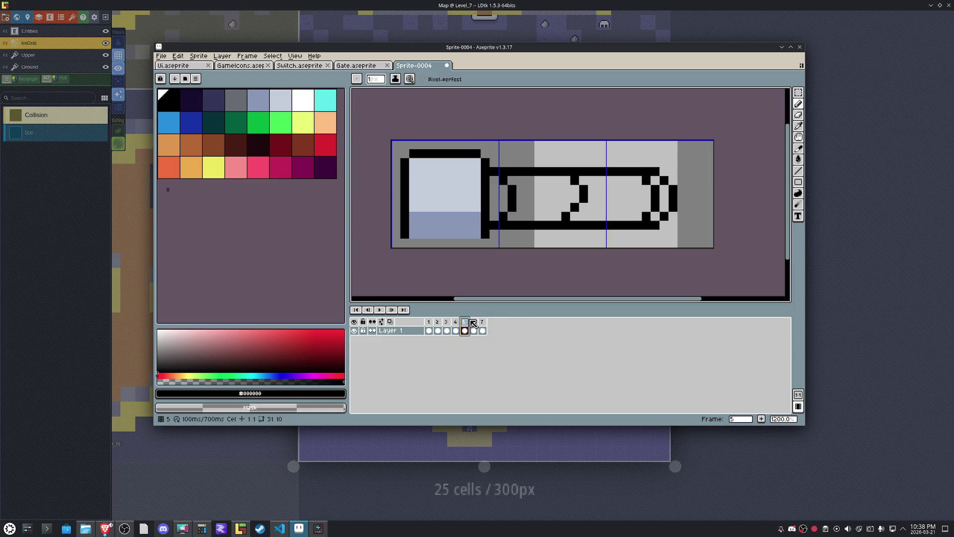
{"action": "left_click", "coordinate": [475, 322]}
{"action": "left_click", "coordinate": [482, 322]}
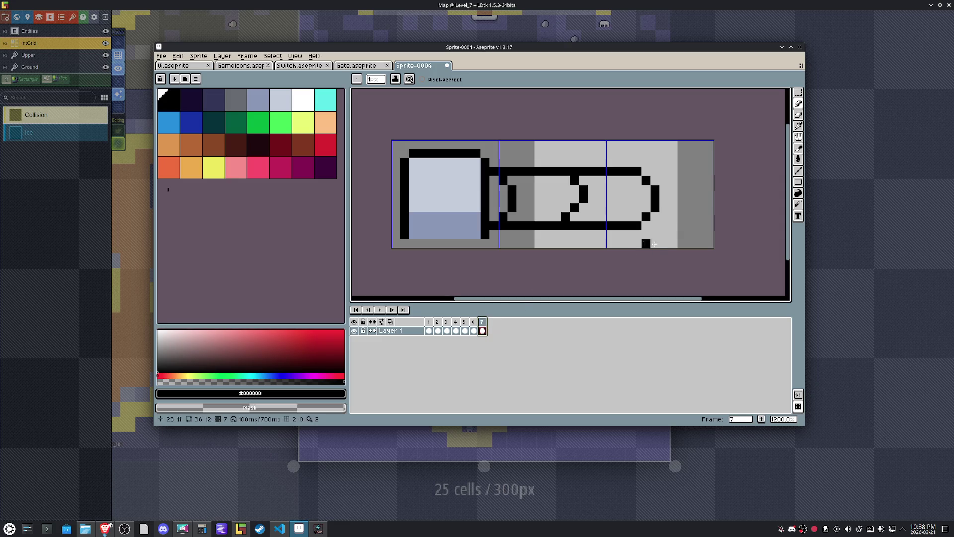
{"action": "mouse_move", "coordinate": [650, 225]}
{"action": "left_mouse_down"}
{"action": "mouse_move", "coordinate": [666, 224]}
{"action": "mouse_move", "coordinate": [671, 207]}
{"action": "mouse_move", "coordinate": [670, 190]}
{"action": "mouse_move", "coordinate": [649, 171]}
{"action": "left_mouse_up"}
Add frame 8 and redraw the arm's right end with a rounded bottom corner.
{"action": "key", "text": "Left"}
{"action": "key", "text": "Left"}
{"action": "key", "text": "Left"}
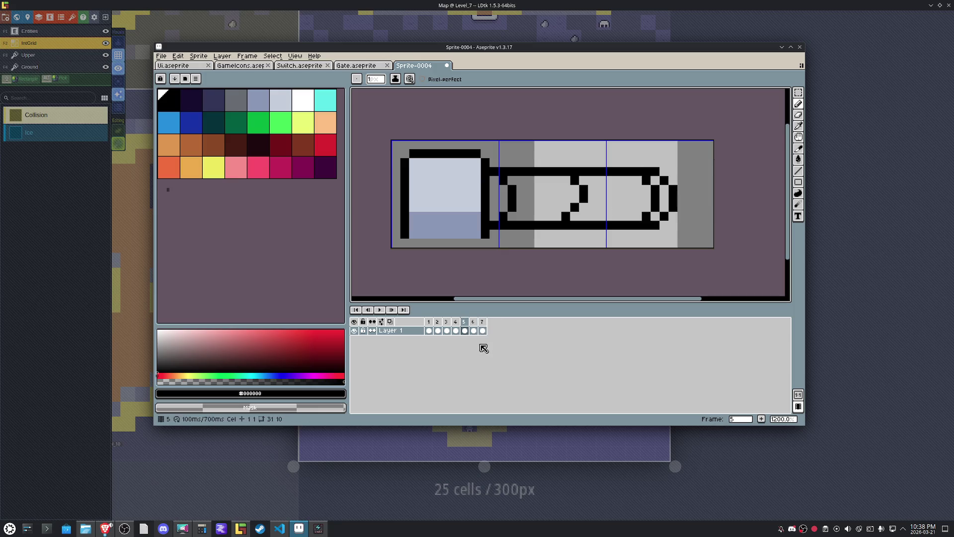
{"action": "key", "text": "Right"}
{"action": "key", "text": "Right"}
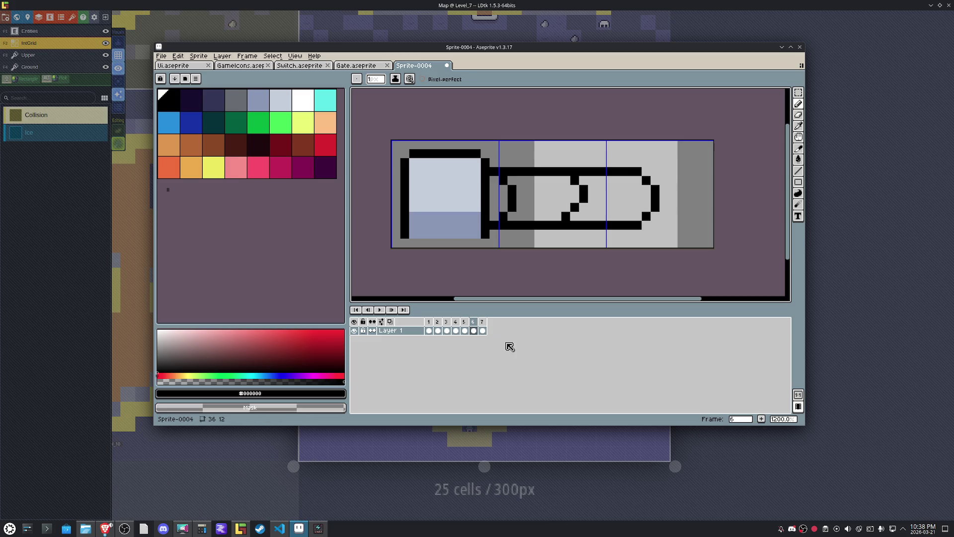
{"action": "key", "text": "Right"}
{"action": "right_click", "coordinate": [482, 322]}
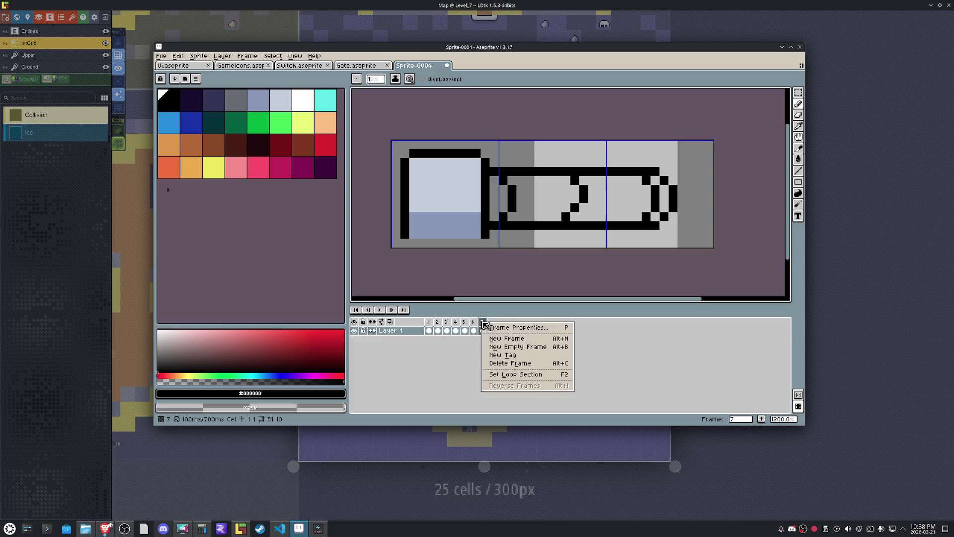
{"action": "left_click", "coordinate": [509, 339]}
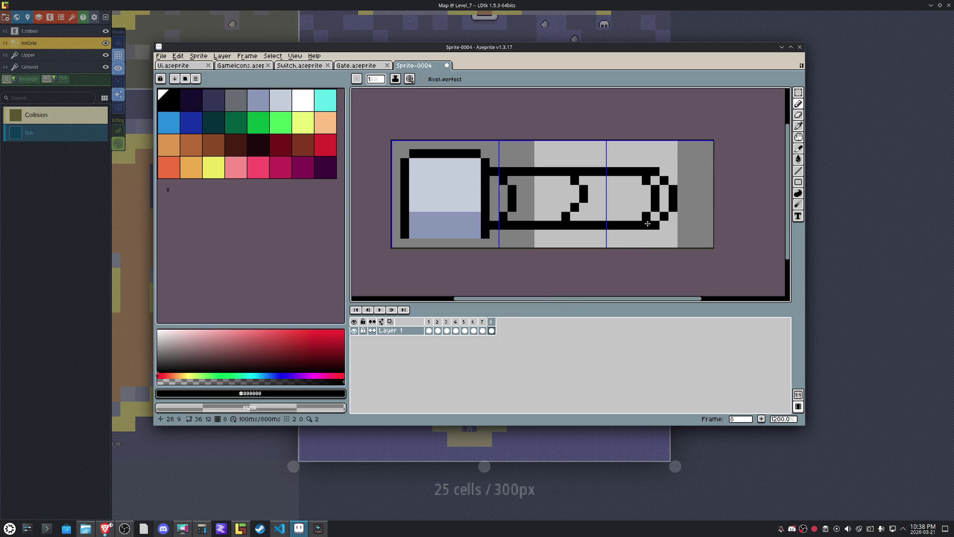
{"action": "left_click_drag", "start_coordinate": [674, 204], "coordinate": [659, 170]}
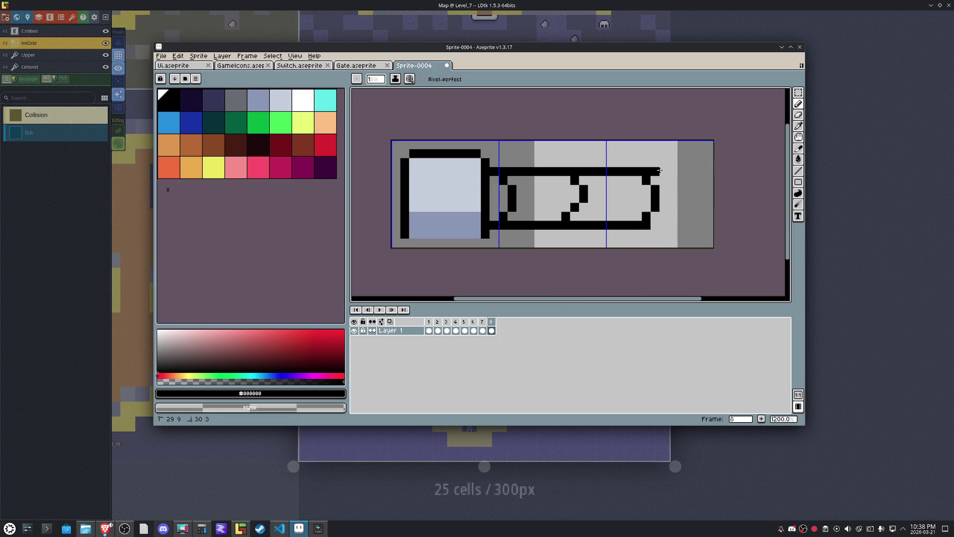
{"action": "left_click", "coordinate": [646, 224]}
{"action": "left_click", "coordinate": [638, 215]}
{"action": "mouse_move", "coordinate": [643, 203]}
{"action": "left_mouse_down"}
{"action": "mouse_move", "coordinate": [649, 174]}
{"action": "mouse_move", "coordinate": [652, 214]}
{"action": "left_mouse_up"}
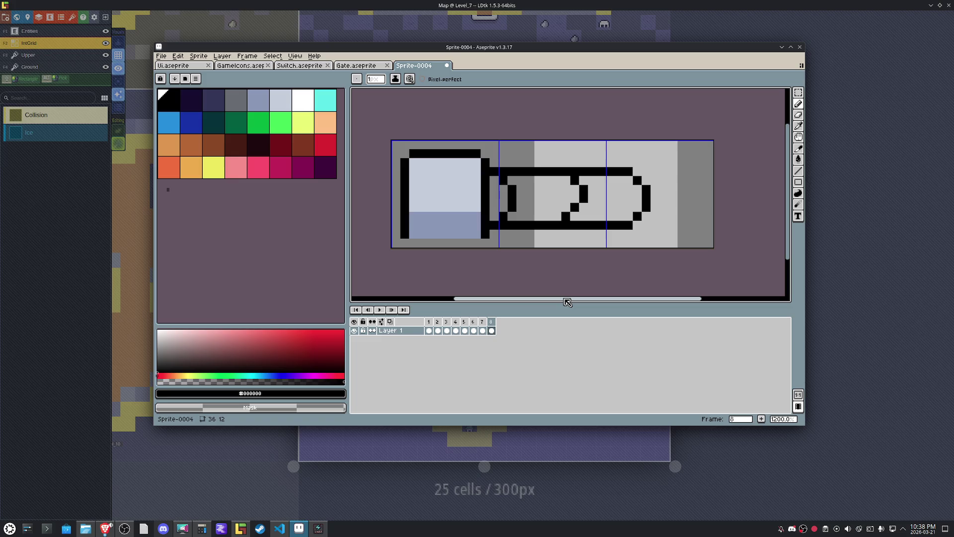
Add frame 9, lengthen the bottom outline and close the arm's end with a curve.
{"action": "right_click", "coordinate": [490, 322]}
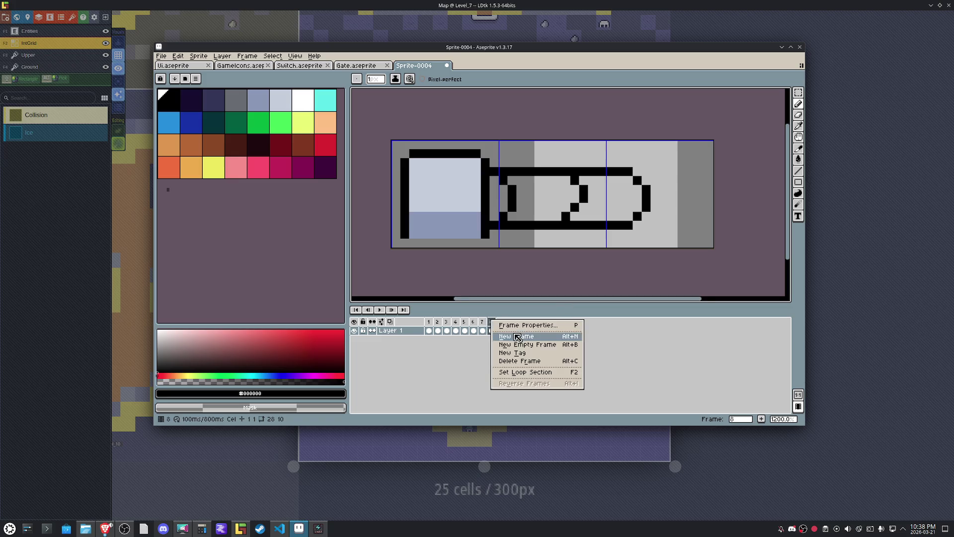
{"action": "left_click", "coordinate": [518, 336]}
{"action": "left_click", "coordinate": [647, 225]}
{"action": "mouse_move", "coordinate": [654, 225]}
{"action": "left_mouse_down"}
{"action": "mouse_move", "coordinate": [673, 207]}
{"action": "mouse_move", "coordinate": [673, 187]}
{"action": "mouse_move", "coordinate": [634, 172]}
{"action": "left_mouse_up"}
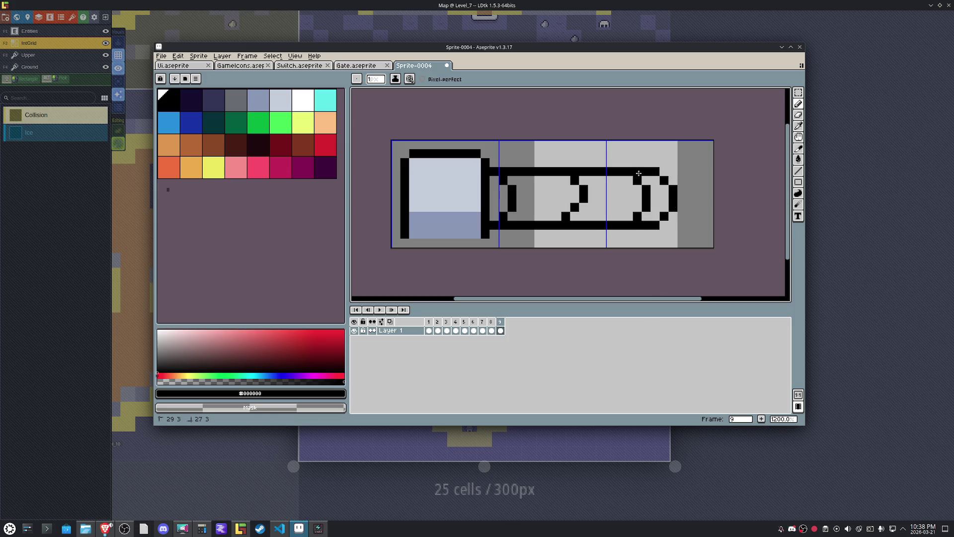
Add frame 10 with a vertical line inside the arm's end, then preview playback.
{"action": "right_click", "coordinate": [506, 326]}
{"action": "left_click", "coordinate": [519, 339]}
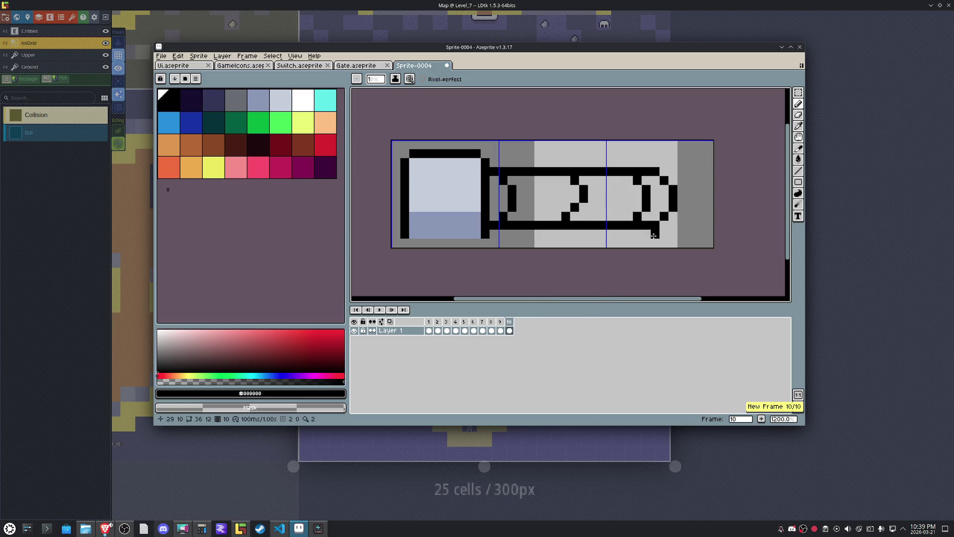
{"action": "mouse_move", "coordinate": [648, 219]}
{"action": "left_mouse_down"}
{"action": "mouse_move", "coordinate": [652, 195]}
{"action": "mouse_move", "coordinate": [640, 185]}
{"action": "mouse_move", "coordinate": [665, 213]}
{"action": "mouse_move", "coordinate": [669, 186]}
{"action": "left_mouse_up"}
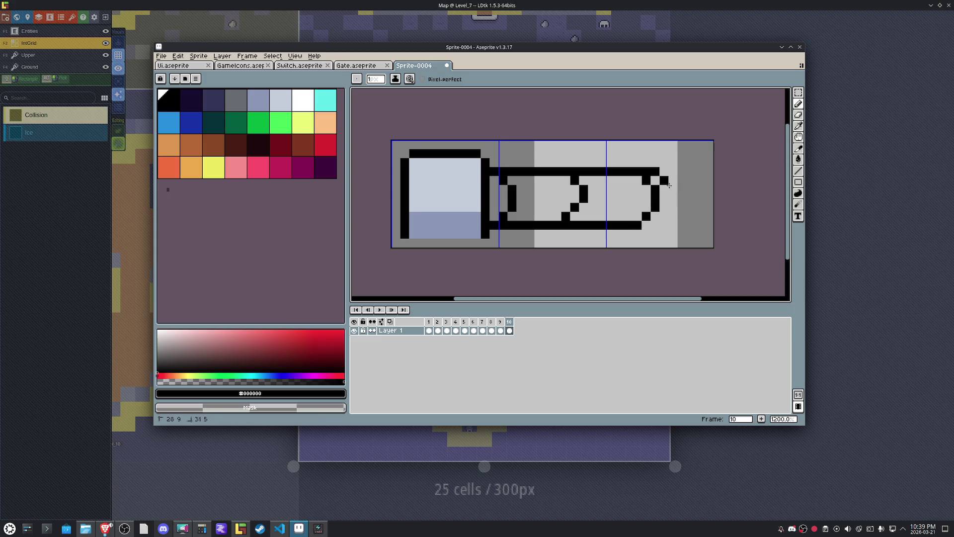
{"action": "left_click", "coordinate": [379, 309]}
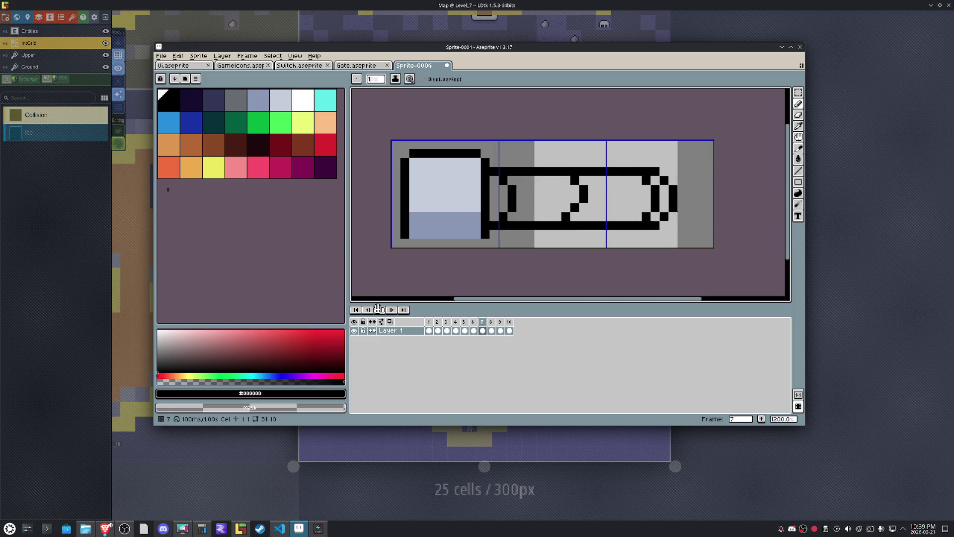
{"action": "left_click", "coordinate": [509, 322]}
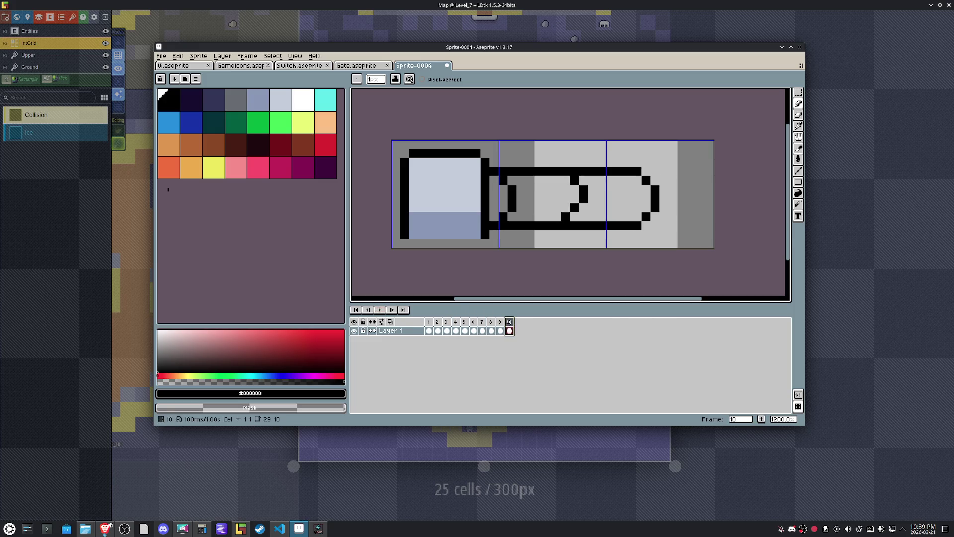
Add frame 11 showing a shortened arm with a new lower-right curve.
{"action": "right_click", "coordinate": [511, 325]}
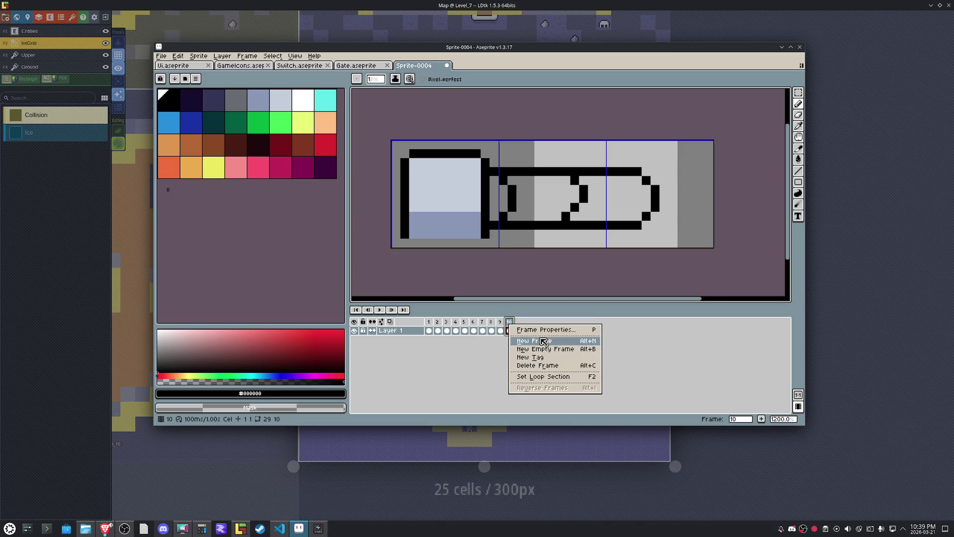
{"action": "left_click", "coordinate": [527, 339]}
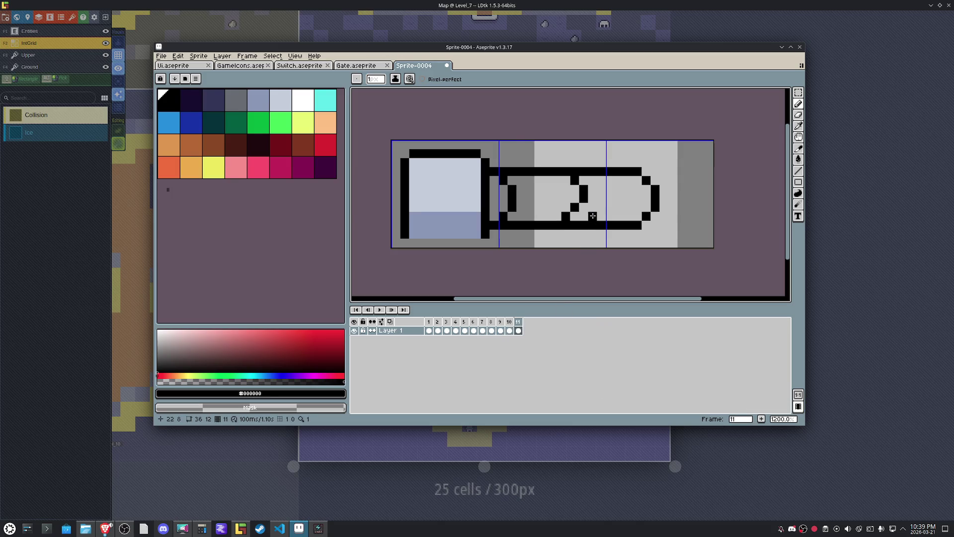
{"action": "mouse_move", "coordinate": [600, 204]}
{"action": "left_mouse_down"}
{"action": "mouse_move", "coordinate": [596, 180]}
{"action": "mouse_move", "coordinate": [621, 170]}
{"action": "mouse_move", "coordinate": [650, 179]}
{"action": "mouse_move", "coordinate": [649, 222]}
{"action": "mouse_move", "coordinate": [596, 226]}
{"action": "left_mouse_up"}
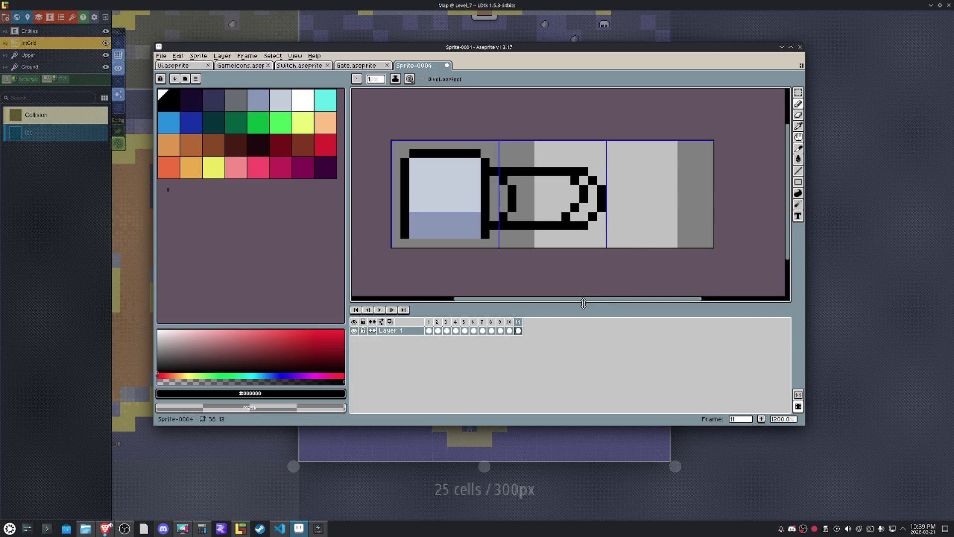
{"action": "mouse_move", "coordinate": [577, 208]}
{"action": "left_mouse_down"}
{"action": "mouse_move", "coordinate": [579, 217]}
{"action": "mouse_move", "coordinate": [562, 212]}
{"action": "left_mouse_up"}
Add frame 12 with a short new tip, erasing the old bottom outline and bracket.
{"action": "right_click", "coordinate": [519, 321]}
{"action": "left_click", "coordinate": [541, 334]}
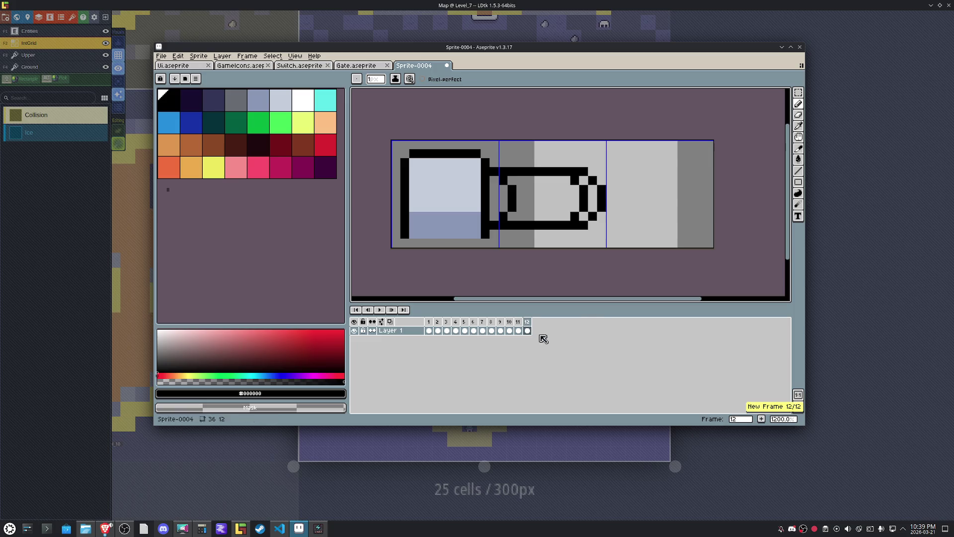
{"action": "mouse_move", "coordinate": [547, 210]}
{"action": "left_mouse_down"}
{"action": "mouse_move", "coordinate": [539, 175]}
{"action": "mouse_move", "coordinate": [579, 172]}
{"action": "mouse_move", "coordinate": [596, 213]}
{"action": "mouse_move", "coordinate": [540, 224]}
{"action": "left_mouse_up"}
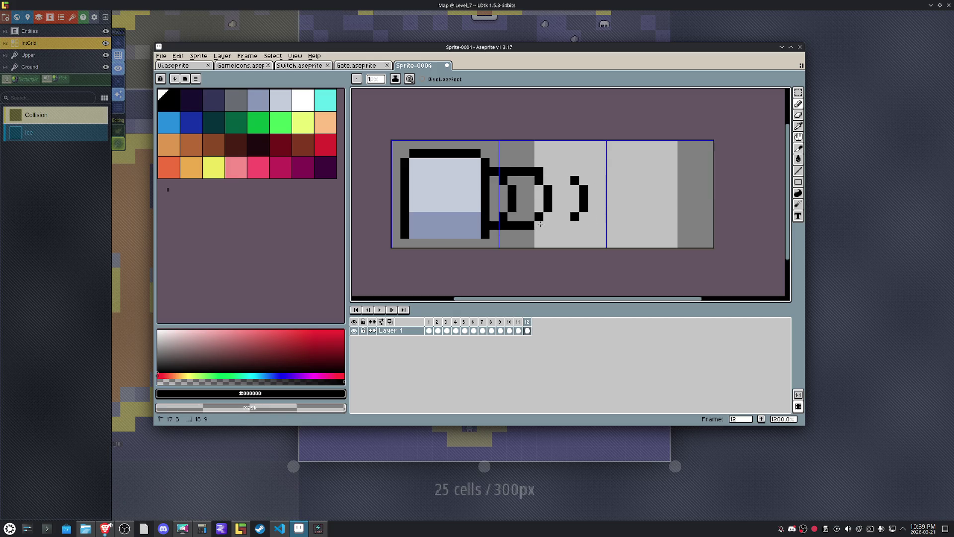
{"action": "left_click", "coordinate": [539, 171]}
{"action": "mouse_move", "coordinate": [567, 172]}
{"action": "left_mouse_down"}
{"action": "mouse_move", "coordinate": [584, 201]}
{"action": "mouse_move", "coordinate": [575, 218]}
{"action": "left_mouse_up"}
Add frame 13 and erase the remaining arm tip pixels from it.
{"action": "right_click", "coordinate": [530, 325]}
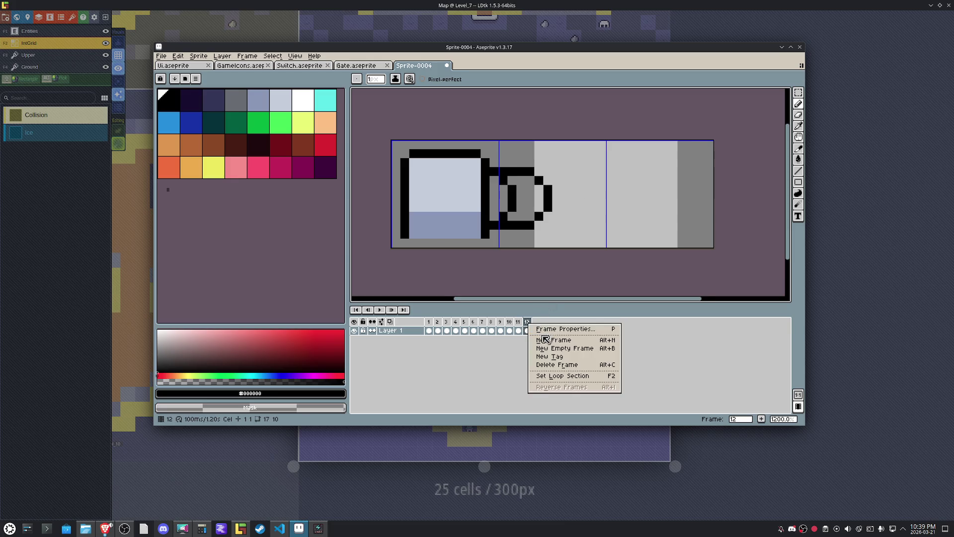
{"action": "left_click", "coordinate": [554, 340]}
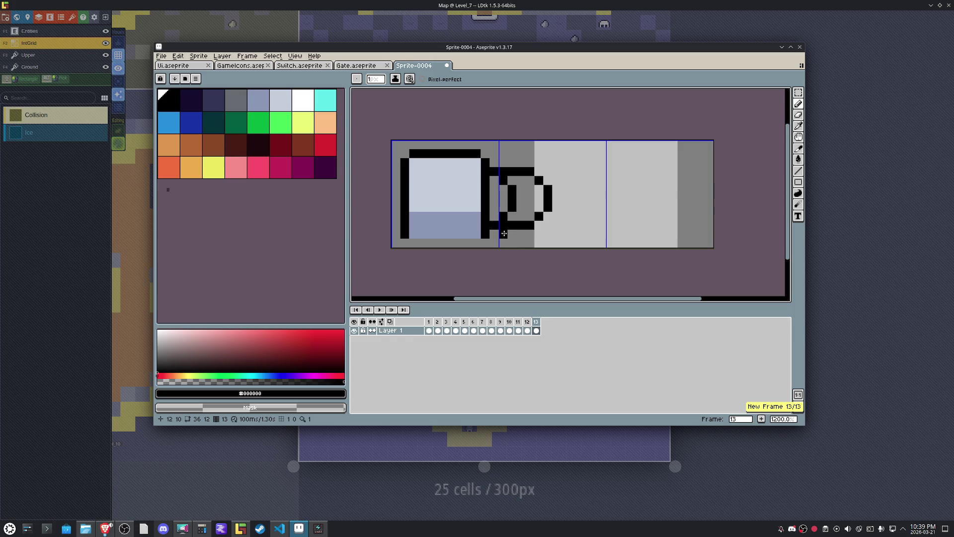
{"action": "mouse_move", "coordinate": [509, 227]}
{"action": "left_mouse_down"}
{"action": "mouse_move", "coordinate": [548, 199]}
{"action": "mouse_move", "coordinate": [525, 172]}
{"action": "left_mouse_up"}
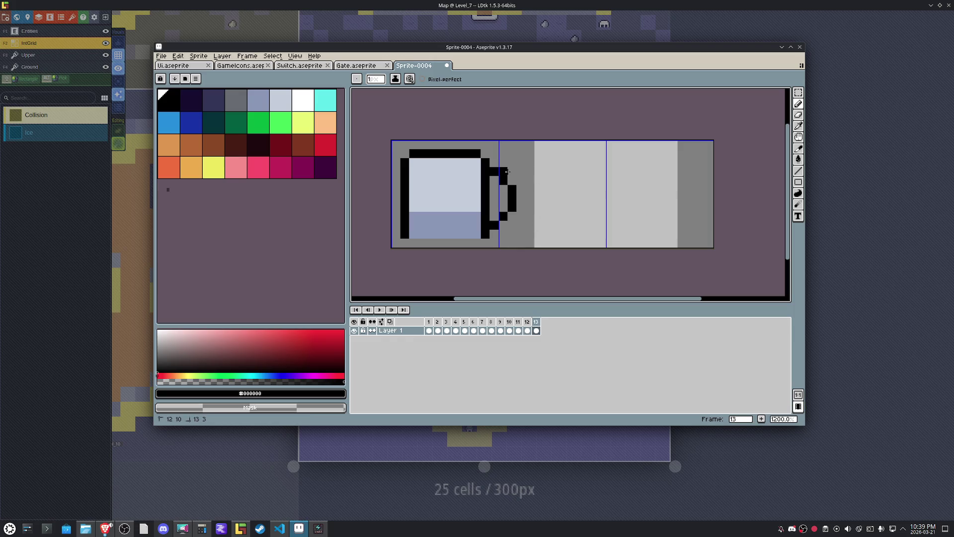
{"action": "right_click", "coordinate": [529, 323]}
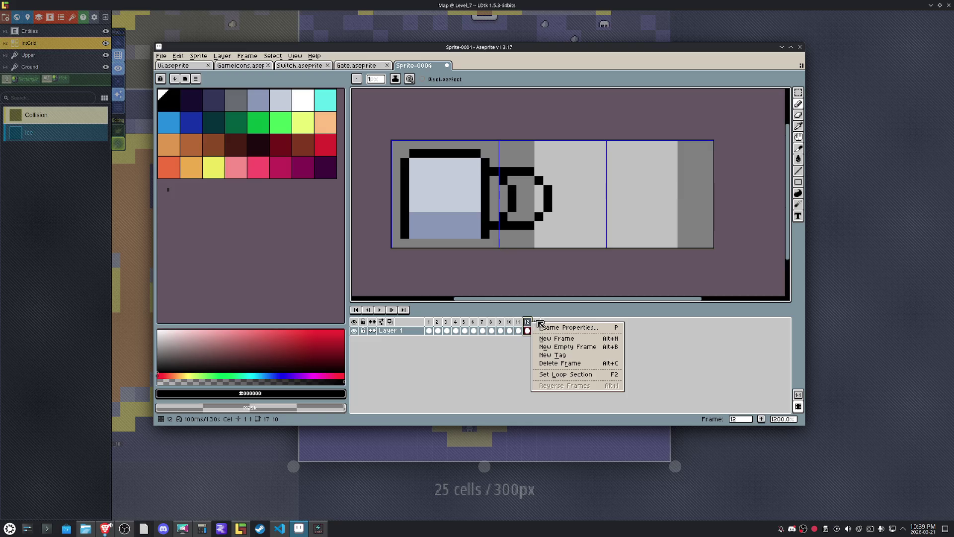
{"action": "left_click", "coordinate": [538, 323]}
{"action": "right_click", "coordinate": [538, 322]}
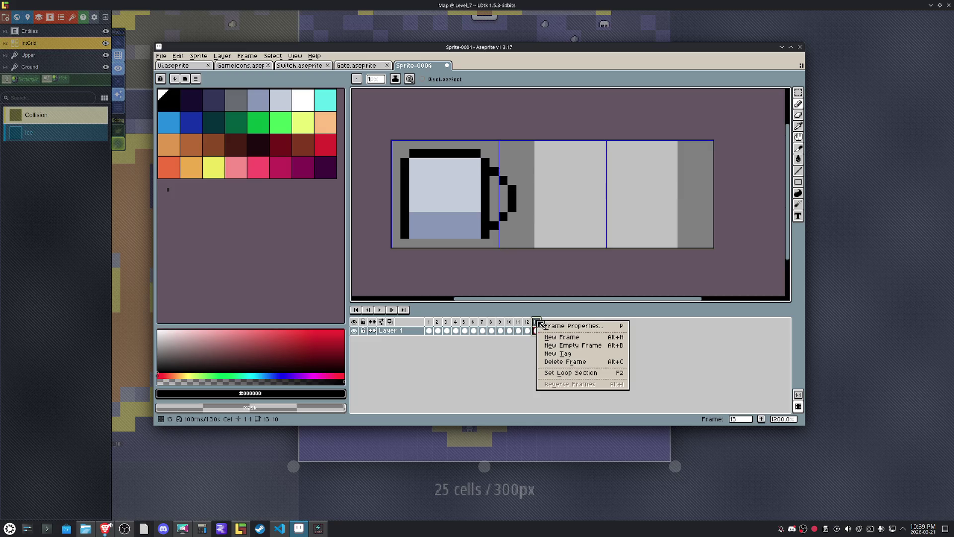
{"action": "left_click", "coordinate": [502, 228]}
{"action": "left_click_drag", "start_coordinate": [497, 225], "coordinate": [523, 189]}
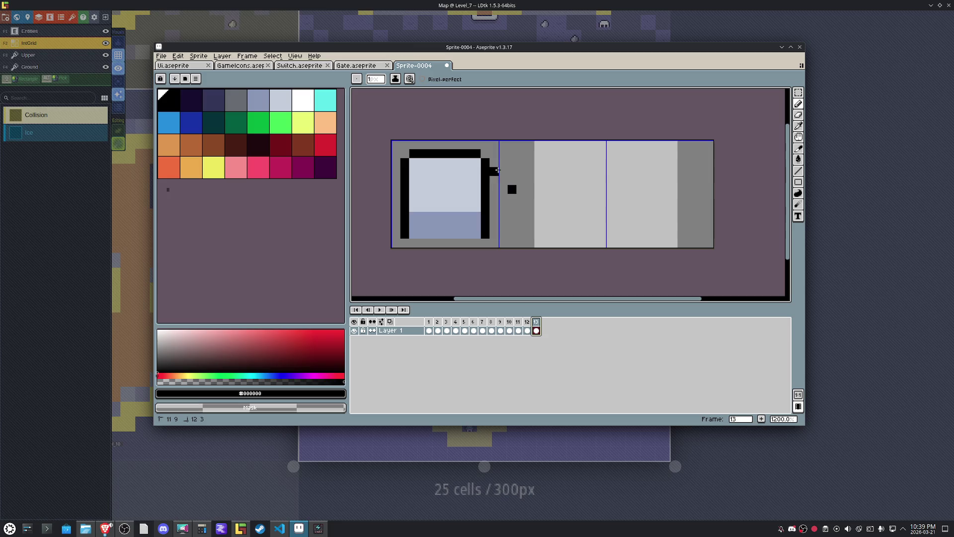
{"action": "left_click", "coordinate": [527, 322]}
{"action": "left_click", "coordinate": [537, 322]}
Add frame 14, then draw a short retracted arm stub on frame 13.
{"action": "right_click", "coordinate": [542, 324]}
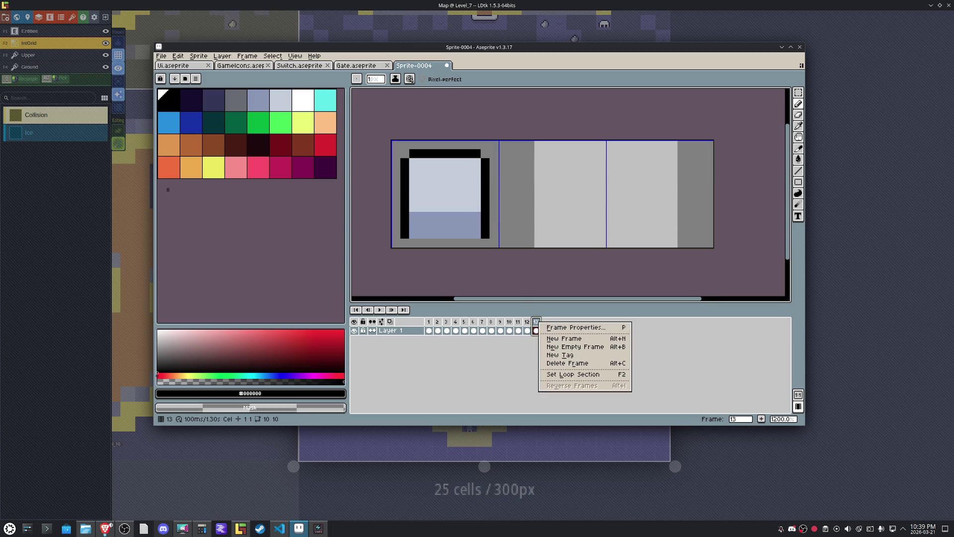
{"action": "left_click", "coordinate": [550, 339]}
{"action": "left_click", "coordinate": [536, 324]}
{"action": "mouse_move", "coordinate": [496, 224]}
{"action": "left_mouse_down"}
{"action": "mouse_move", "coordinate": [512, 196]}
{"action": "mouse_move", "coordinate": [503, 173]}
{"action": "left_mouse_up"}
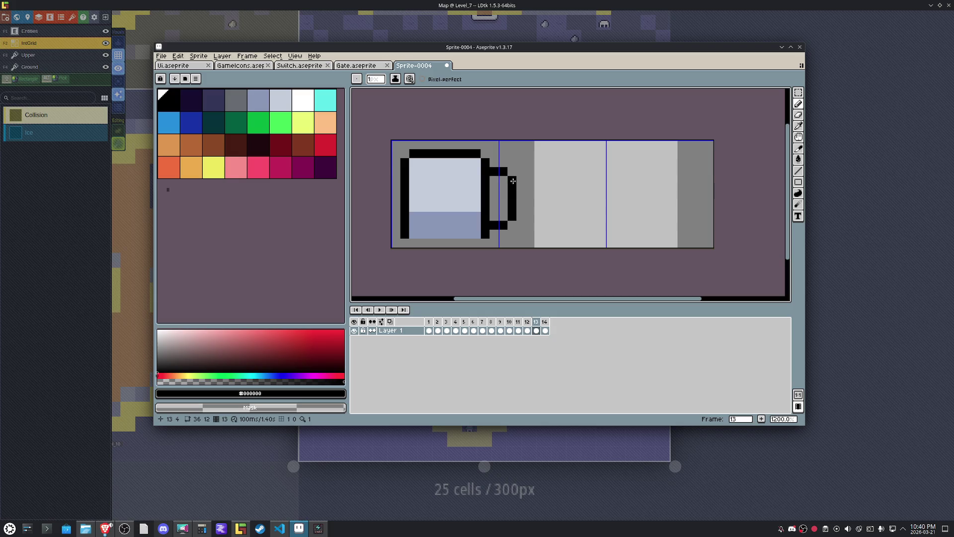
{"action": "right_click", "coordinate": [503, 171]}
{"action": "right_click", "coordinate": [512, 180]}
{"action": "left_click", "coordinate": [503, 216]}
{"action": "right_click", "coordinate": [503, 225]}
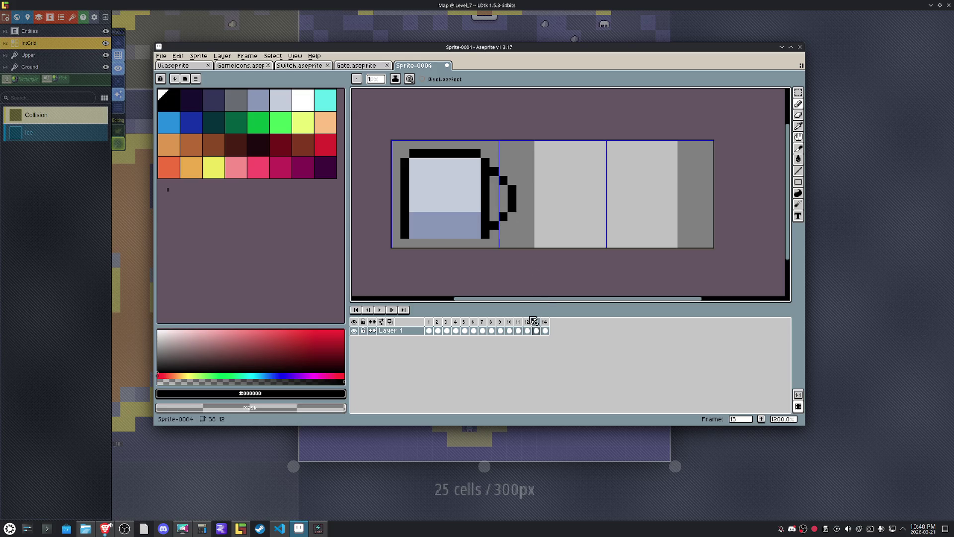
Compare frames 12 to 14, then return to frame 1.
{"action": "left_click", "coordinate": [546, 327]}
{"action": "left_click", "coordinate": [537, 323]}
{"action": "left_click", "coordinate": [528, 324]}
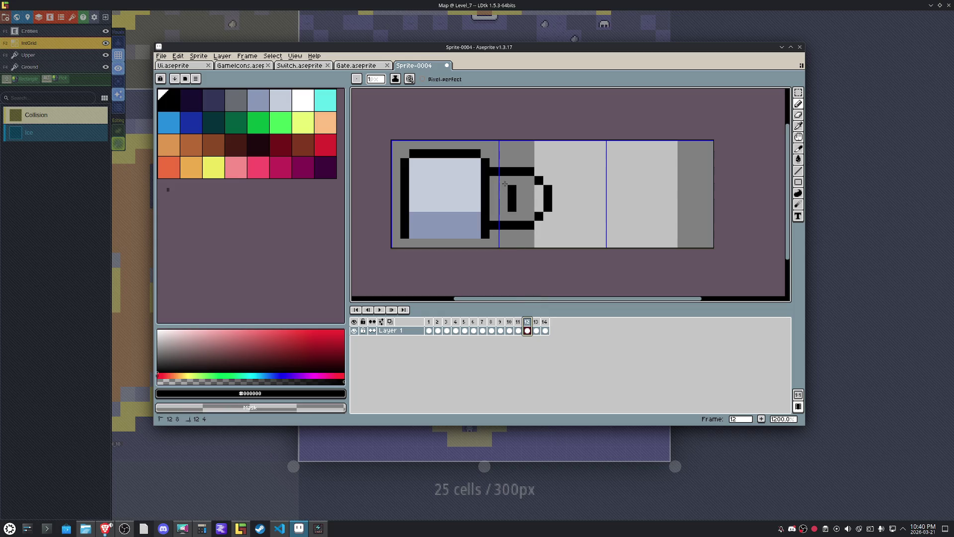
{"action": "left_click", "coordinate": [430, 325]}
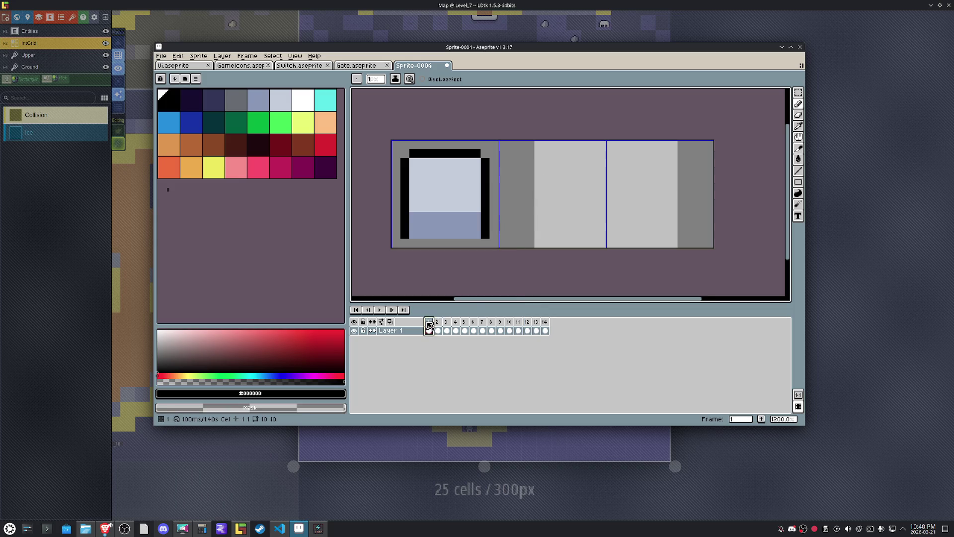
Erase the arm's inner vertical and diagonal lines in frames 2 through 5.
{"action": "key", "text": "Right"}
{"action": "key", "text": "Right"}
{"action": "left_click_drag", "start_coordinate": [500, 216], "coordinate": [510, 190]}
{"action": "key", "text": "Right"}
{"action": "mouse_move", "coordinate": [582, 204]}
{"action": "left_mouse_down"}
{"action": "mouse_move", "coordinate": [567, 218]}
{"action": "mouse_move", "coordinate": [582, 206]}
{"action": "mouse_move", "coordinate": [575, 180]}
{"action": "left_mouse_up"}
{"action": "key", "text": "Right"}
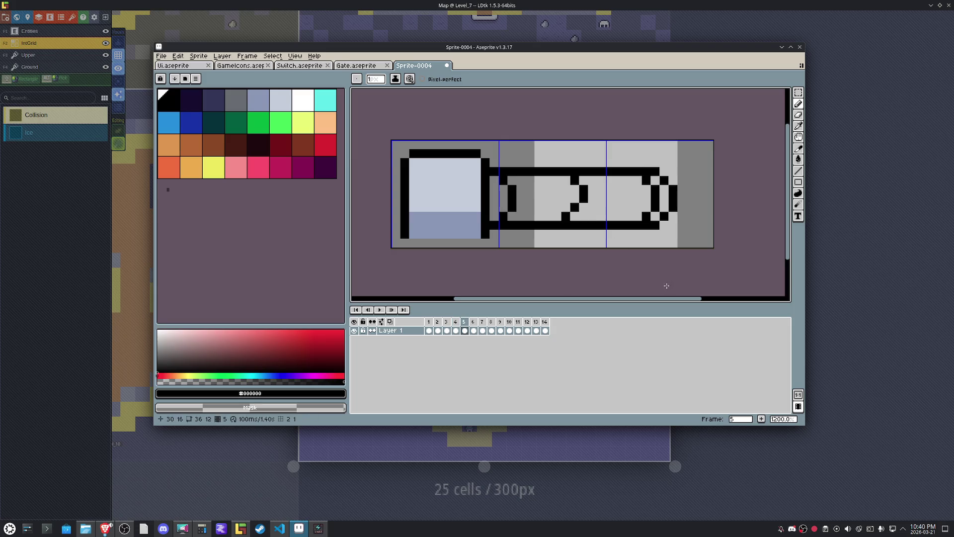
{"action": "mouse_move", "coordinate": [504, 217]}
{"action": "left_mouse_down"}
{"action": "mouse_move", "coordinate": [511, 184]}
{"action": "mouse_move", "coordinate": [503, 179]}
{"action": "left_mouse_up"}
{"action": "left_click_drag", "start_coordinate": [567, 217], "coordinate": [582, 199]}
{"action": "mouse_move", "coordinate": [646, 216]}
{"action": "left_mouse_down"}
{"action": "mouse_move", "coordinate": [656, 205]}
{"action": "mouse_move", "coordinate": [646, 183]}
{"action": "left_mouse_up"}
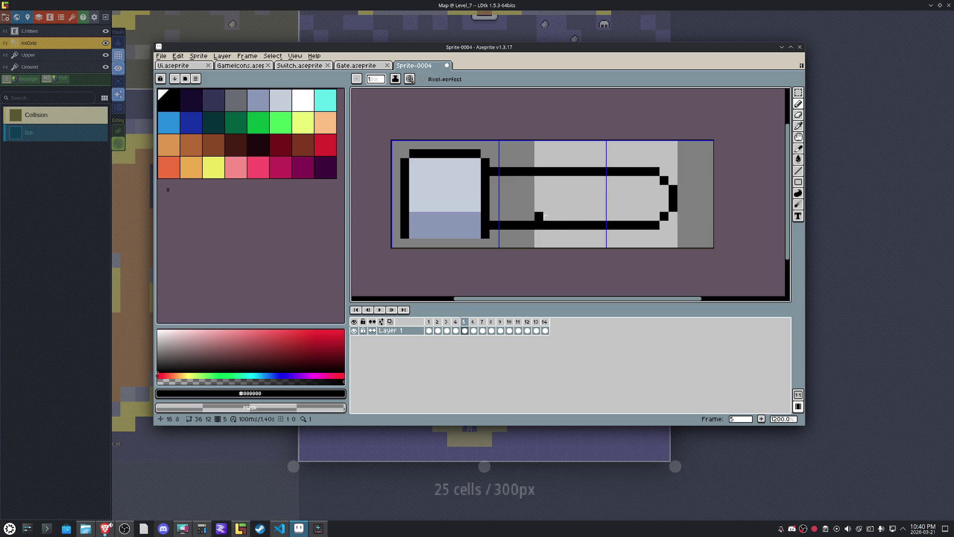
Erase the chevrons inside the arm in frames 6, 7 and 8.
{"action": "key", "text": "Right"}
{"action": "mouse_move", "coordinate": [564, 218]}
{"action": "left_mouse_down"}
{"action": "mouse_move", "coordinate": [582, 192]}
{"action": "mouse_move", "coordinate": [521, 199]}
{"action": "mouse_move", "coordinate": [503, 215]}
{"action": "mouse_move", "coordinate": [509, 185]}
{"action": "left_mouse_up"}
{"action": "key", "text": "Right"}
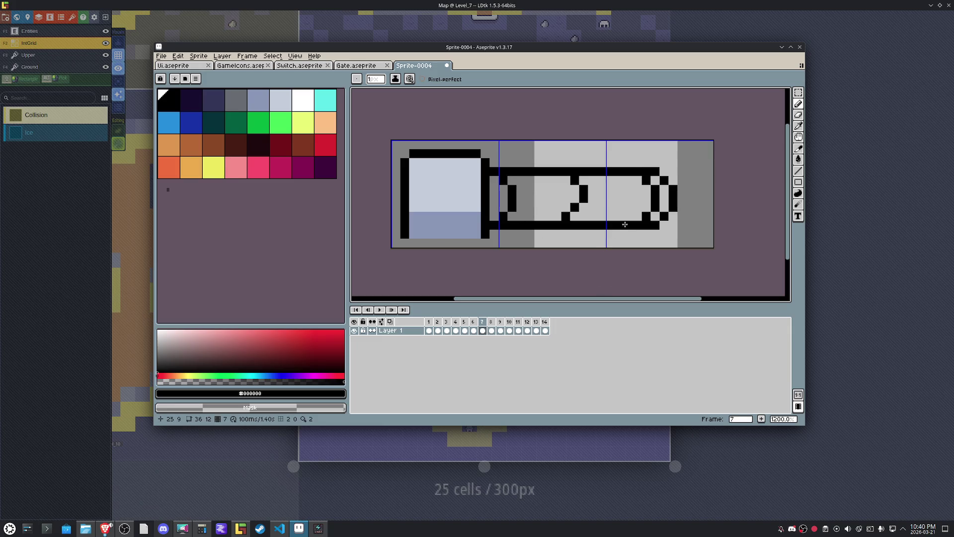
{"action": "mouse_move", "coordinate": [654, 179]}
{"action": "left_mouse_down"}
{"action": "mouse_move", "coordinate": [652, 194]}
{"action": "mouse_move", "coordinate": [567, 216]}
{"action": "mouse_move", "coordinate": [573, 179]}
{"action": "left_mouse_up"}
{"action": "left_click_drag", "start_coordinate": [511, 216], "coordinate": [504, 184]}
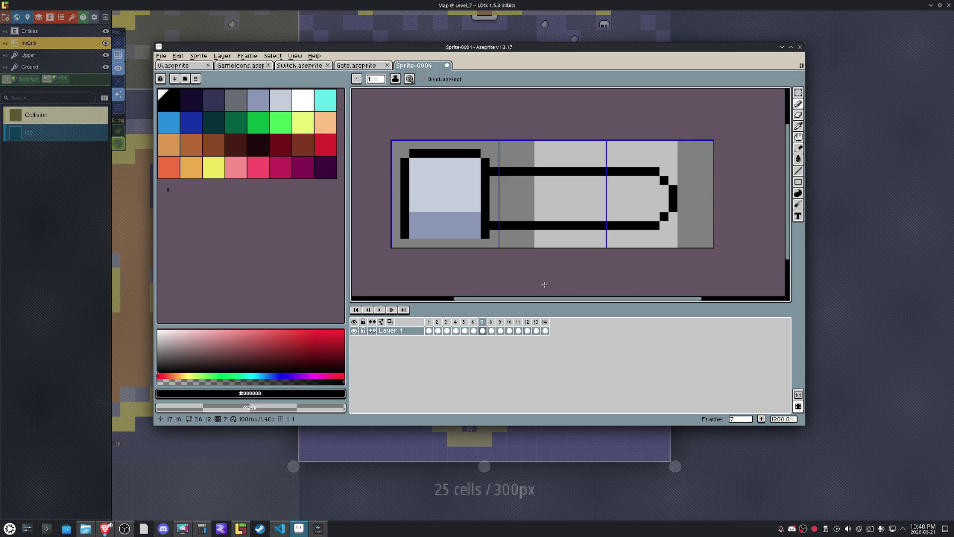
{"action": "key", "text": "Right"}
{"action": "left_click_drag", "start_coordinate": [513, 224], "coordinate": [504, 181]}
{"action": "left_click", "coordinate": [567, 216]}
{"action": "left_click_drag", "start_coordinate": [571, 213], "coordinate": [575, 180]}
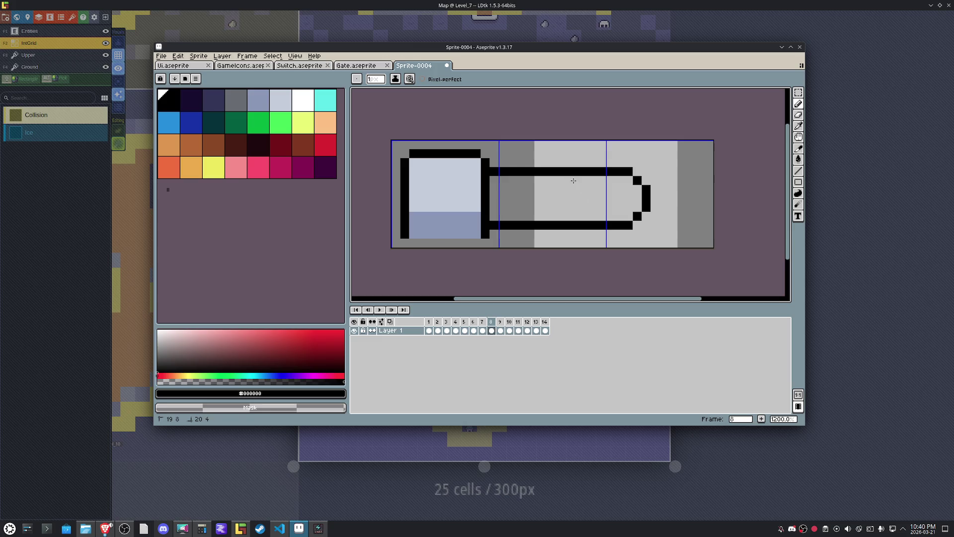
Erase the leftover chevrons and stray pixels in frames 9, 10 and 11.
{"action": "key", "text": "Right"}
{"action": "left_click_drag", "start_coordinate": [647, 216], "coordinate": [638, 179]}
{"action": "left_click", "coordinate": [567, 216]}
{"action": "left_click_drag", "start_coordinate": [568, 213], "coordinate": [574, 178]}
{"action": "mouse_move", "coordinate": [503, 217]}
{"action": "left_mouse_down"}
{"action": "mouse_move", "coordinate": [509, 182]}
{"action": "mouse_move", "coordinate": [514, 194]}
{"action": "left_mouse_up"}
{"action": "left_click", "coordinate": [509, 182]}
{"action": "key", "text": "Right"}
{"action": "left_click", "coordinate": [566, 215]}
{"action": "key", "text": "Right"}
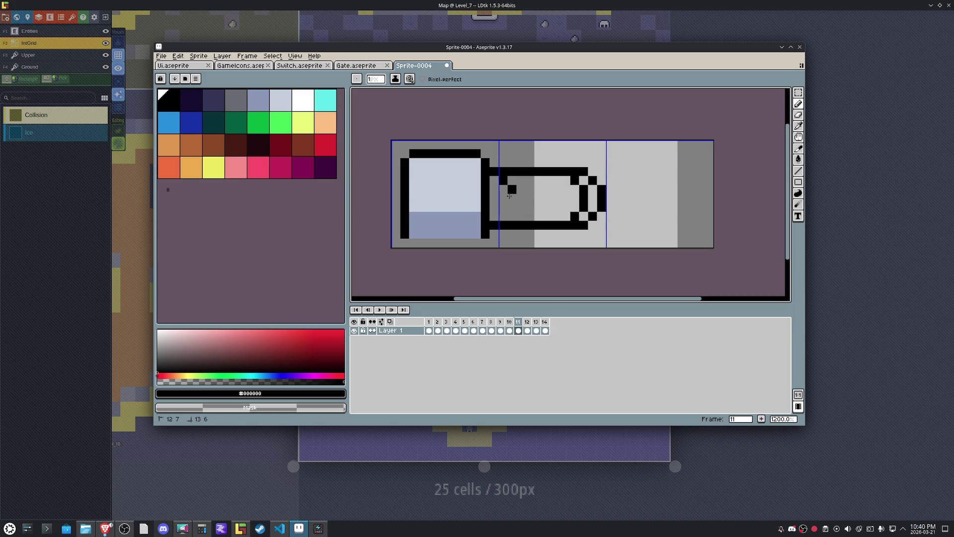
{"action": "left_click_drag", "start_coordinate": [575, 215], "coordinate": [584, 189]}
Play and stop the animation preview, then go to frame 2.
{"action": "key", "text": "Right"}
{"action": "key", "text": "Right"}
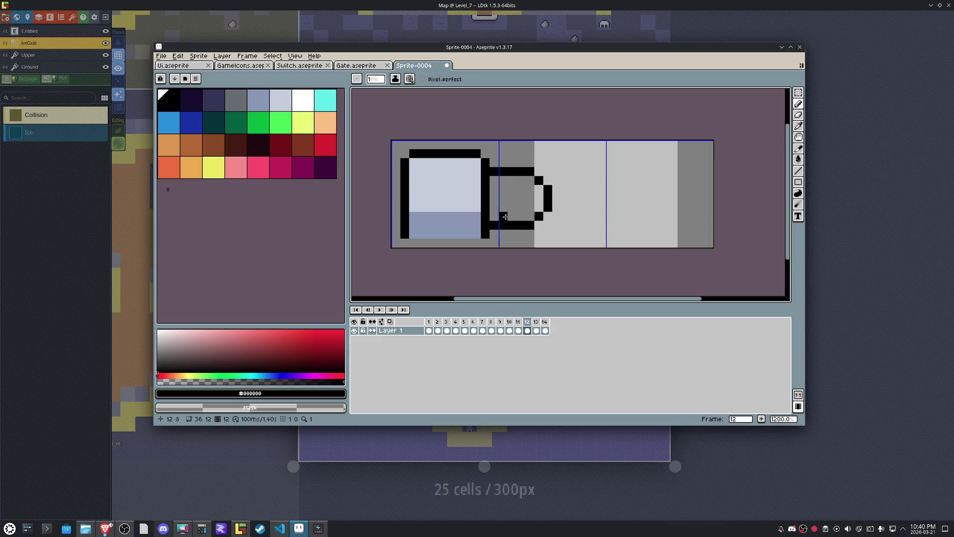
{"action": "left_click", "coordinate": [382, 310]}
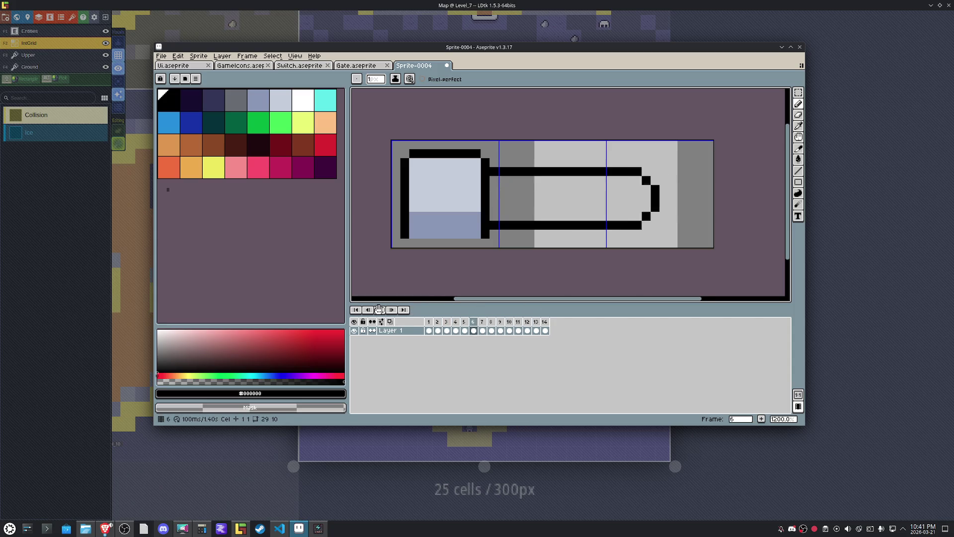
{"action": "left_click", "coordinate": [380, 310]}
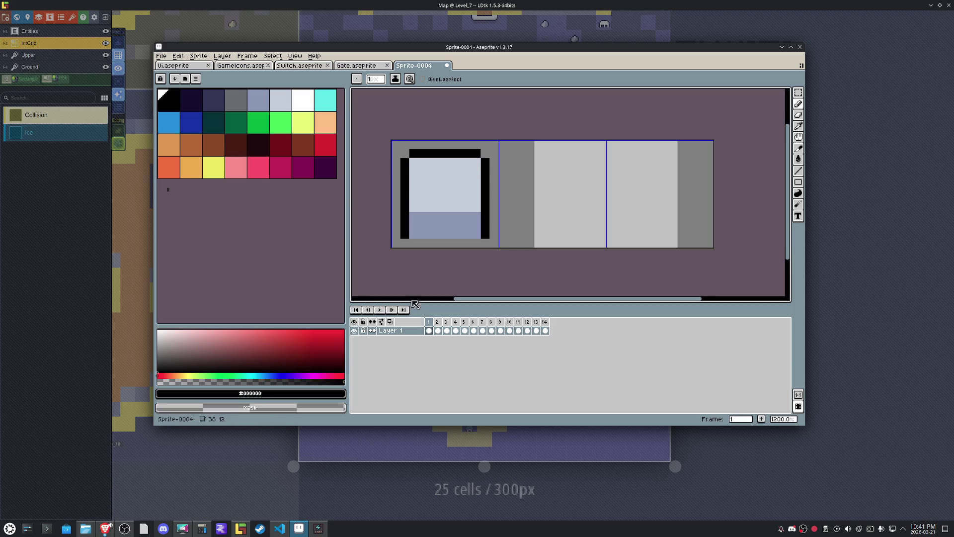
{"action": "key", "text": "Right"}
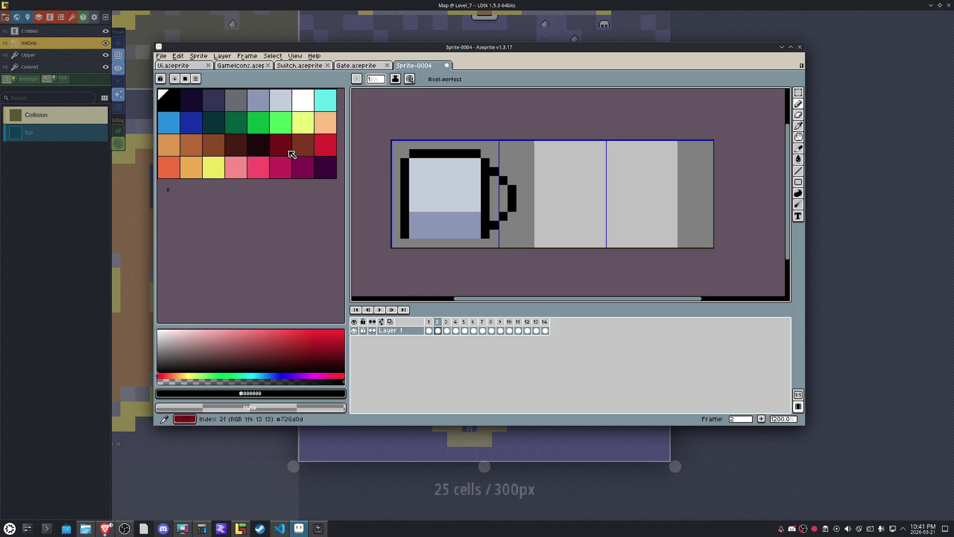
Choose a light pink and bucket-fill the arm in frames 2 through 6.
{"action": "left_click", "coordinate": [324, 145]}
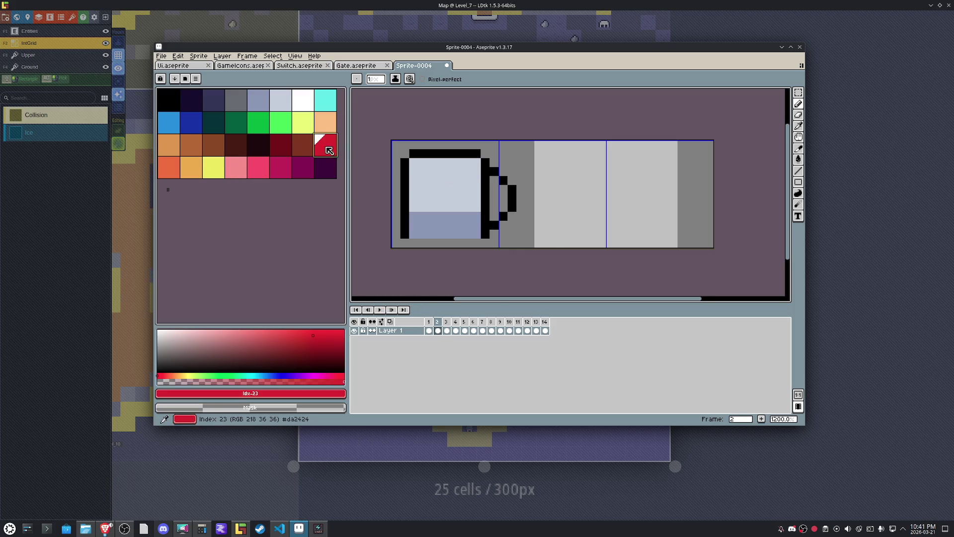
{"action": "left_click", "coordinate": [260, 331]}
{"action": "key", "text": "g"}
{"action": "left_click", "coordinate": [497, 207]}
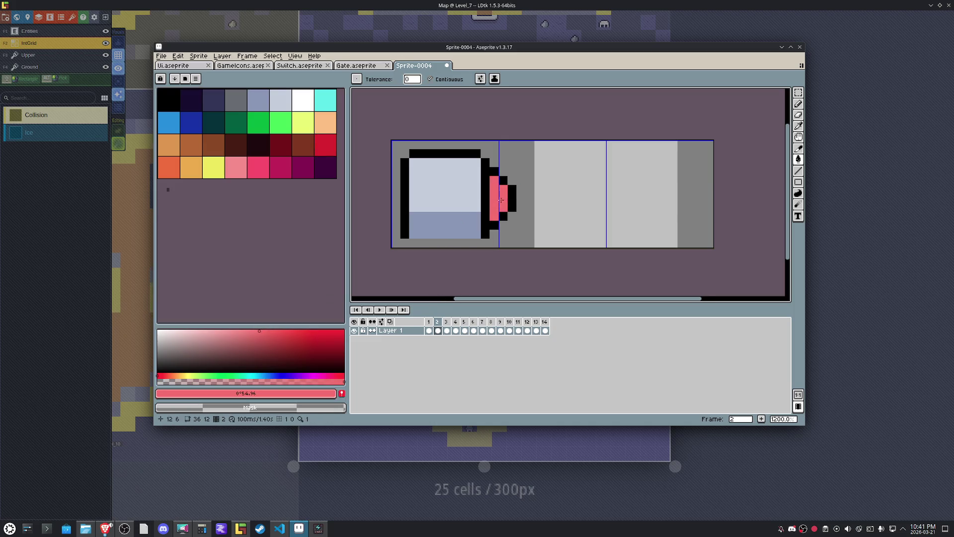
{"action": "key", "text": "Right"}
{"action": "left_click", "coordinate": [504, 198]}
{"action": "key", "text": "Right"}
{"action": "left_click", "coordinate": [538, 197]}
{"action": "key", "text": "Right"}
{"action": "left_click", "coordinate": [565, 206]}
{"action": "key", "text": "Right"}
{"action": "left_click", "coordinate": [567, 205]}
Undo the last fill, then fill the arm pink in frames 7 through 11.
{"action": "key", "text": "ctrl+z"}
{"action": "key", "text": "Right"}
{"action": "left_click", "coordinate": [548, 199]}
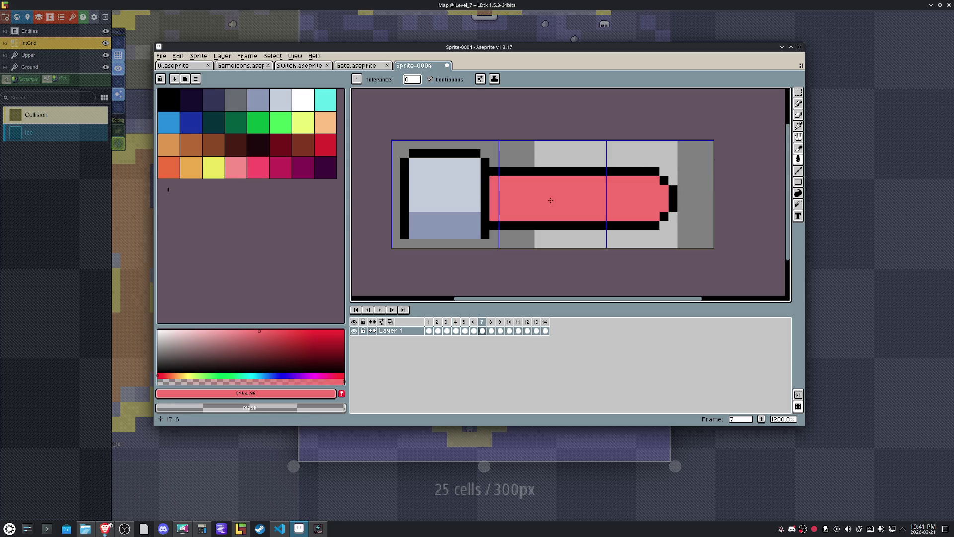
{"action": "key", "text": "Right"}
{"action": "left_click", "coordinate": [549, 200]}
{"action": "key", "text": "Right"}
{"action": "left_click", "coordinate": [549, 200]}
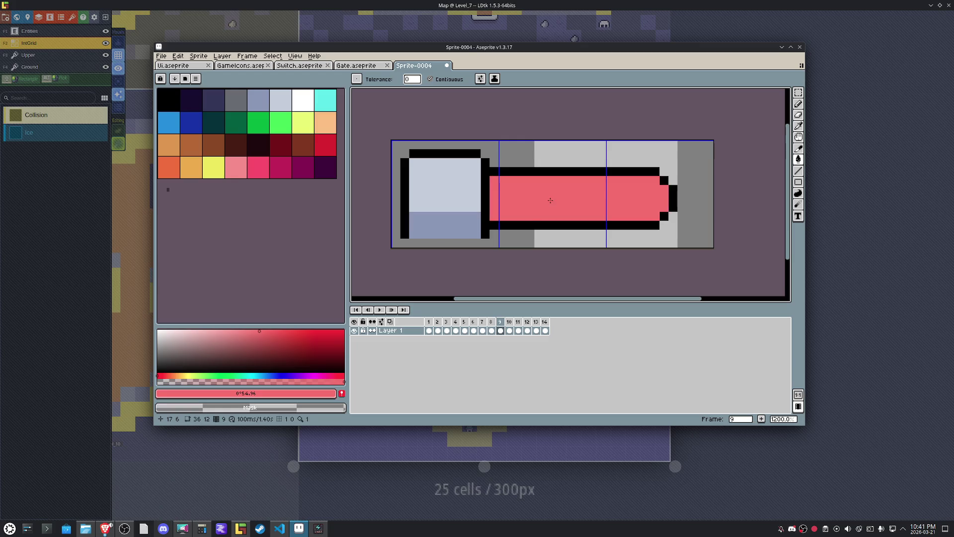
{"action": "key", "text": "Right"}
{"action": "left_click", "coordinate": [549, 199]}
{"action": "key", "text": "Right"}
{"action": "left_click", "coordinate": [550, 199]}
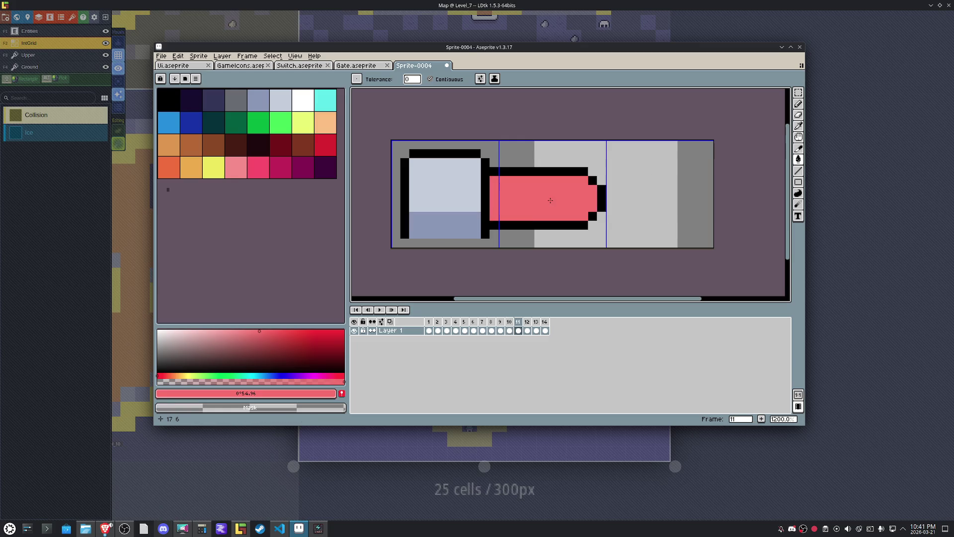
Fill the arm pink in frames 12 and 13, then make yellow the drawing colour.
{"action": "key", "text": "Right"}
{"action": "left_click", "coordinate": [497, 199]}
{"action": "key", "text": "Right"}
{"action": "left_click", "coordinate": [499, 197]}
{"action": "key", "text": "Right"}
{"action": "key", "text": "Right"}
{"action": "key", "text": "Right"}
{"action": "key", "text": "Right"}
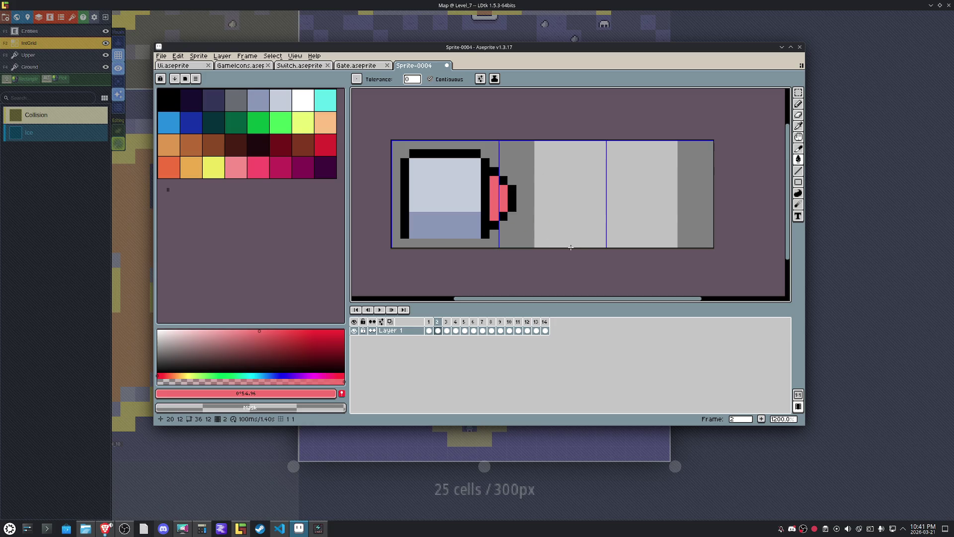
{"action": "left_click", "coordinate": [213, 168]}
Draw a thickened yellow highlight stripe inside the current frame's pink arm.
{"action": "key", "text": "b"}
{"action": "left_click", "coordinate": [518, 208], "text": "shift"}
{"action": "left_click_drag", "start_coordinate": [495, 187], "coordinate": [528, 197]}
{"action": "left_click", "coordinate": [494, 199]}
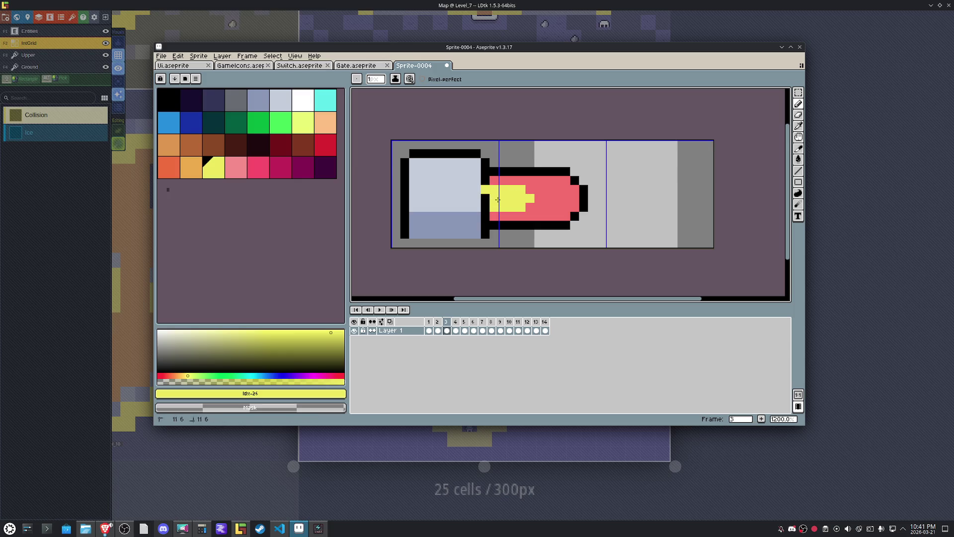
{"action": "left_click", "coordinate": [505, 199], "text": "alt"}
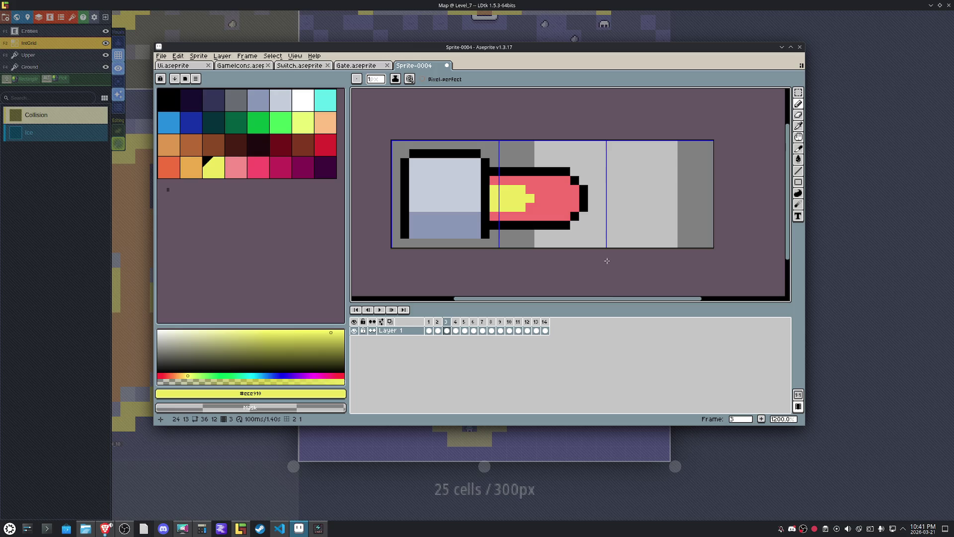
Add the yellow highlight along frame 4's longer arm, restoring the black outline at its end.
{"action": "key", "text": "Right"}
{"action": "mouse_move", "coordinate": [496, 209]}
{"action": "left_mouse_down"}
{"action": "mouse_move", "coordinate": [577, 207]}
{"action": "mouse_move", "coordinate": [585, 198]}
{"action": "mouse_move", "coordinate": [581, 189]}
{"action": "mouse_move", "coordinate": [485, 189]}
{"action": "mouse_move", "coordinate": [574, 200]}
{"action": "left_mouse_up"}
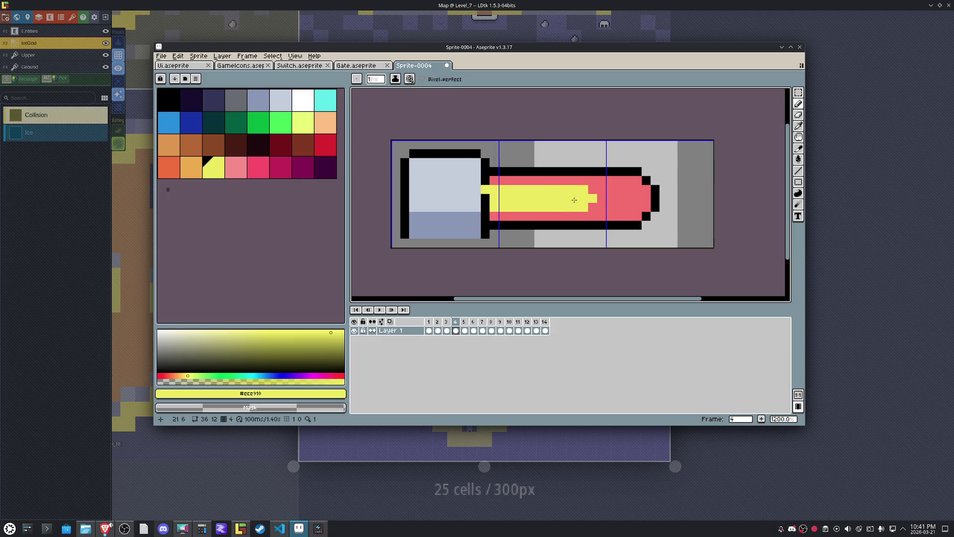
{"action": "left_click", "coordinate": [488, 205]}
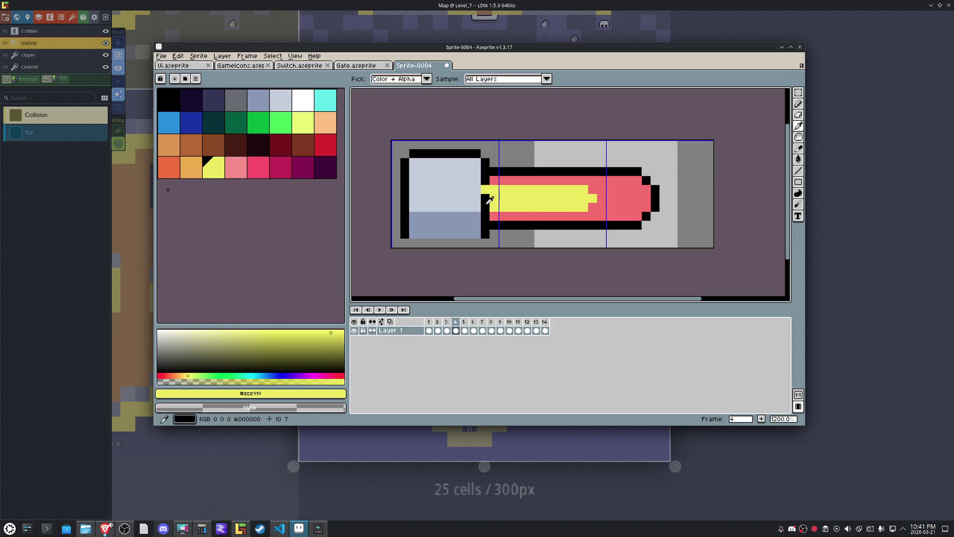
{"action": "left_click", "coordinate": [487, 203], "text": "alt"}
{"action": "left_click_drag", "start_coordinate": [485, 189], "coordinate": [485, 207]}
{"action": "left_click", "coordinate": [526, 195], "text": "alt"}
{"action": "key", "text": "Left"}
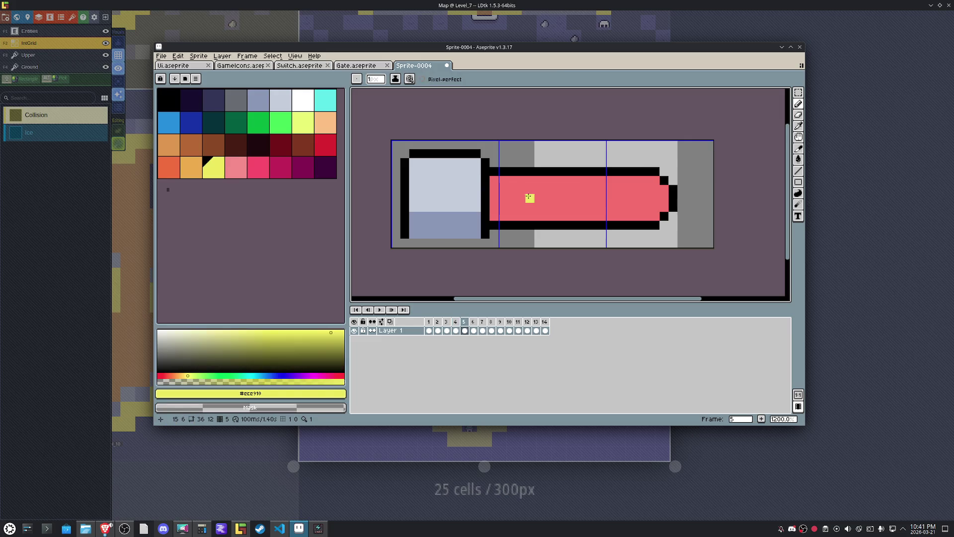
{"action": "key", "text": "Right"}
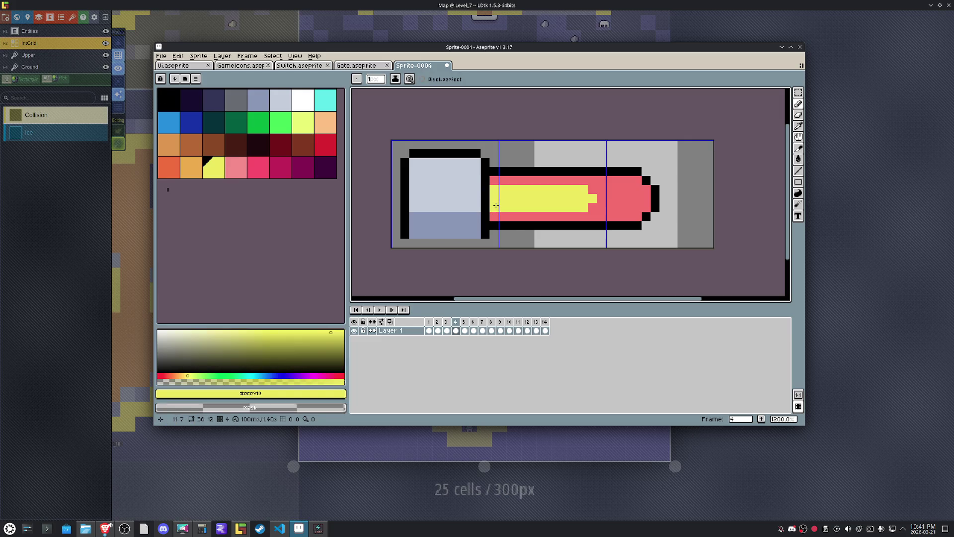
Draw yellow highlight stripes in the arms of frames 5 and 6.
{"action": "key", "text": "Right"}
{"action": "mouse_move", "coordinate": [612, 190]}
{"action": "left_mouse_down"}
{"action": "mouse_move", "coordinate": [517, 194]}
{"action": "mouse_move", "coordinate": [497, 205]}
{"action": "mouse_move", "coordinate": [609, 205]}
{"action": "mouse_move", "coordinate": [546, 199]}
{"action": "left_mouse_up"}
{"action": "key", "text": "period"}
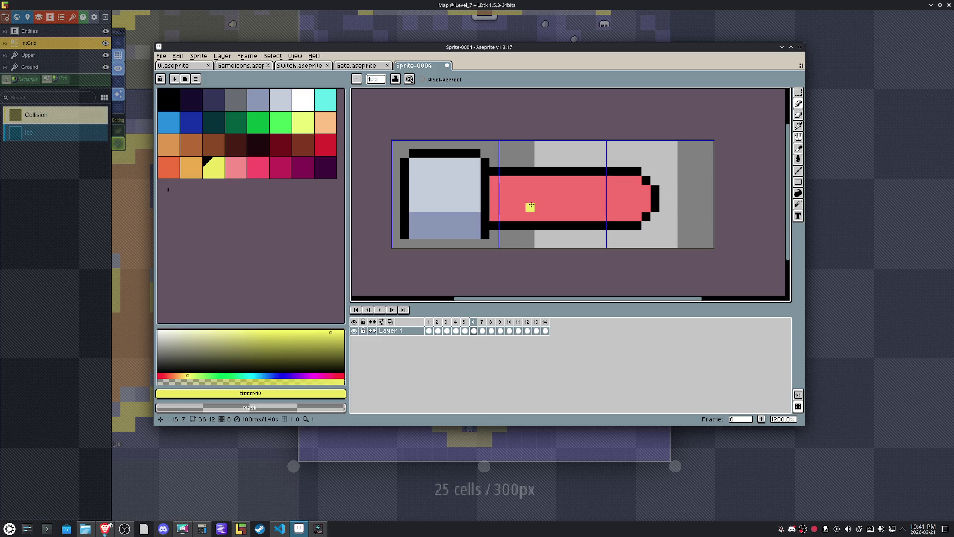
{"action": "mouse_move", "coordinate": [593, 198]}
{"action": "left_mouse_down"}
{"action": "mouse_move", "coordinate": [509, 189]}
{"action": "mouse_move", "coordinate": [493, 201]}
{"action": "mouse_move", "coordinate": [583, 205]}
{"action": "left_mouse_up"}
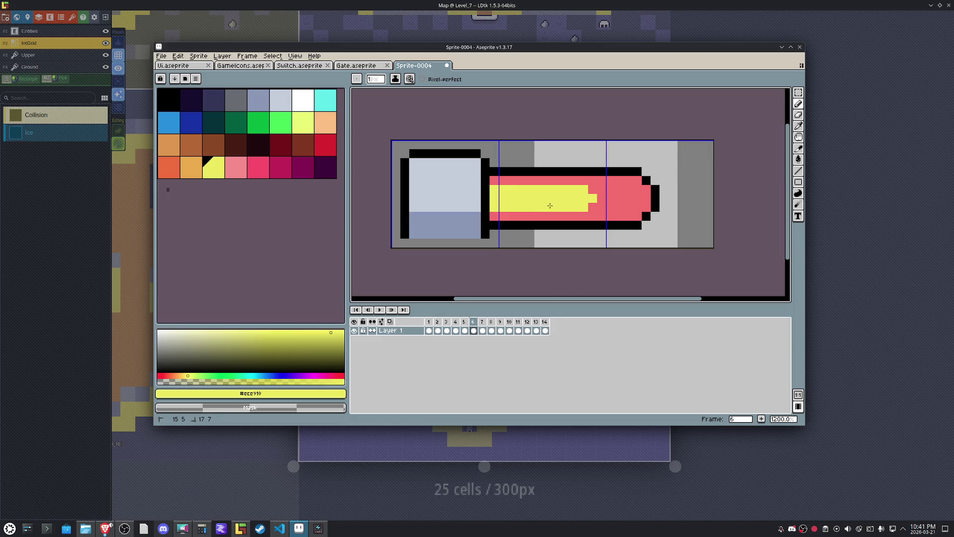
{"action": "key", "text": "comma"}
Draw the yellow highlight line across frame 7's piston arm.
{"action": "key", "text": "Right"}
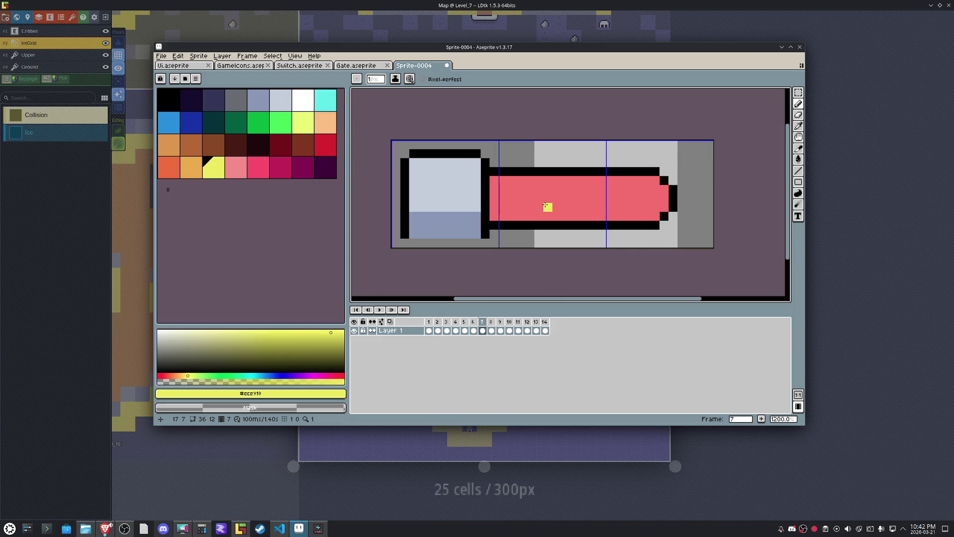
{"action": "left_click_drag", "start_coordinate": [495, 206], "coordinate": [585, 205]}
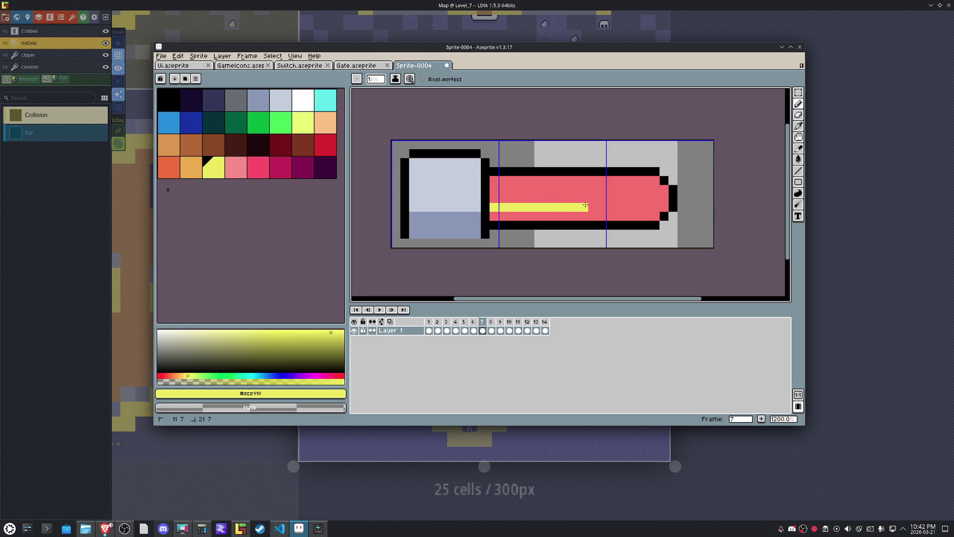
{"action": "left_click", "coordinate": [629, 199]}
{"action": "mouse_move", "coordinate": [621, 190]}
{"action": "left_mouse_down"}
{"action": "mouse_move", "coordinate": [537, 192]}
{"action": "mouse_move", "coordinate": [625, 199]}
{"action": "left_mouse_up"}
Fill frame 8's arm interior with a yellow highlight.
{"action": "key", "text": "Right"}
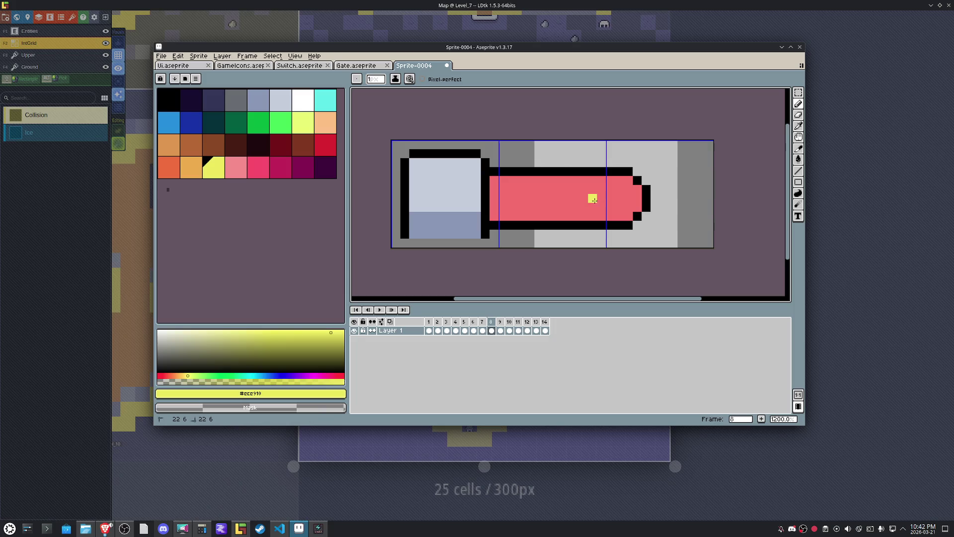
{"action": "key", "text": "Left"}
{"action": "key", "text": "Right"}
{"action": "mouse_move", "coordinate": [580, 191]}
{"action": "left_mouse_down"}
{"action": "mouse_move", "coordinate": [522, 190]}
{"action": "mouse_move", "coordinate": [527, 208]}
{"action": "mouse_move", "coordinate": [585, 202]}
{"action": "left_mouse_up"}
{"action": "mouse_move", "coordinate": [508, 199]}
{"action": "left_mouse_down"}
{"action": "mouse_move", "coordinate": [553, 199]}
{"action": "mouse_move", "coordinate": [492, 191]}
{"action": "mouse_move", "coordinate": [612, 190]}
{"action": "mouse_move", "coordinate": [617, 199]}
{"action": "mouse_move", "coordinate": [607, 207]}
{"action": "mouse_move", "coordinate": [536, 200]}
{"action": "left_mouse_up"}
Paint frame 9's yellow highlight, covering leftover red pixels and the red notch.
{"action": "key", "text": "Right"}
{"action": "left_click", "coordinate": [496, 206]}
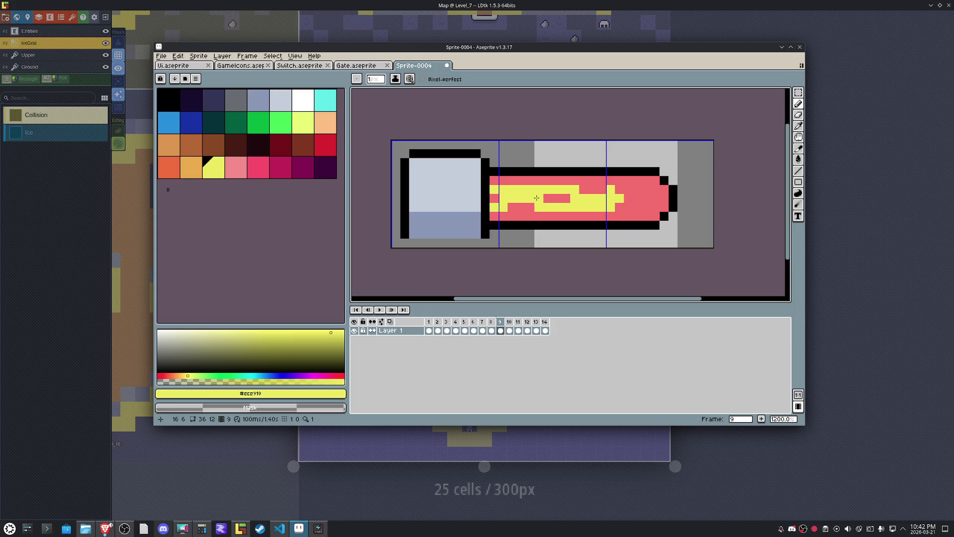
{"action": "left_click_drag", "start_coordinate": [598, 194], "coordinate": [498, 201]}
{"action": "left_click_drag", "start_coordinate": [598, 189], "coordinate": [581, 189]}
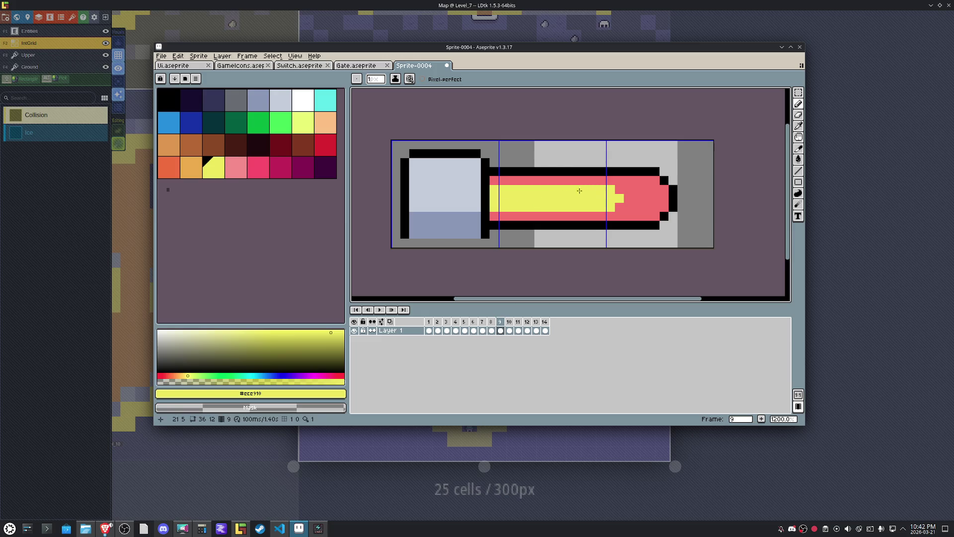
Draw and extend frame 10's yellow highlight, turning the red notch pixel yellow.
{"action": "key", "text": "Right"}
{"action": "left_click_drag", "start_coordinate": [503, 198], "coordinate": [544, 200]}
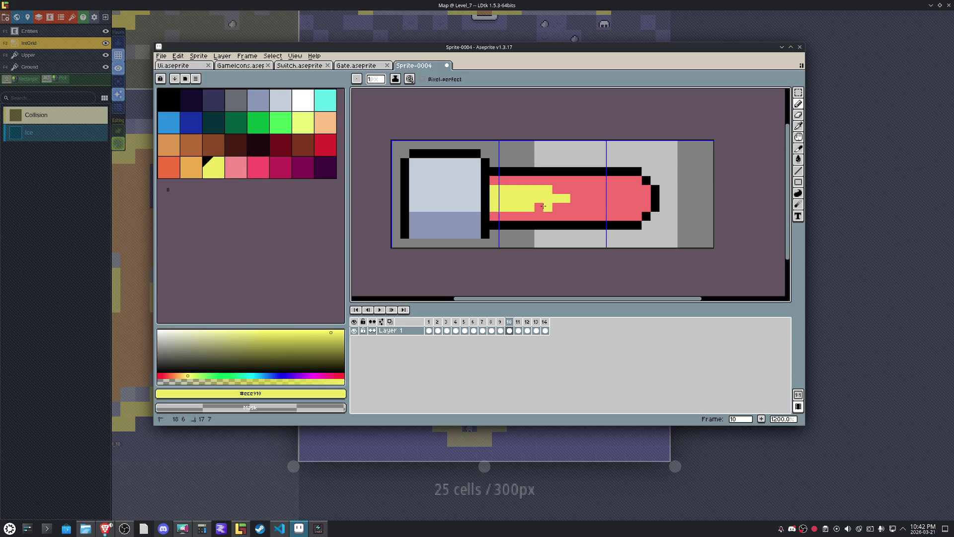
{"action": "mouse_move", "coordinate": [538, 207]}
{"action": "left_mouse_down"}
{"action": "mouse_move", "coordinate": [506, 199]}
{"action": "mouse_move", "coordinate": [575, 189]}
{"action": "mouse_move", "coordinate": [593, 198]}
{"action": "left_mouse_up"}
{"action": "key", "text": "Right"}
{"action": "key", "text": "Left"}
{"action": "left_click", "coordinate": [566, 208]}
Paint yellow highlights into the shorter arms of frames 11 and 12.
{"action": "key", "text": "Left"}
{"action": "key", "text": "Right"}
{"action": "key", "text": "Right"}
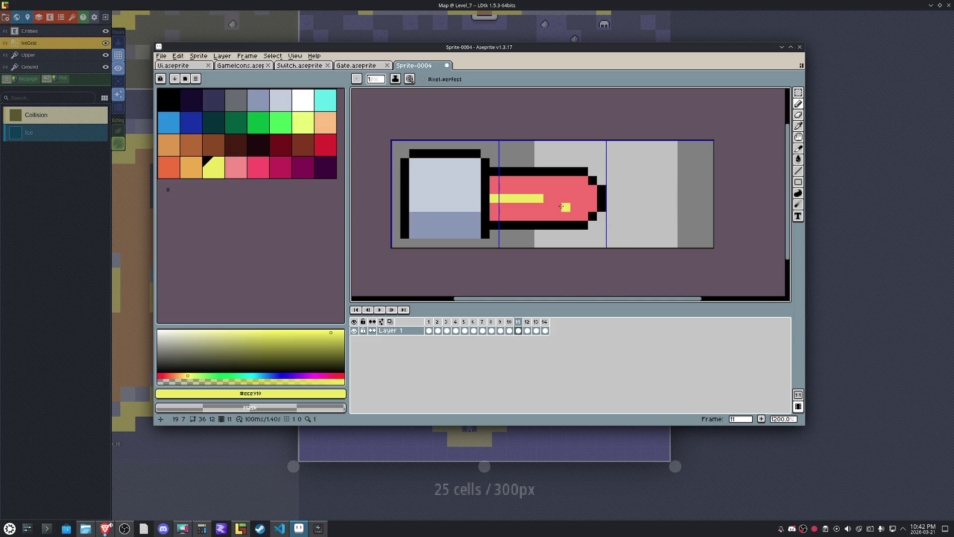
{"action": "left_click_drag", "start_coordinate": [531, 206], "coordinate": [511, 192]}
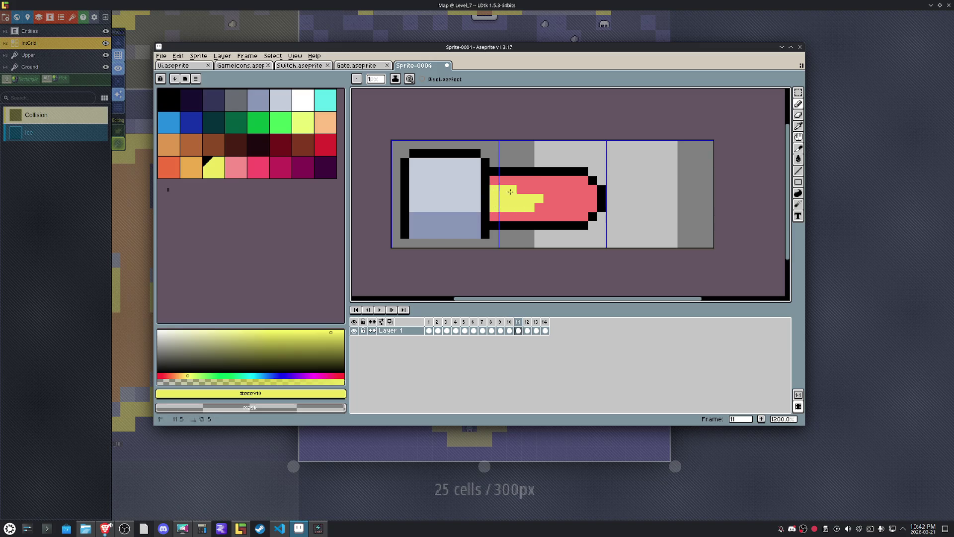
{"action": "key", "text": "Right"}
{"action": "left_click", "coordinate": [504, 199]}
{"action": "left_click", "coordinate": [494, 191]}
{"action": "left_click", "coordinate": [494, 207]}
{"action": "left_click_drag", "start_coordinate": [513, 207], "coordinate": [512, 198]}
{"action": "left_click", "coordinate": [503, 208]}
Repaint frame 12's stray yellow pixels red, then play the animation.
{"action": "key", "text": "ctrl+z"}
{"action": "left_click", "coordinate": [515, 205], "text": "alt"}
{"action": "left_click", "coordinate": [512, 198]}
{"action": "left_click", "coordinate": [504, 207]}
{"action": "left_click", "coordinate": [504, 190]}
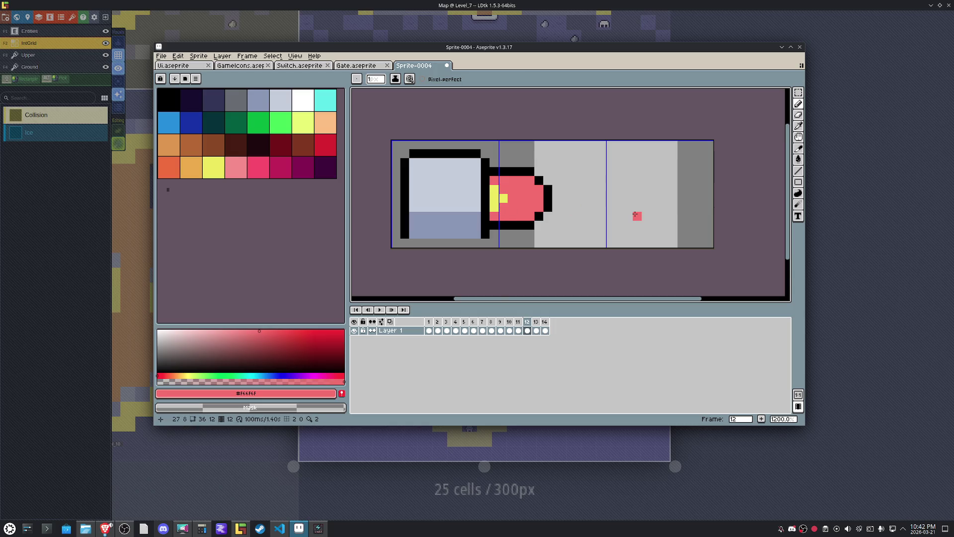
{"action": "key", "text": "comma"}
{"action": "key", "text": "period"}
{"action": "key", "text": "period"}
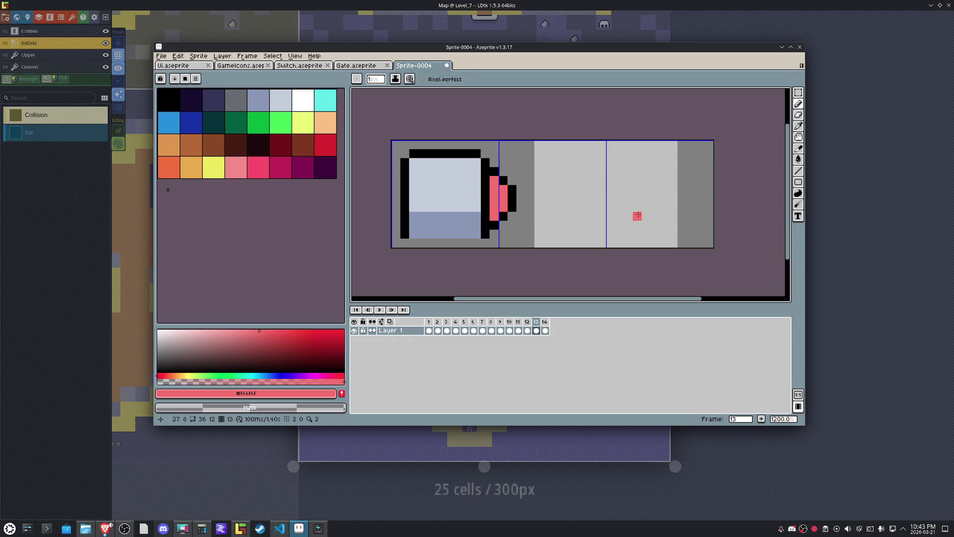
{"action": "key", "text": "Return"}
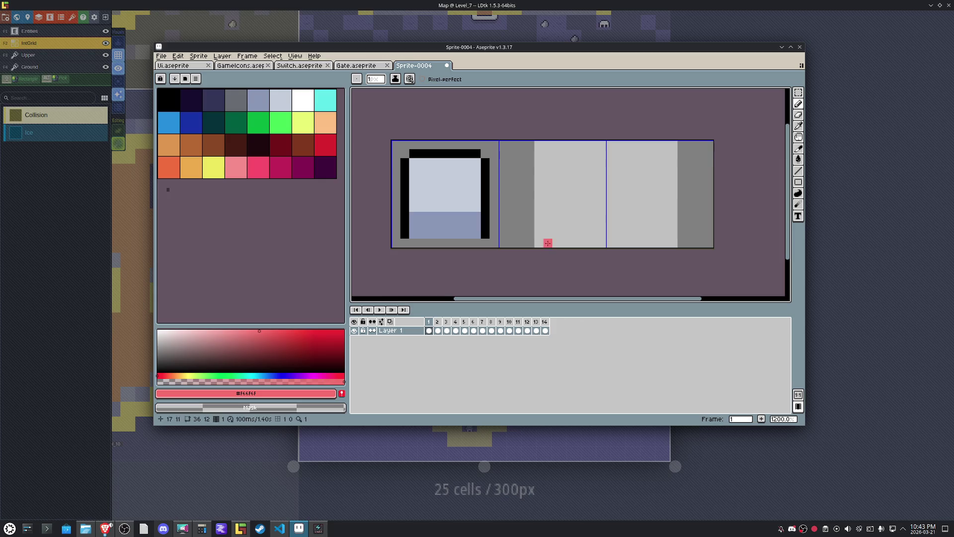
Insert a new frame after frame 1 and start tinting its base square light pink.
{"action": "right_click", "coordinate": [432, 323]}
{"action": "left_click", "coordinate": [454, 334]}
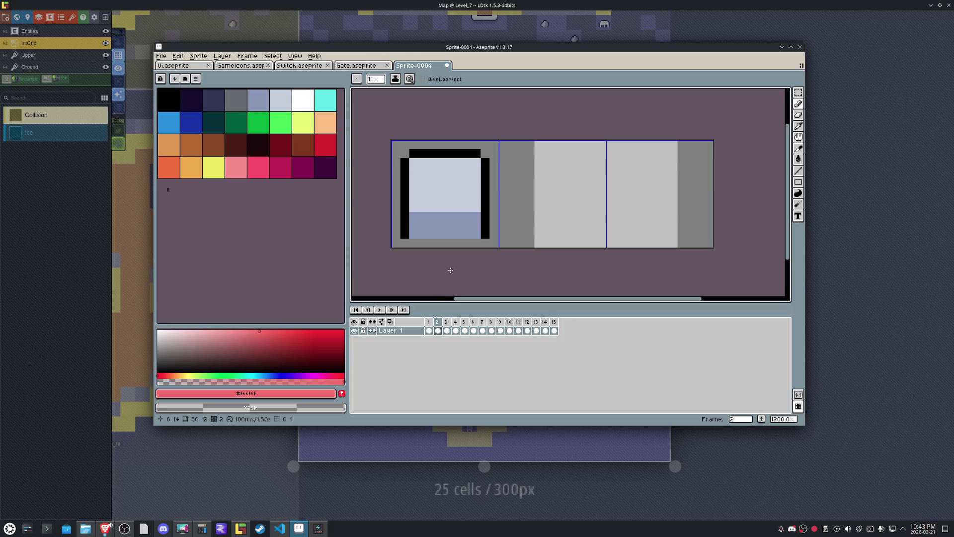
{"action": "left_click", "coordinate": [215, 330]}
{"action": "key", "text": "g"}
{"action": "left_click", "coordinate": [432, 186]}
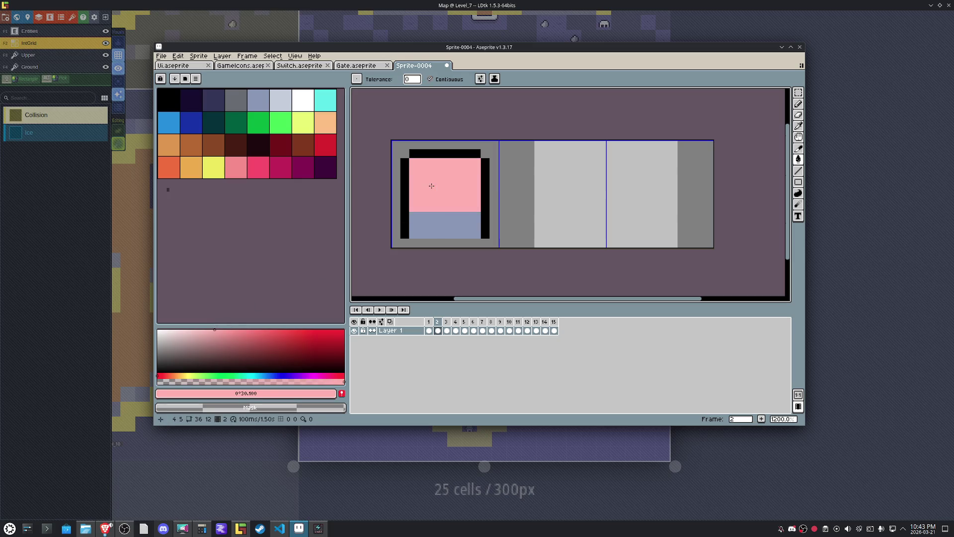
{"action": "key", "text": "b"}
{"action": "key", "text": "ctrl+z"}
{"action": "left_click", "coordinate": [449, 163]}
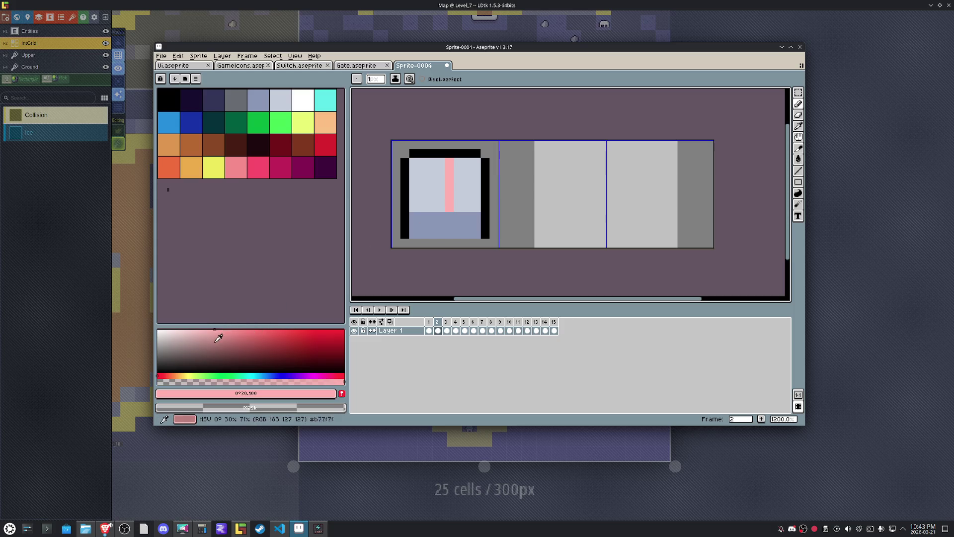
Colour frame 2's base lower-right darker pink and upper-right light pink #ffb0b0.
{"action": "left_click", "coordinate": [215, 343]}
{"action": "left_click_drag", "start_coordinate": [450, 216], "coordinate": [450, 236]}
{"action": "key", "text": "g"}
{"action": "left_click", "coordinate": [467, 221]}
{"action": "key", "text": "i"}
{"action": "left_click", "coordinate": [455, 205]}
{"action": "key", "text": "g"}
{"action": "left_click", "coordinate": [465, 192]}
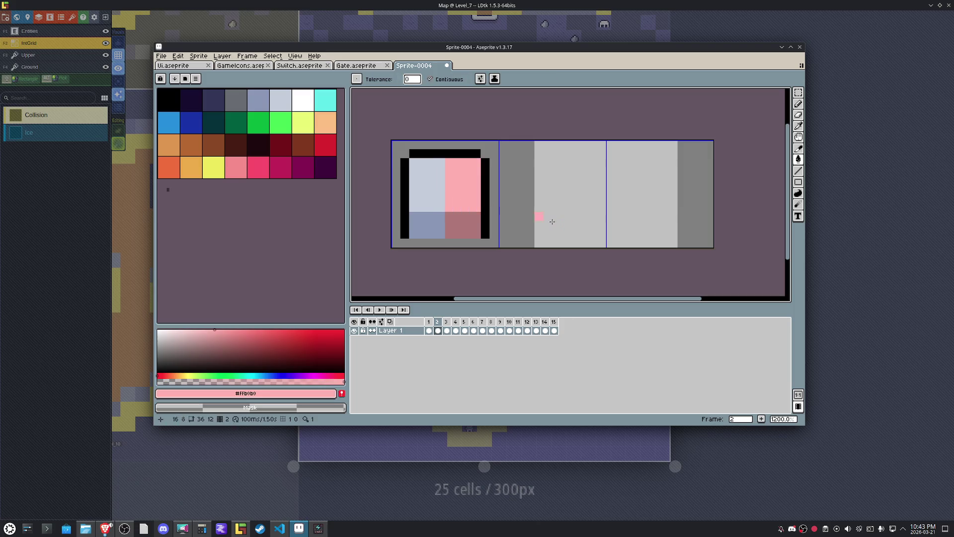
{"action": "key", "text": "Left"}
{"action": "key", "text": "Right"}
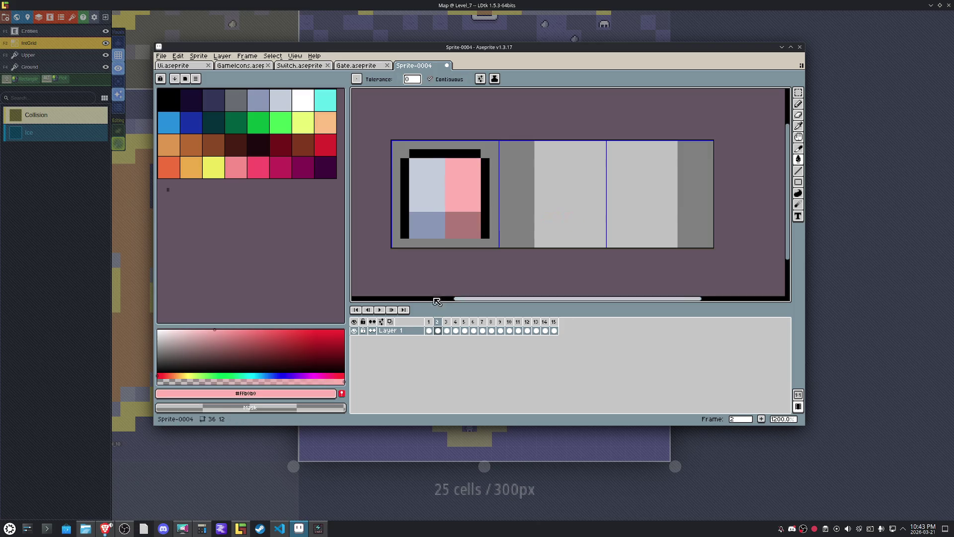
Add frame 3 with stronger pink #ff7d7d upper-right and a darker red lower-right.
{"action": "right_click", "coordinate": [437, 322]}
{"action": "left_click", "coordinate": [454, 337]}
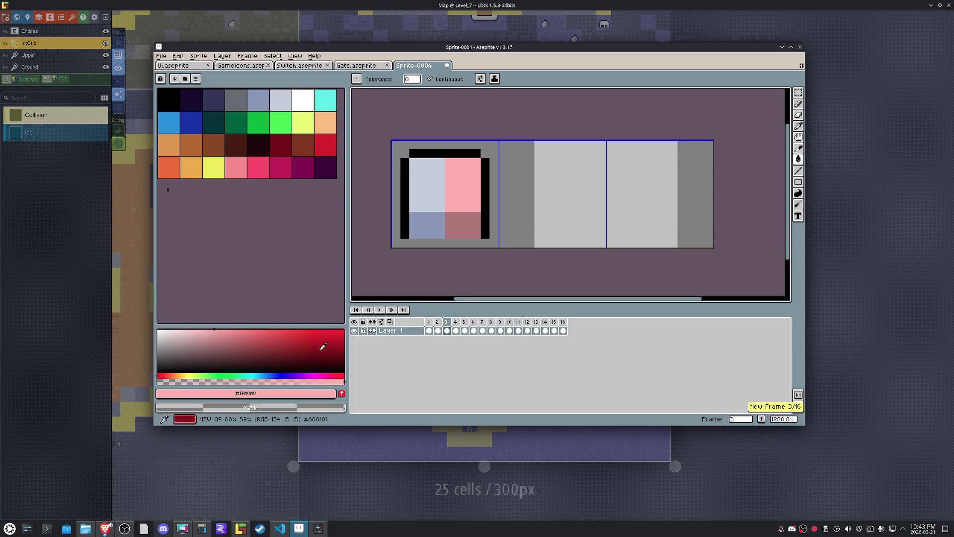
{"action": "left_click", "coordinate": [253, 329]}
{"action": "key", "text": "g"}
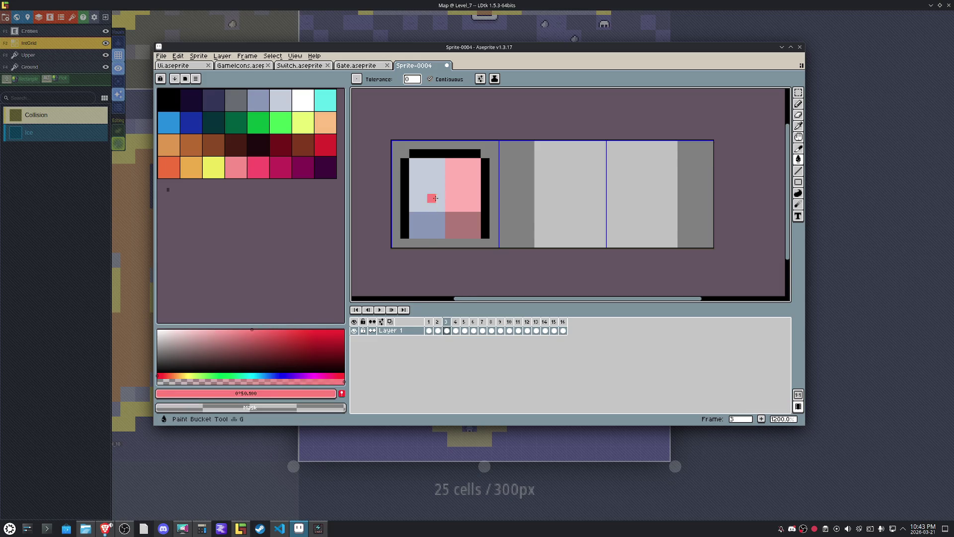
{"action": "left_click", "coordinate": [474, 180]}
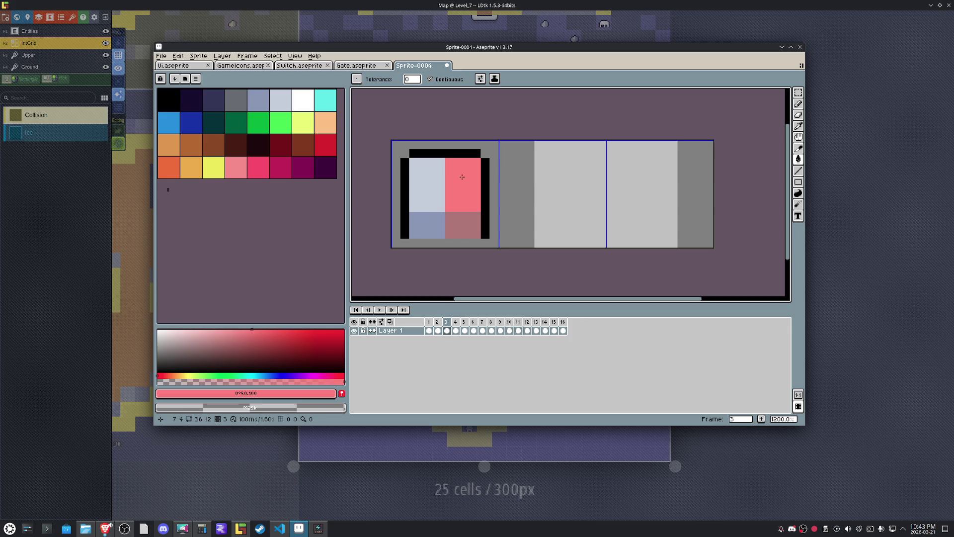
{"action": "left_click", "coordinate": [252, 343]}
{"action": "left_click", "coordinate": [453, 231]}
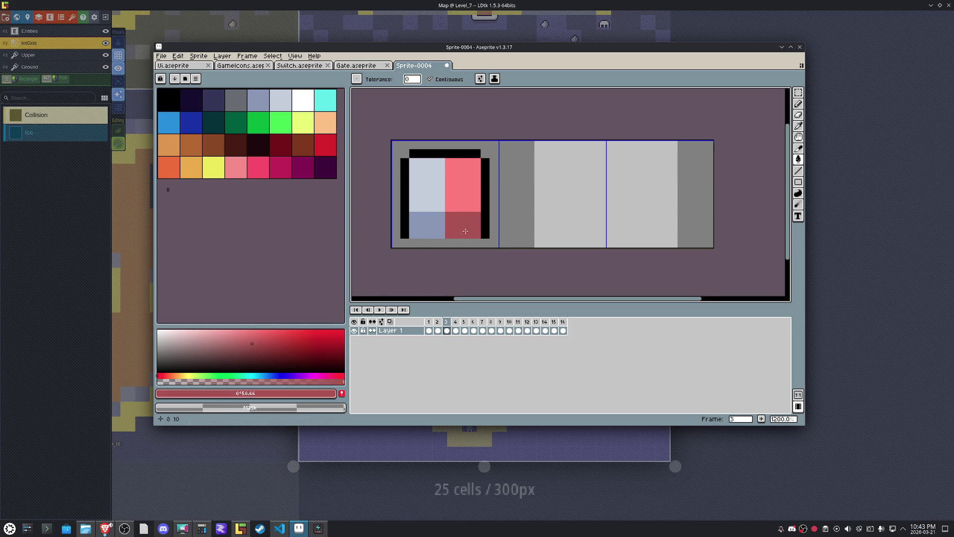
Compare frames 1–3, revert frame 2's trial stronger pink, and select the base block.
{"action": "key", "text": "Right"}
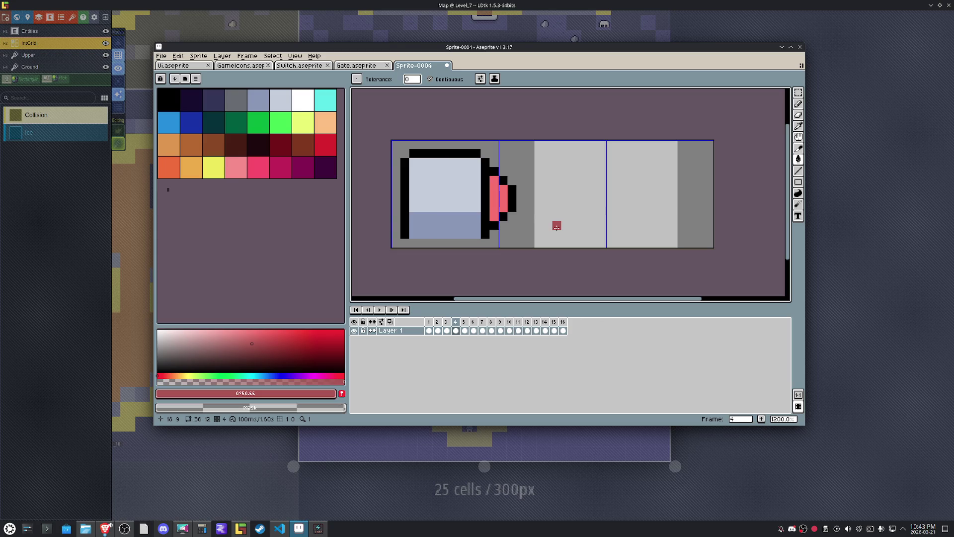
{"action": "key", "text": "Left"}
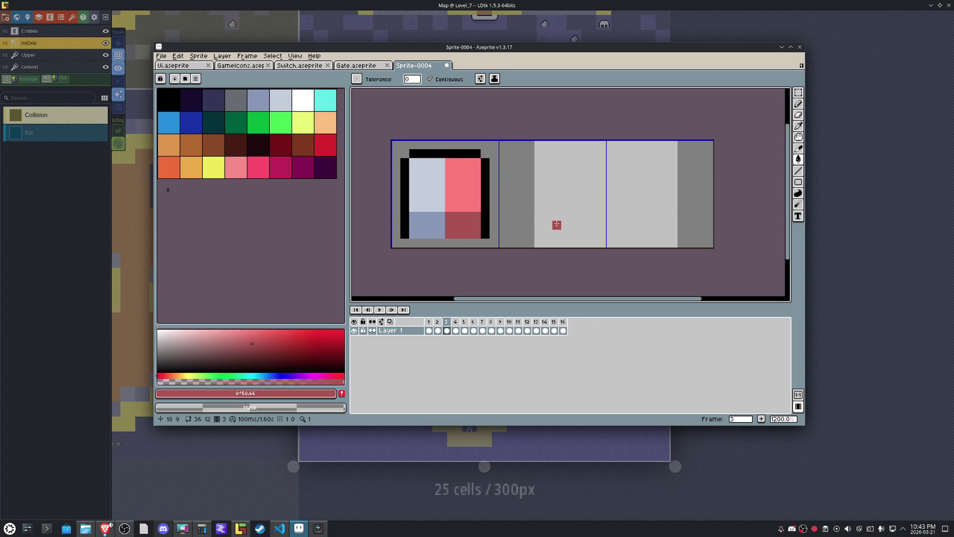
{"action": "left_click", "coordinate": [467, 184], "text": "alt"}
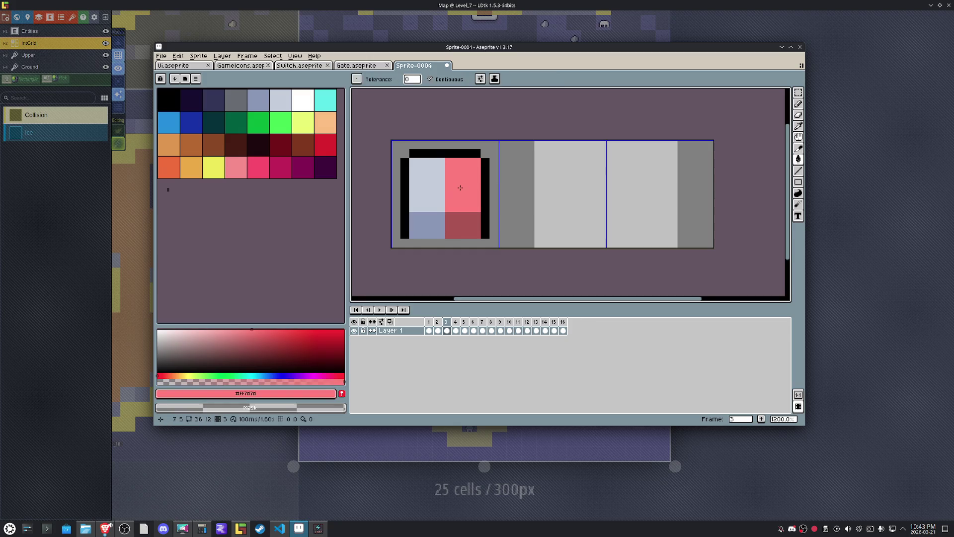
{"action": "key", "text": "Left"}
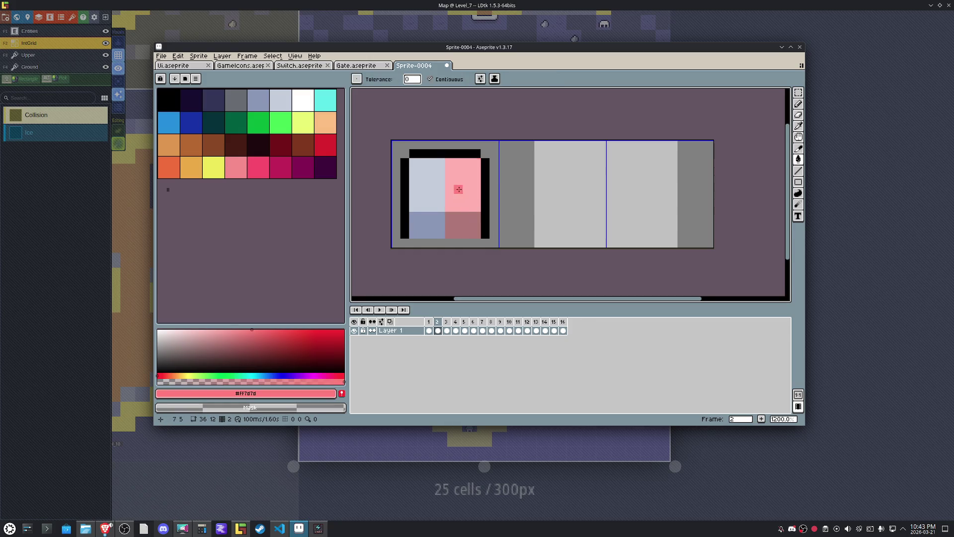
{"action": "left_click", "coordinate": [459, 189]}
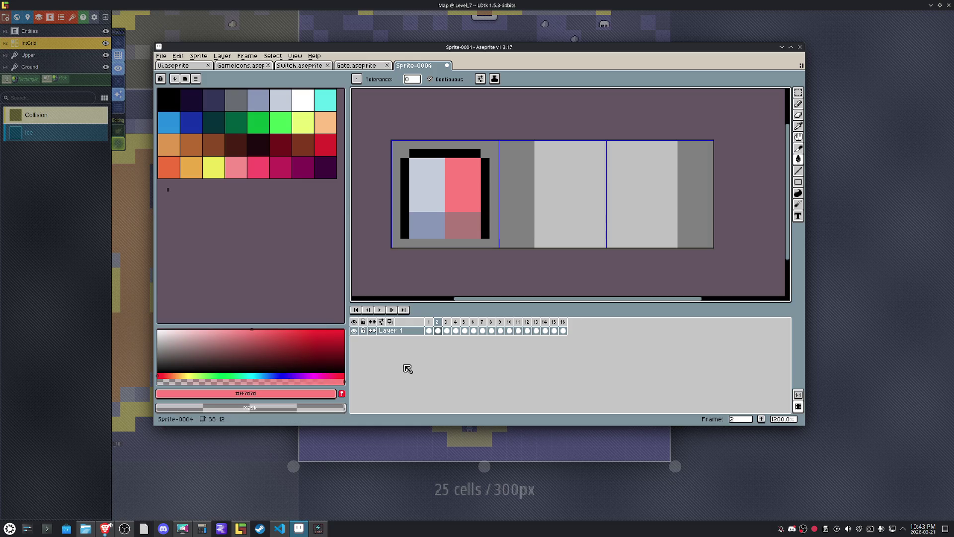
{"action": "key", "text": "Left"}
{"action": "key", "text": "Right"}
{"action": "key", "text": "Right"}
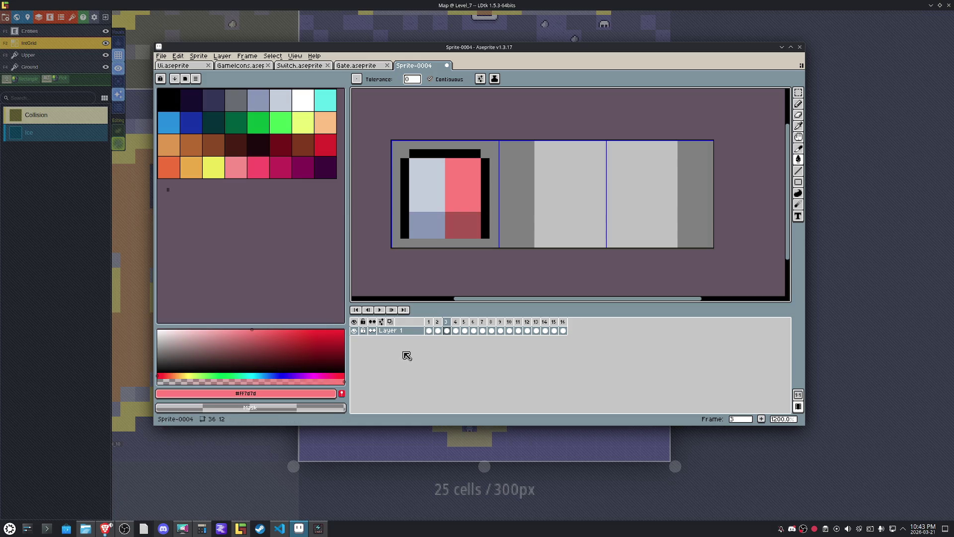
{"action": "key", "text": "Left"}
{"action": "key", "text": "Left"}
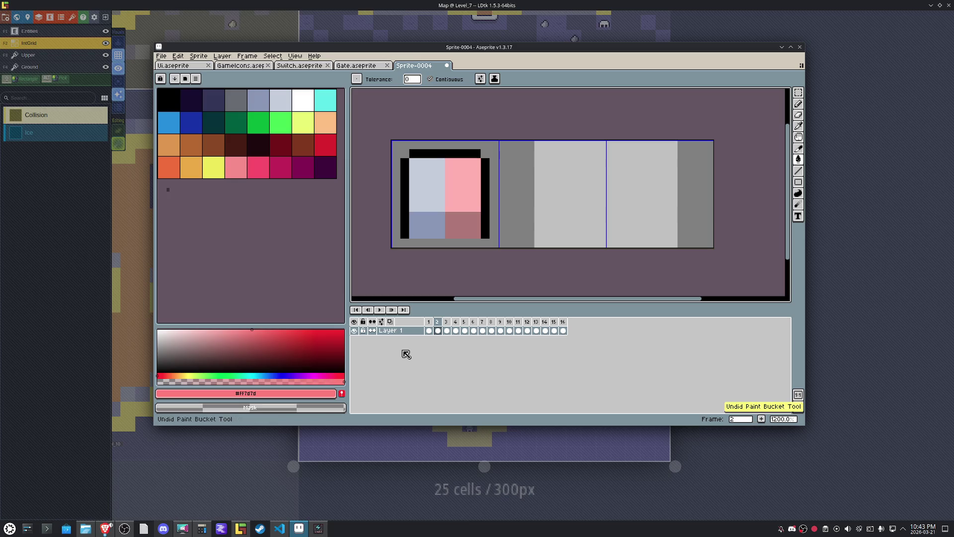
{"action": "key", "text": "Right"}
{"action": "key", "text": "Right"}
{"action": "key", "text": "Left"}
{"action": "key", "text": "Left"}
{"action": "key", "text": "Right"}
{"action": "key", "text": "Right"}
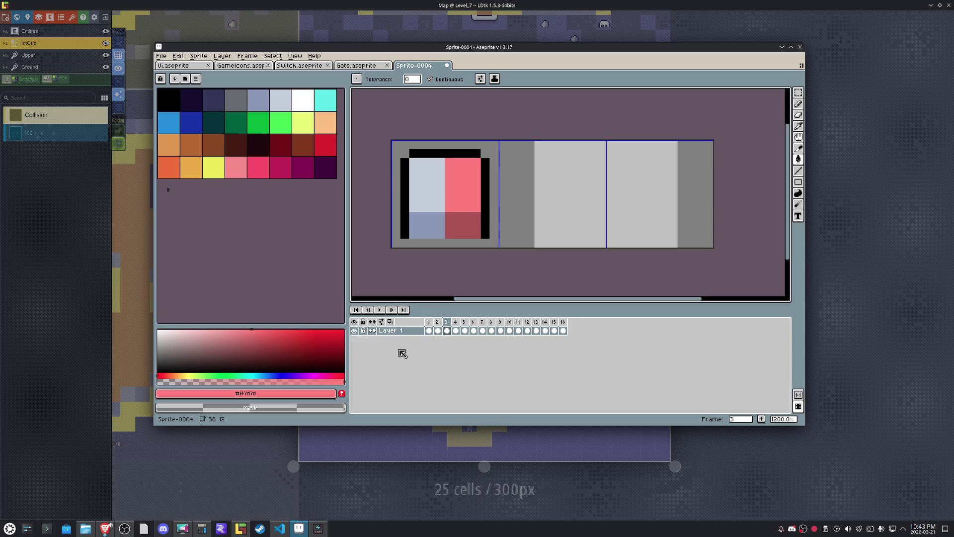
{"action": "key", "text": "m"}
{"action": "left_click_drag", "start_coordinate": [469, 260], "coordinate": [405, 158]}
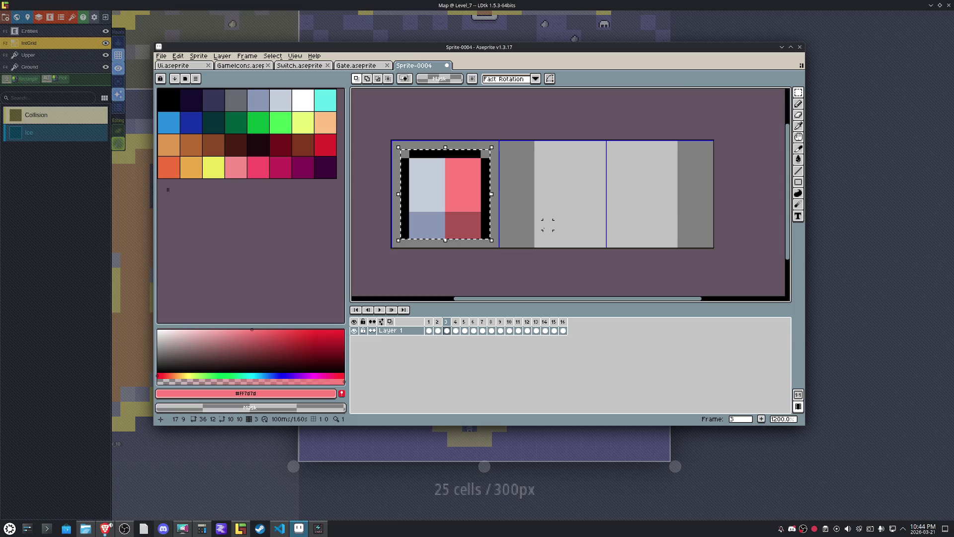
Commit the selected base in place and move ahead to frame 6.
{"action": "key", "text": "Right"}
{"action": "key", "text": "Left"}
{"action": "key", "text": "Return"}
{"action": "key", "text": "Right"}
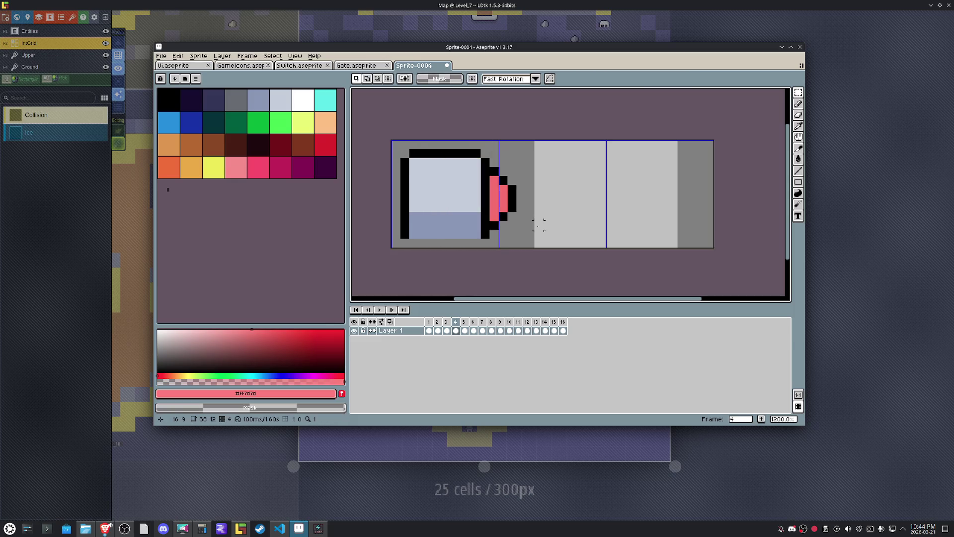
{"action": "key", "text": "Left"}
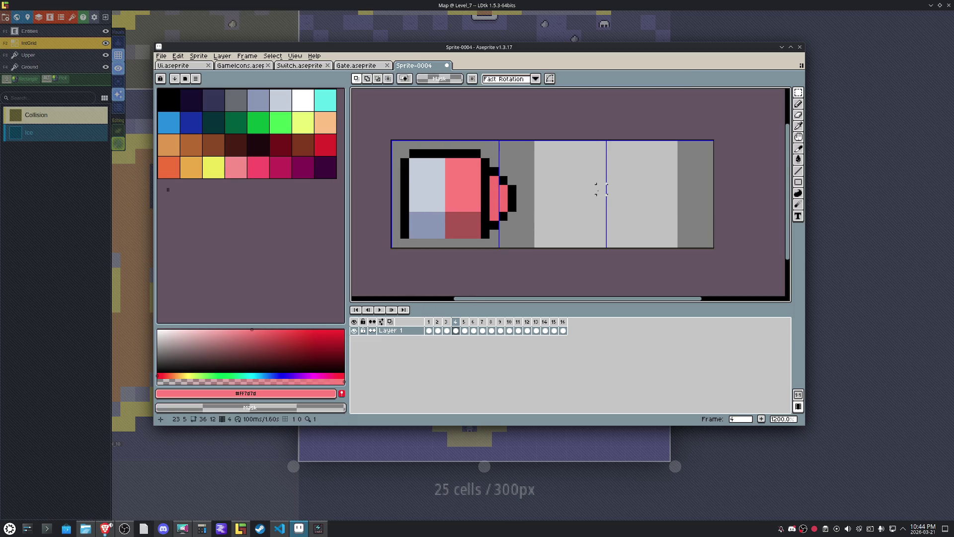
{"action": "key", "text": "Right"}
{"action": "key", "text": "Right"}
{"action": "key", "text": "Left"}
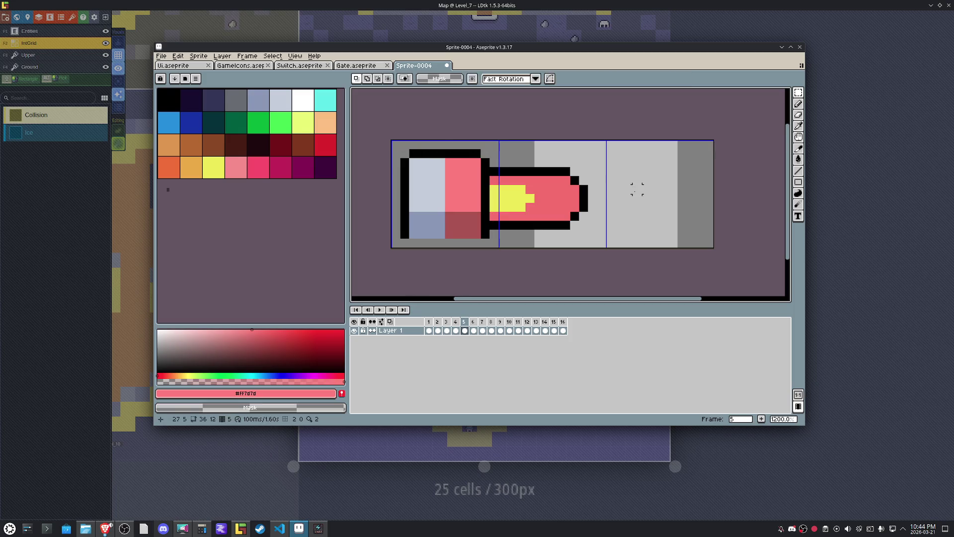
{"action": "key", "text": "Right"}
{"action": "key", "text": "Right"}
Paste the pink-tinted base onto frames 6 through 10.
{"action": "key", "text": "ctrl+v"}
{"action": "key", "text": "Return"}
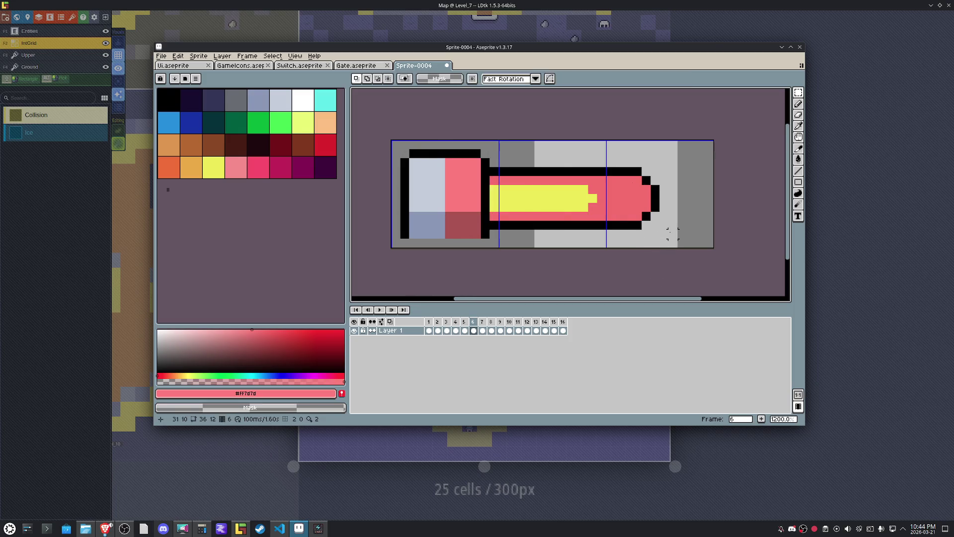
{"action": "key", "text": "Right"}
{"action": "key", "text": "ctrl+v"}
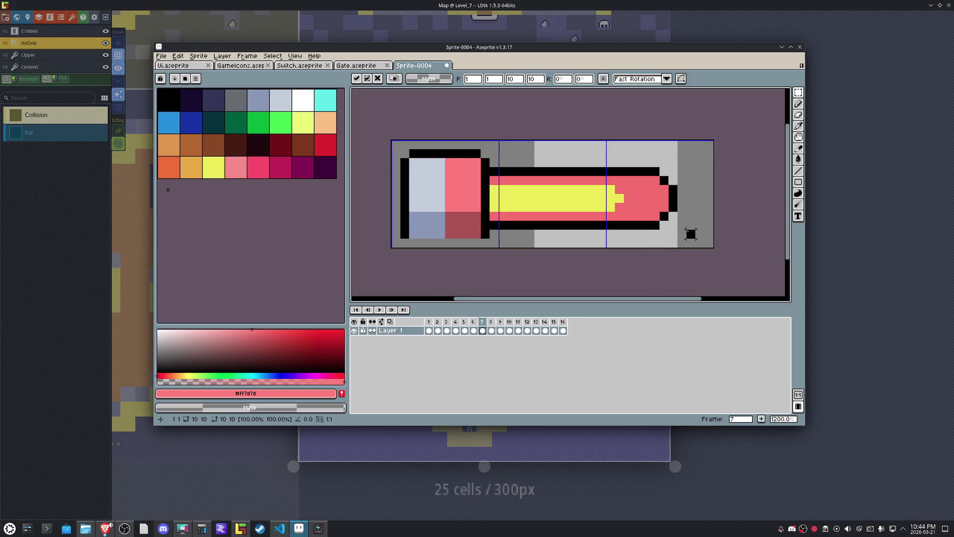
{"action": "key", "text": "Return"}
{"action": "key", "text": "Right"}
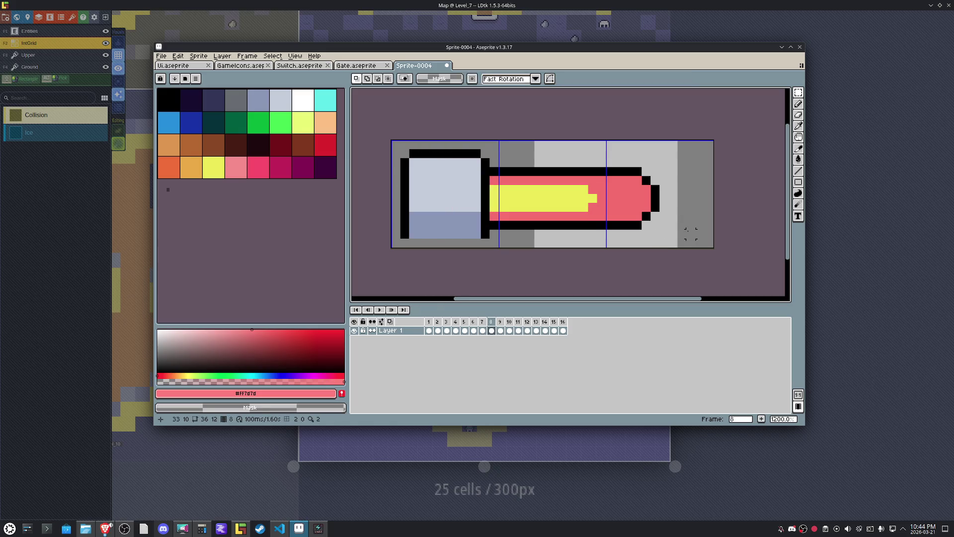
{"action": "key", "text": "ctrl+v"}
{"action": "key", "text": "Return"}
{"action": "key", "text": "Right"}
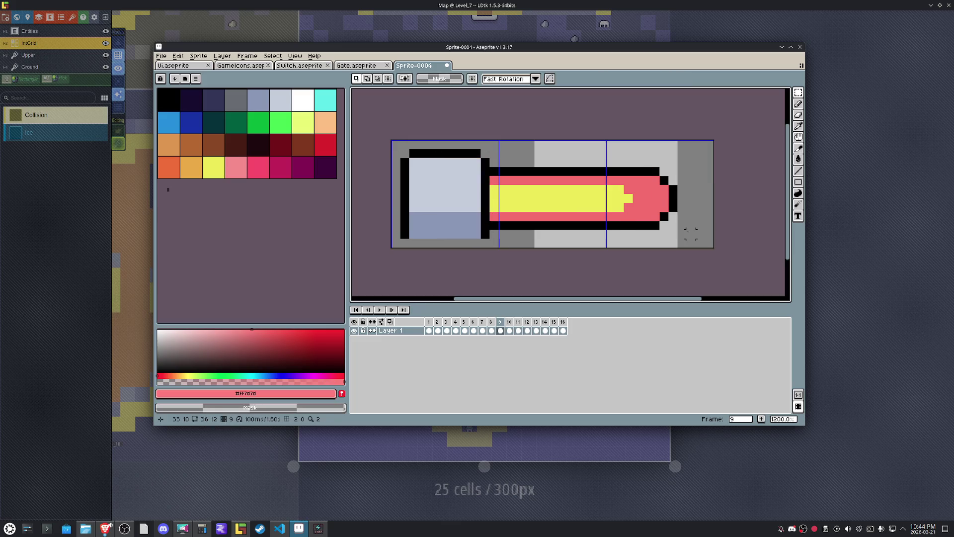
{"action": "key", "text": "ctrl+v"}
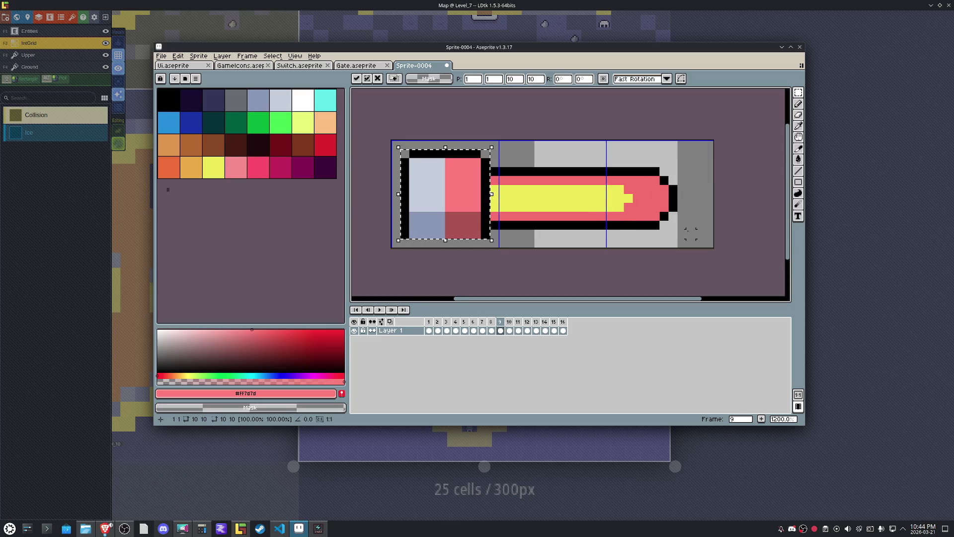
{"action": "key", "text": "Return"}
{"action": "key", "text": "Right"}
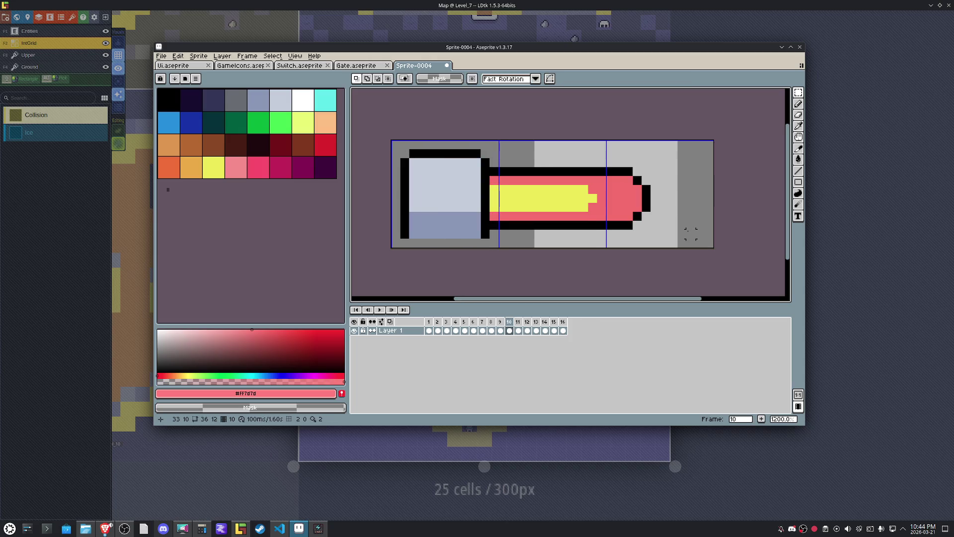
{"action": "key", "text": "ctrl+v"}
{"action": "key", "text": "Return"}
Paste the pink-tinted base onto frames 11 through 16 and add a 17th frame.
{"action": "key", "text": "Right"}
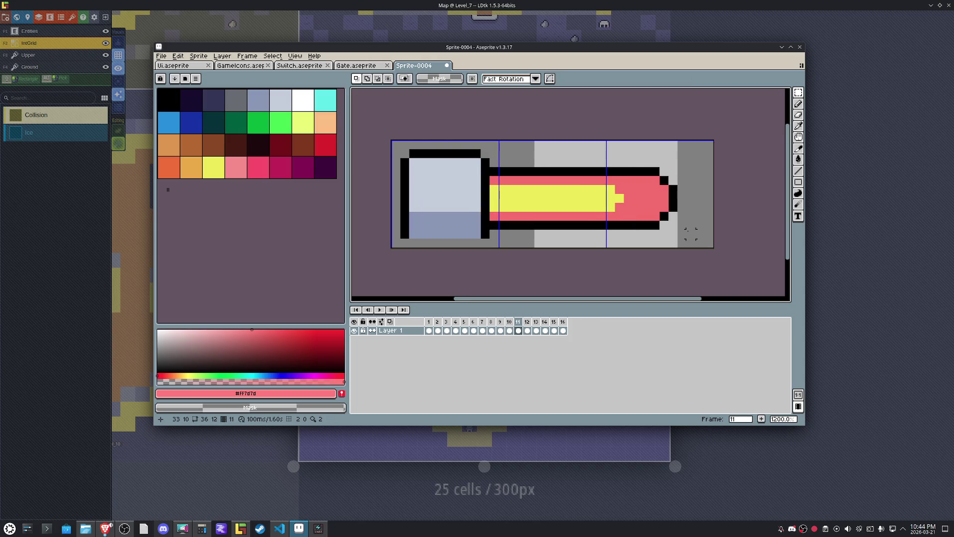
{"action": "key", "text": "ctrl+v"}
{"action": "key", "text": "Return"}
{"action": "key", "text": "Right"}
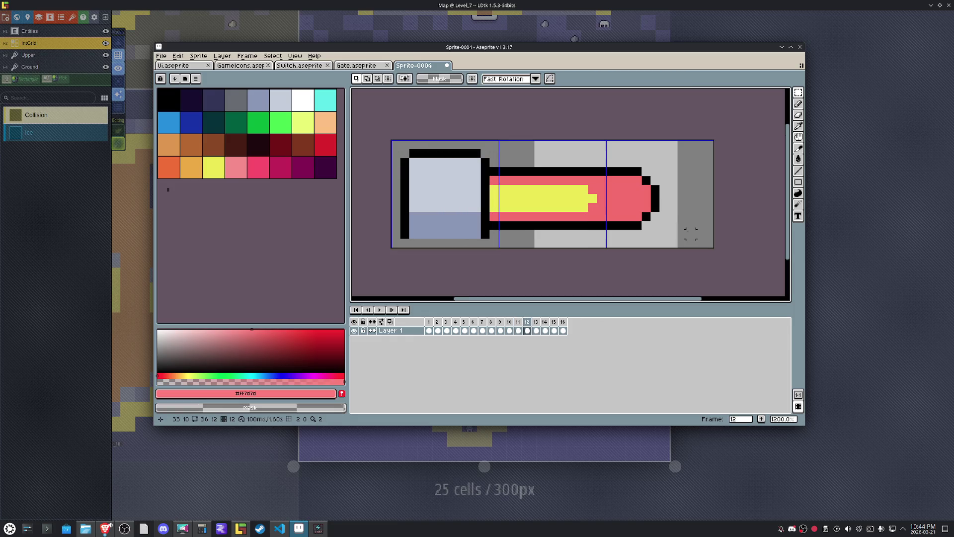
{"action": "key", "text": "ctrl+v"}
{"action": "key", "text": "Return"}
{"action": "key", "text": "Right"}
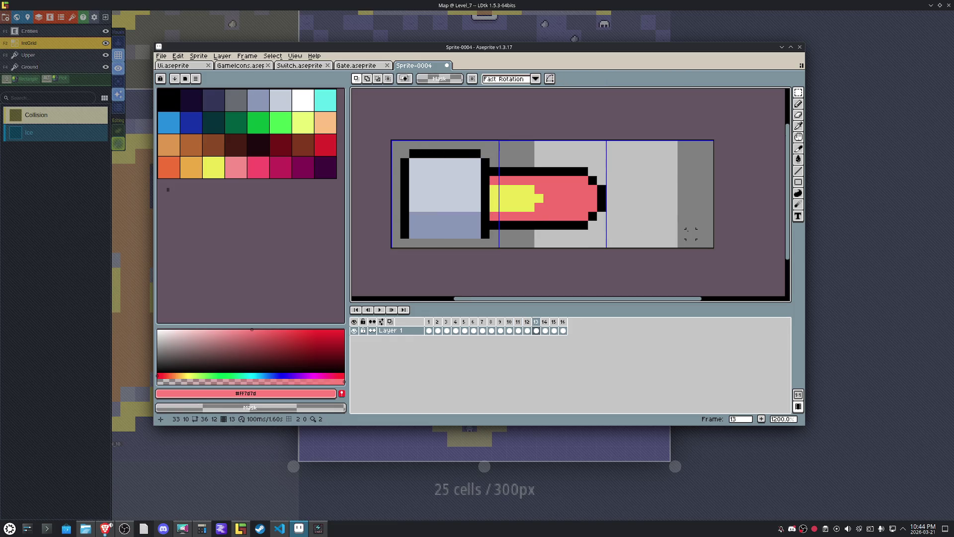
{"action": "key", "text": "ctrl+v"}
{"action": "key", "text": "Return"}
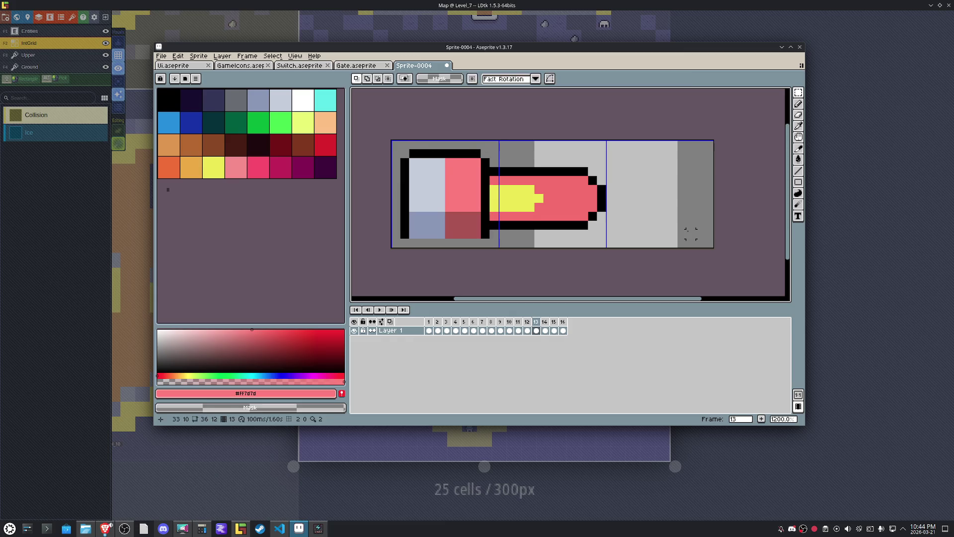
{"action": "key", "text": "Right"}
{"action": "key", "text": "ctrl+v"}
{"action": "key", "text": "Return"}
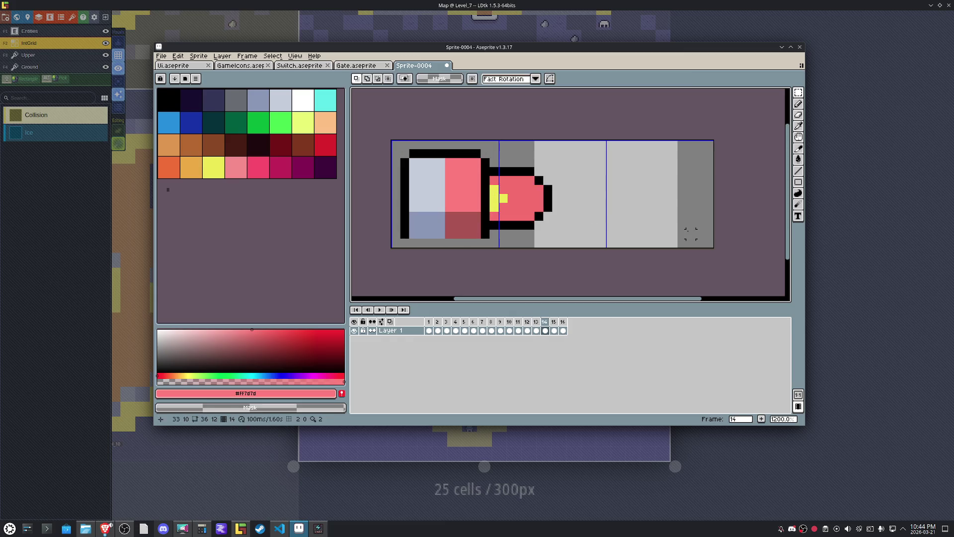
{"action": "key", "text": "Right"}
{"action": "key", "text": "ctrl+v"}
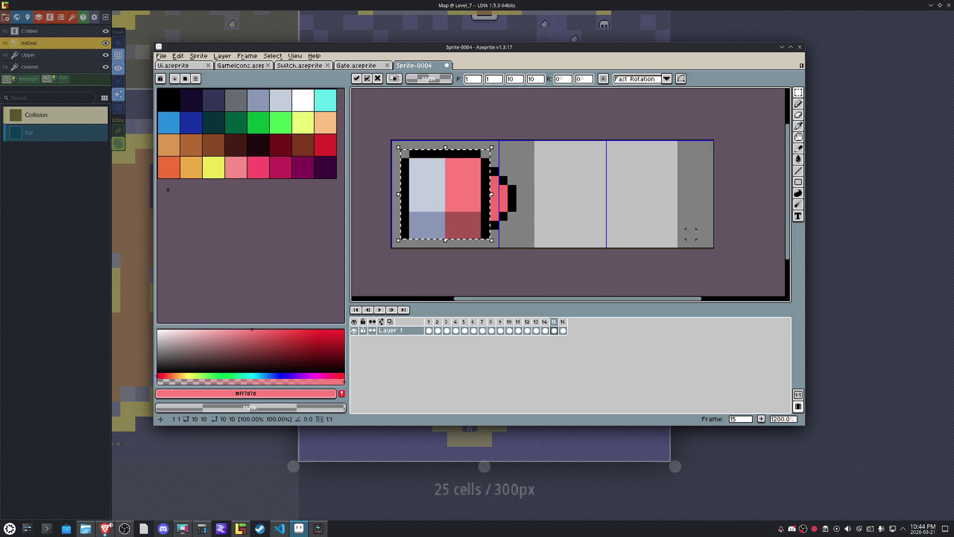
{"action": "key", "text": "Return"}
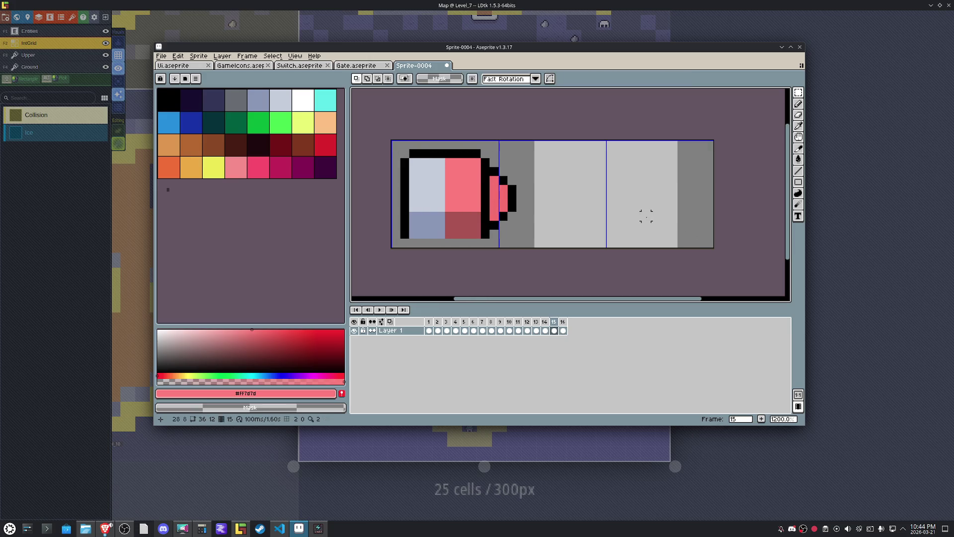
{"action": "key", "text": "Right"}
{"action": "key", "text": "ctrl+v"}
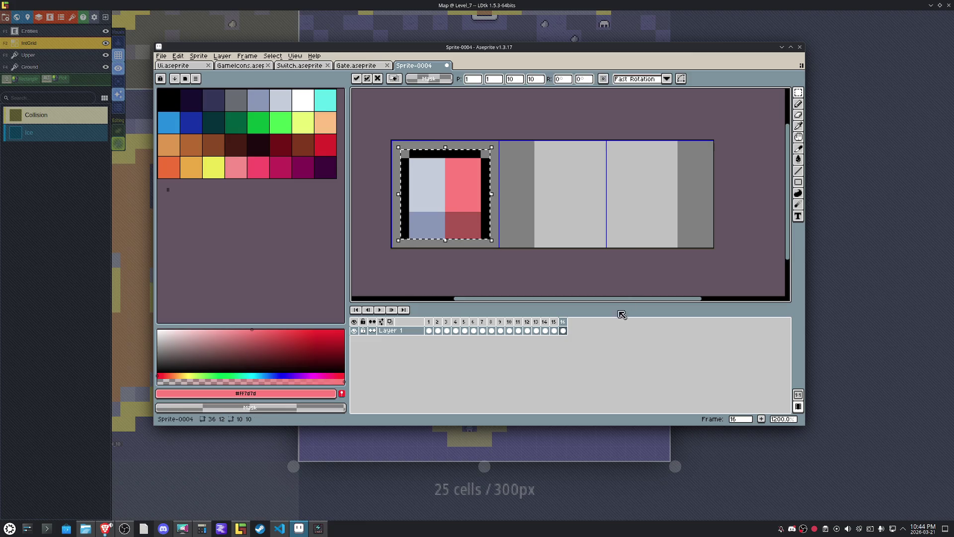
{"action": "right_click", "coordinate": [564, 323]}
{"action": "left_click", "coordinate": [589, 341]}
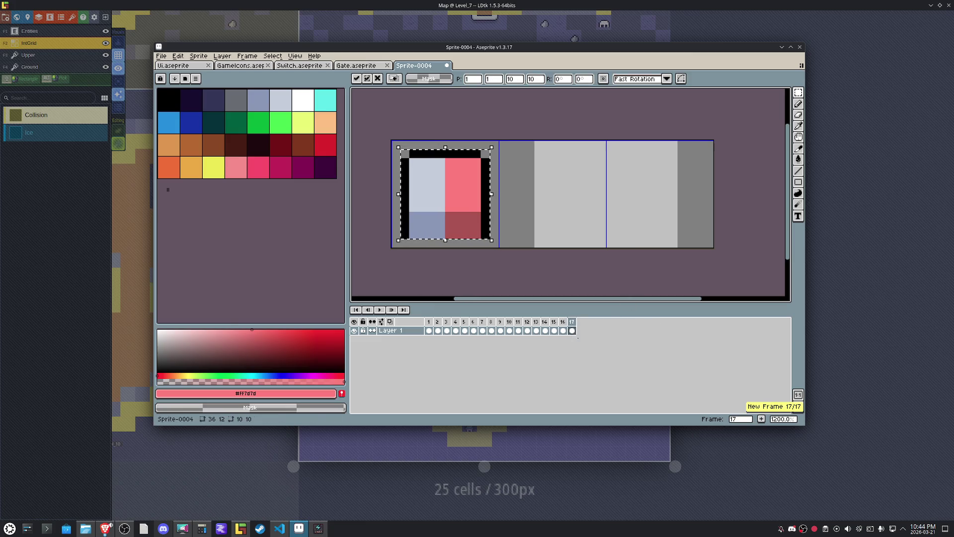
Put frame 2's lighter pink base onto frame 17 and clear the selection.
{"action": "left_click", "coordinate": [437, 330]}
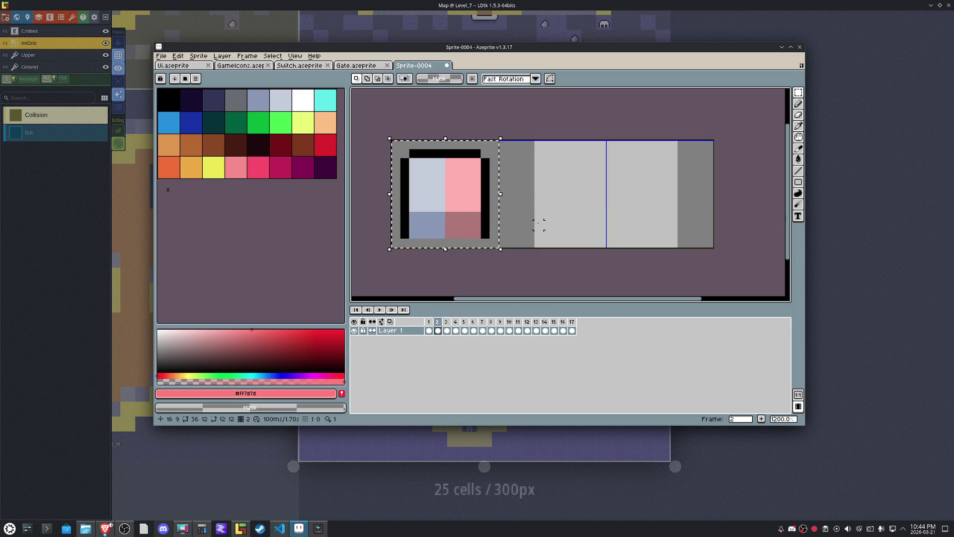
{"action": "left_click", "coordinate": [572, 331]}
{"action": "key", "text": "Escape"}
{"action": "left_click", "coordinate": [428, 331]}
{"action": "key", "text": "ctrl+a"}
{"action": "left_click", "coordinate": [572, 322]}
{"action": "key", "text": "ctrl+d"}
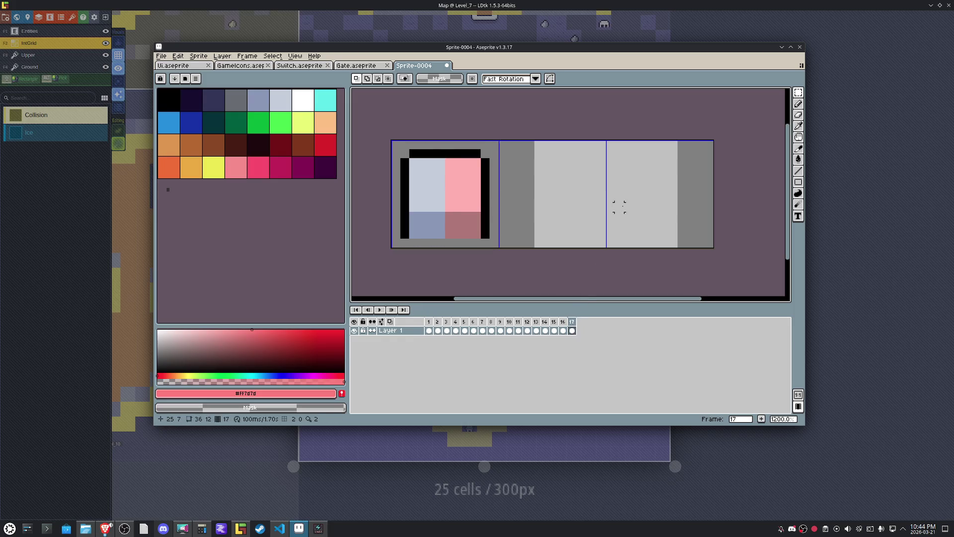
Add an 18th frame showing the plain untinted base, then play the animation to preview.
{"action": "right_click", "coordinate": [572, 322]}
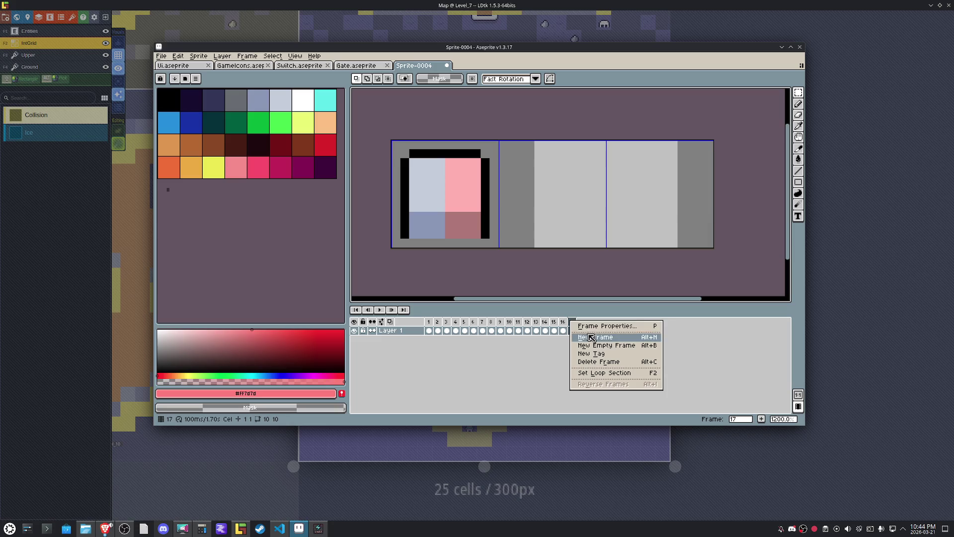
{"action": "left_click", "coordinate": [596, 335]}
{"action": "key", "text": "ctrl+z"}
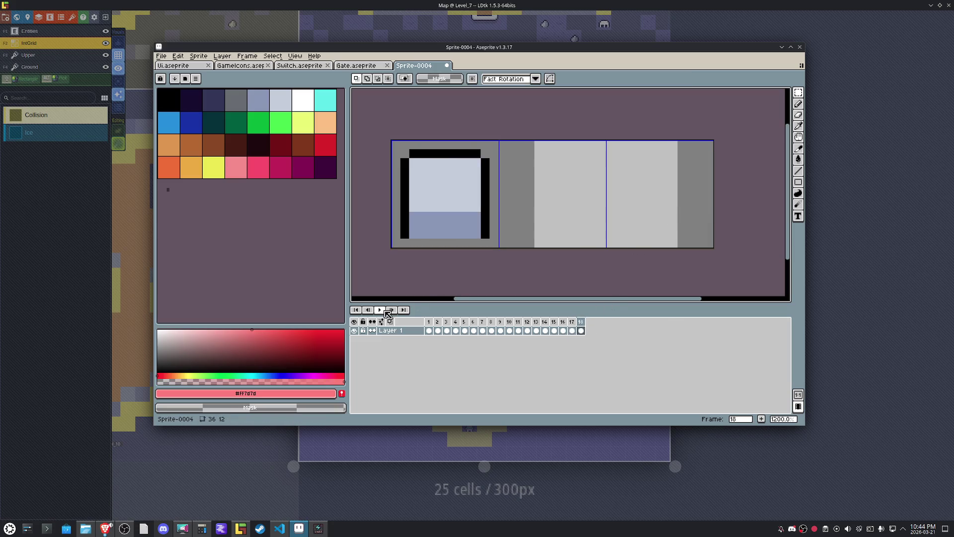
{"action": "left_click", "coordinate": [384, 310]}
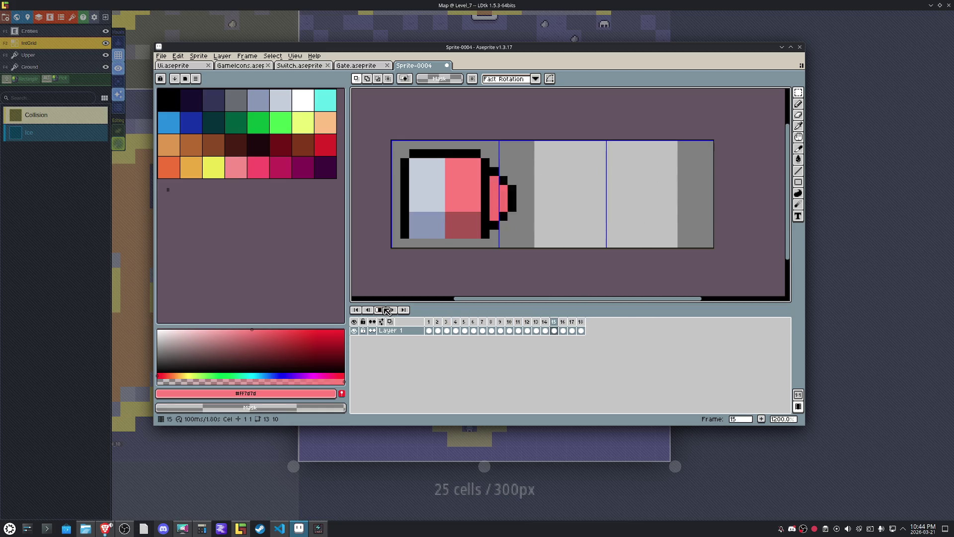
{"action": "left_click", "coordinate": [438, 322]}
Paint a stepped light blue-grey edge into the pink area of frame 2's base.
{"action": "scroll", "coordinate": [441, 195], "scroll_direction": "up", "scroll_amount": 1}
{"action": "left_click", "coordinate": [441, 195], "text": "alt"}
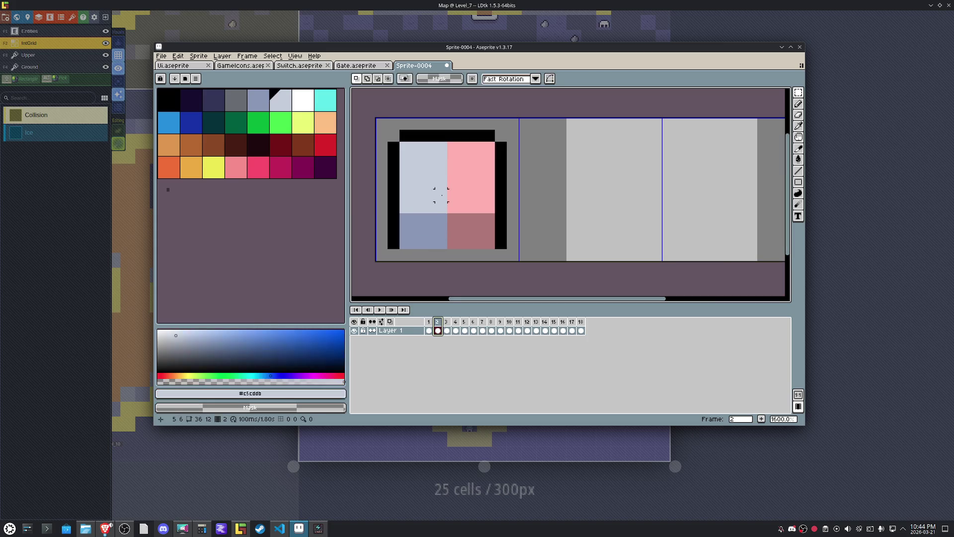
{"action": "key", "text": "b"}
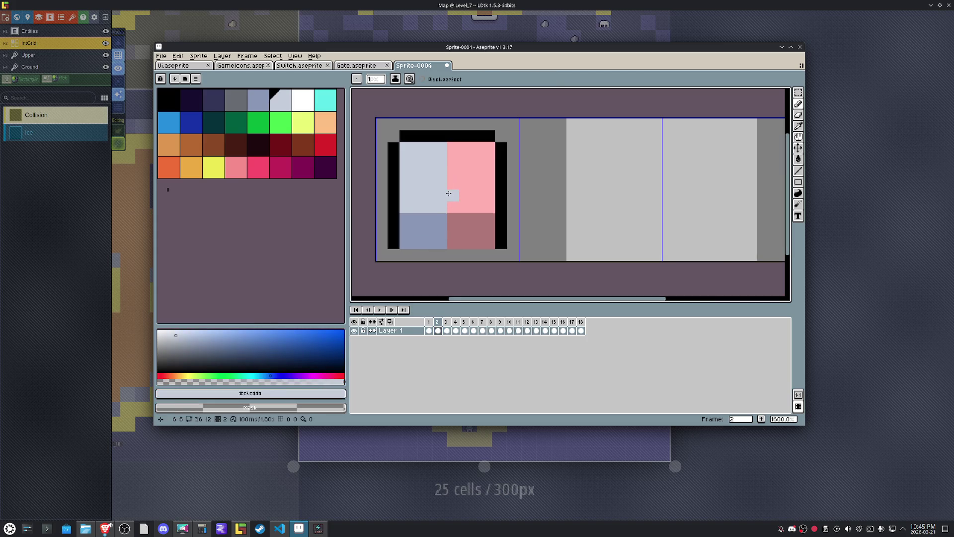
{"action": "left_click", "coordinate": [450, 195]}
{"action": "left_click", "coordinate": [466, 183]}
{"action": "left_click", "coordinate": [465, 160]}
{"action": "left_click", "coordinate": [456, 150]}
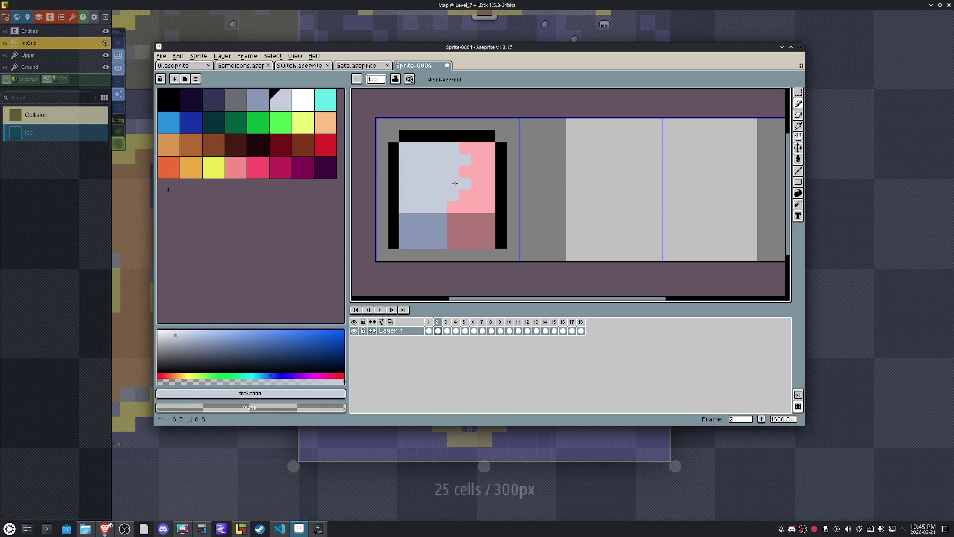
Paint darker #8b97b6 blue-grey pixels into the base's dark pink area.
{"action": "key", "text": "i"}
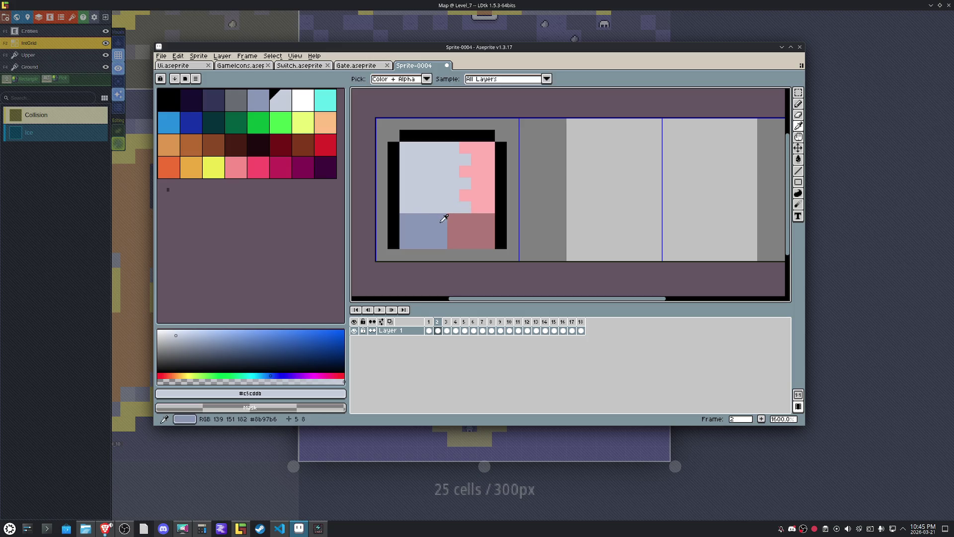
{"action": "left_click", "coordinate": [444, 218]}
{"action": "key", "text": "b"}
{"action": "left_click", "coordinate": [453, 220]}
{"action": "left_click", "coordinate": [465, 231]}
{"action": "left_click", "coordinate": [454, 231]}
{"action": "left_click", "coordinate": [452, 239]}
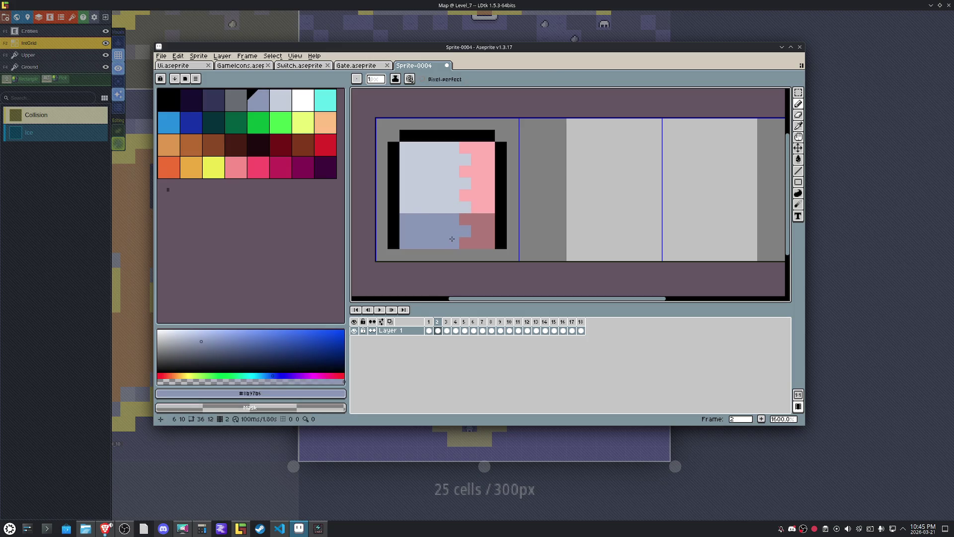
Carve matching light blue-grey notches into frame 3's pink column, copying frame 2's pattern.
{"action": "key", "text": "period"}
{"action": "left_click", "coordinate": [466, 231]}
{"action": "left_click", "coordinate": [454, 231]}
{"action": "left_click", "coordinate": [450, 221]}
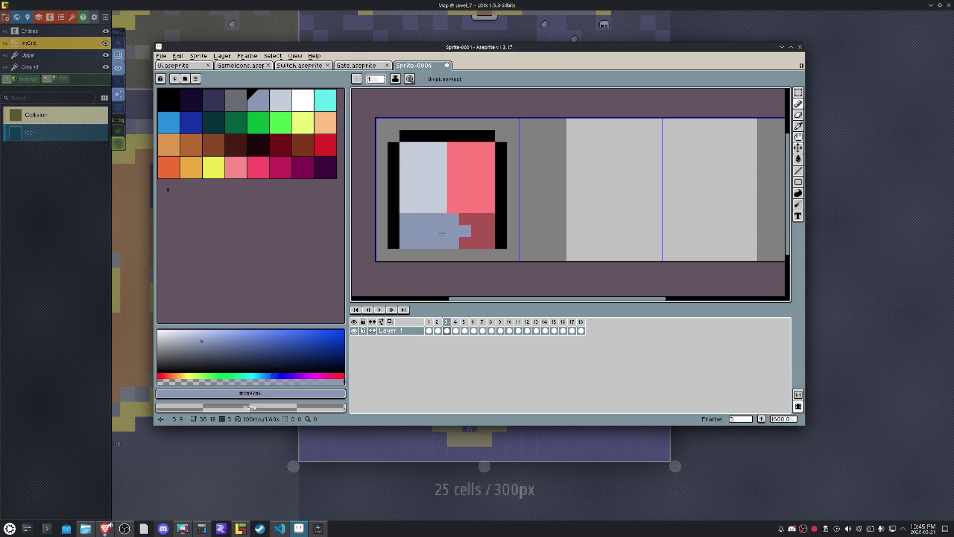
{"action": "key", "text": "comma"}
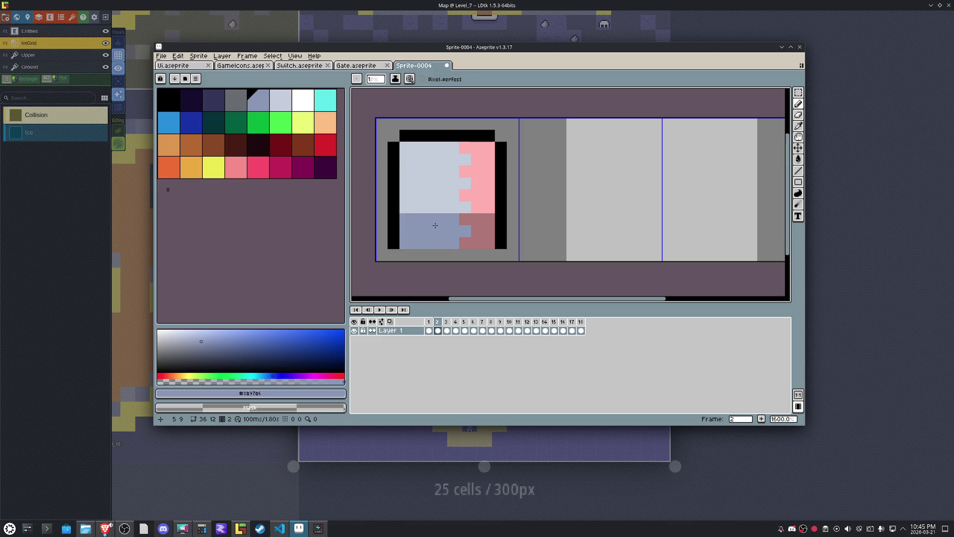
{"action": "key", "text": "period"}
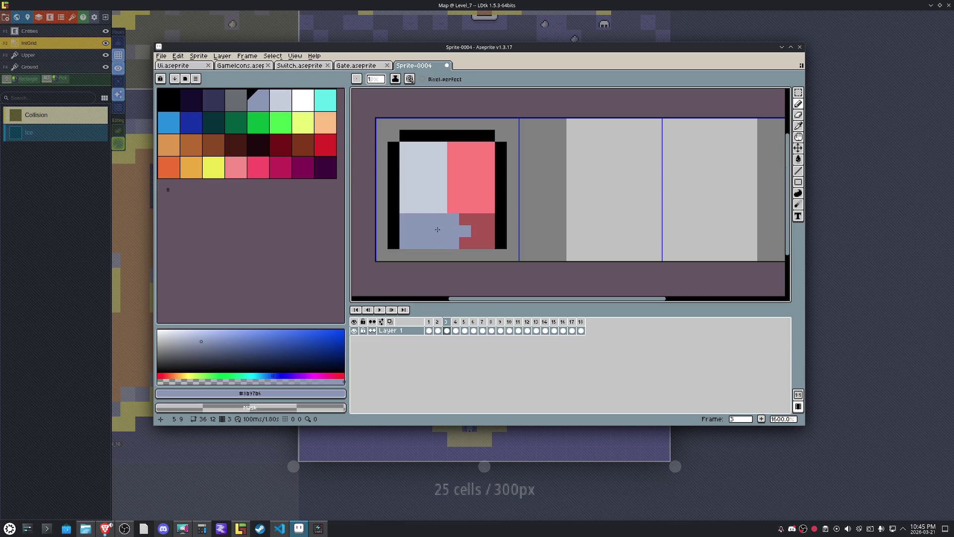
{"action": "left_click", "coordinate": [467, 210]}
{"action": "left_click", "coordinate": [437, 201], "text": "alt"}
{"action": "left_click", "coordinate": [465, 206]}
{"action": "left_click", "coordinate": [466, 186]}
{"action": "left_click_drag", "start_coordinate": [453, 147], "coordinate": [453, 210]}
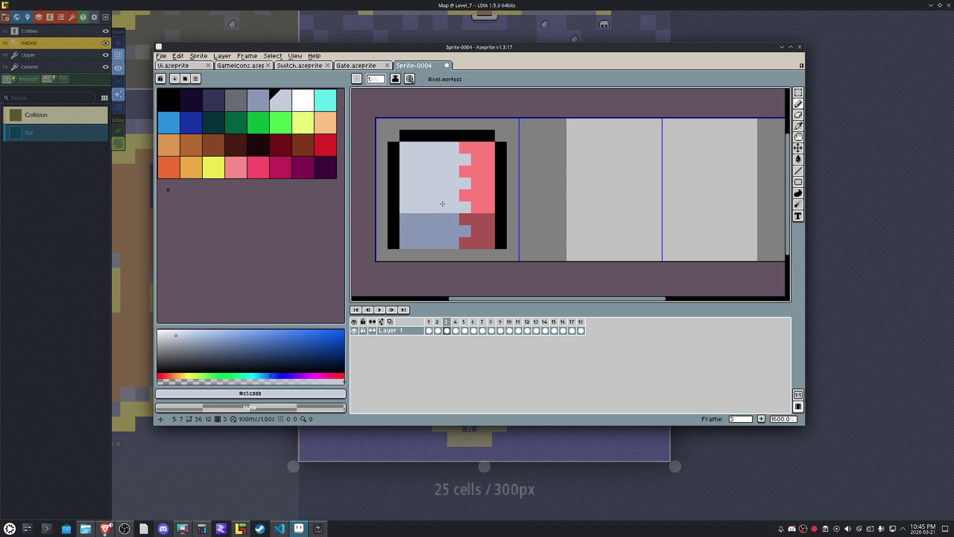
Select the whole base sprite on frame 3 with the rectangular marquee.
{"action": "key", "text": "Right"}
{"action": "key", "text": "Left"}
{"action": "key", "text": "m"}
{"action": "left_click_drag", "start_coordinate": [477, 243], "coordinate": [511, 249]}
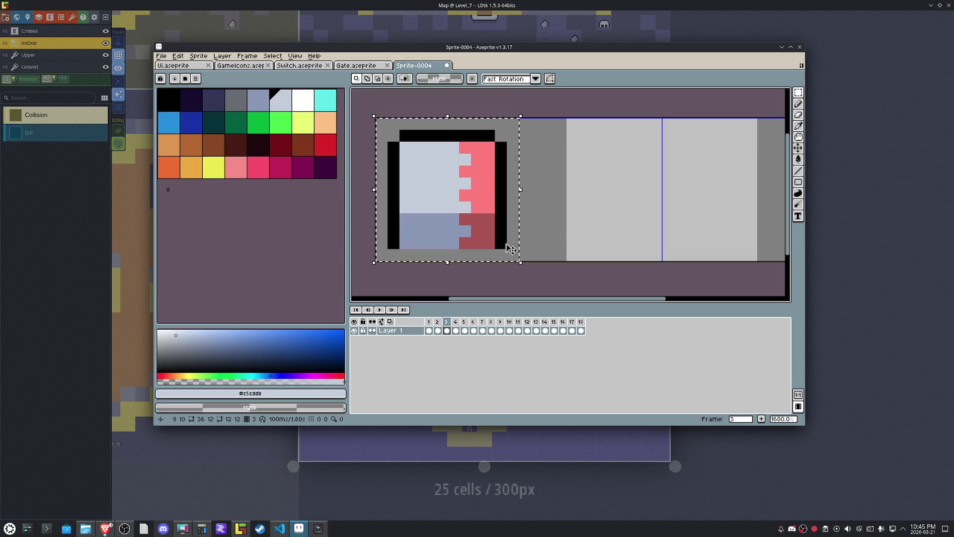
Try pasting the base onto frame 4, then undo that attempt.
{"action": "left_click", "coordinate": [620, 207]}
{"action": "key", "text": "Right"}
{"action": "key", "text": "ctrl+shift+d"}
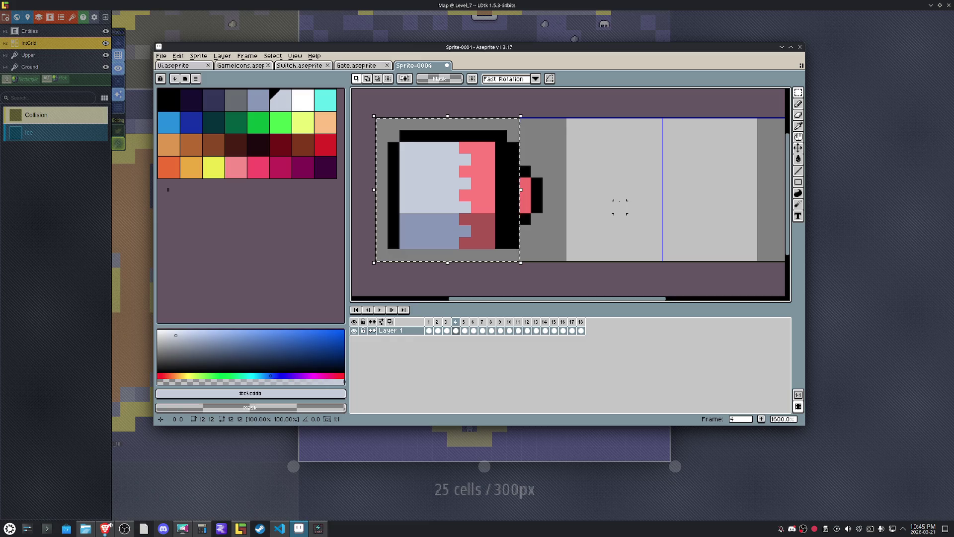
{"action": "key", "text": "ctrl+z"}
{"action": "key", "text": "ctrl+z"}
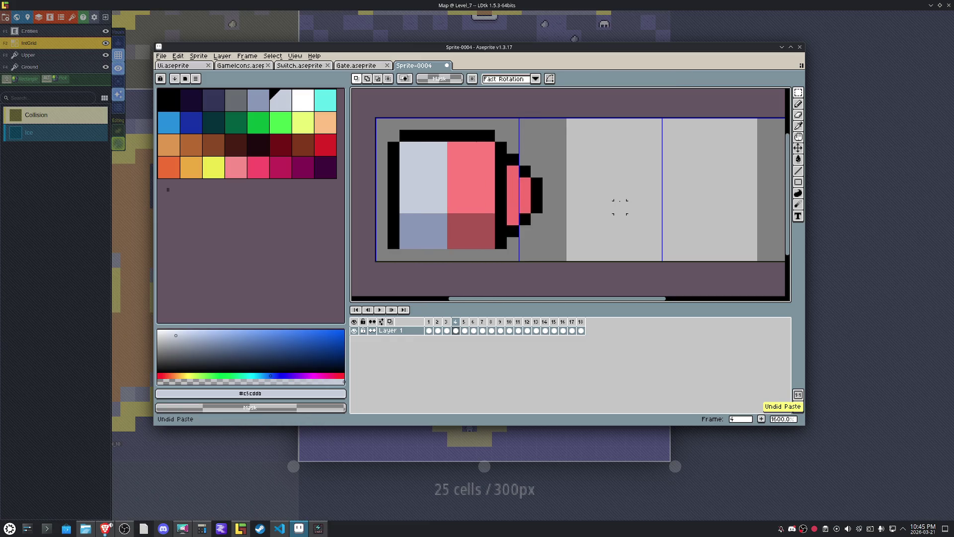
{"action": "key", "text": "ctrl+z"}
{"action": "key", "text": "ctrl+z"}
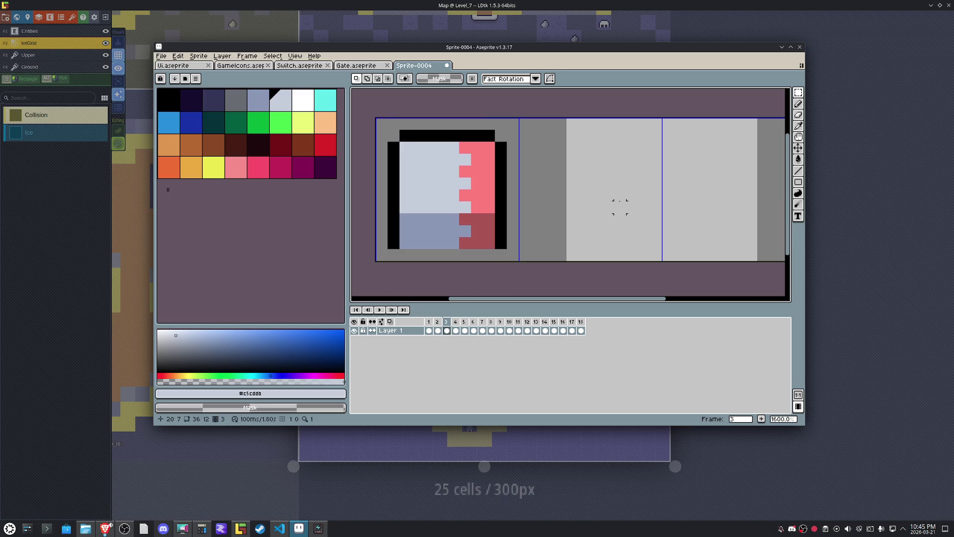
Paste the notched base in place on frames 4 through 11.
{"action": "key", "text": "Right"}
{"action": "key", "text": "ctrl+v"}
{"action": "key", "text": "Escape"}
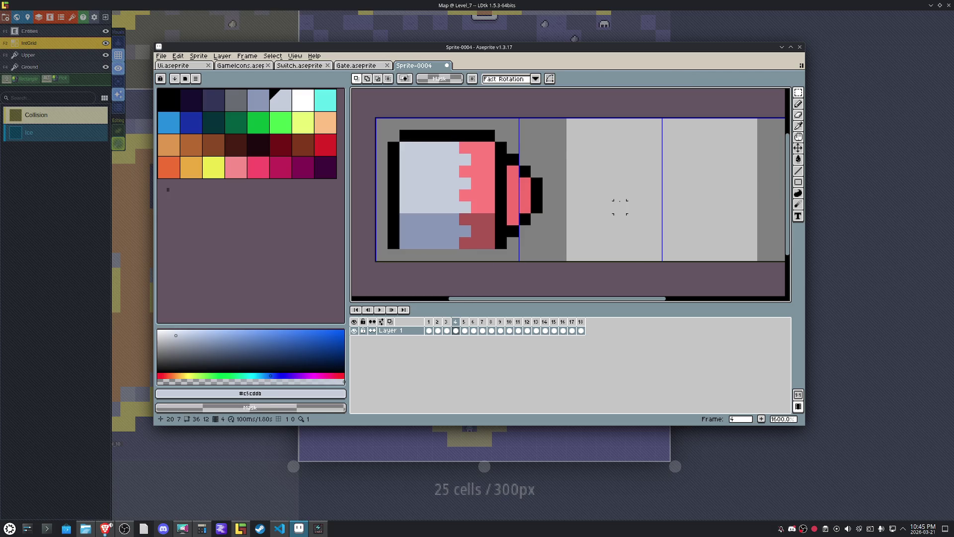
{"action": "key", "text": "Right"}
{"action": "key", "text": "Right"}
{"action": "key", "text": "ctrl+v"}
{"action": "key", "text": "Escape"}
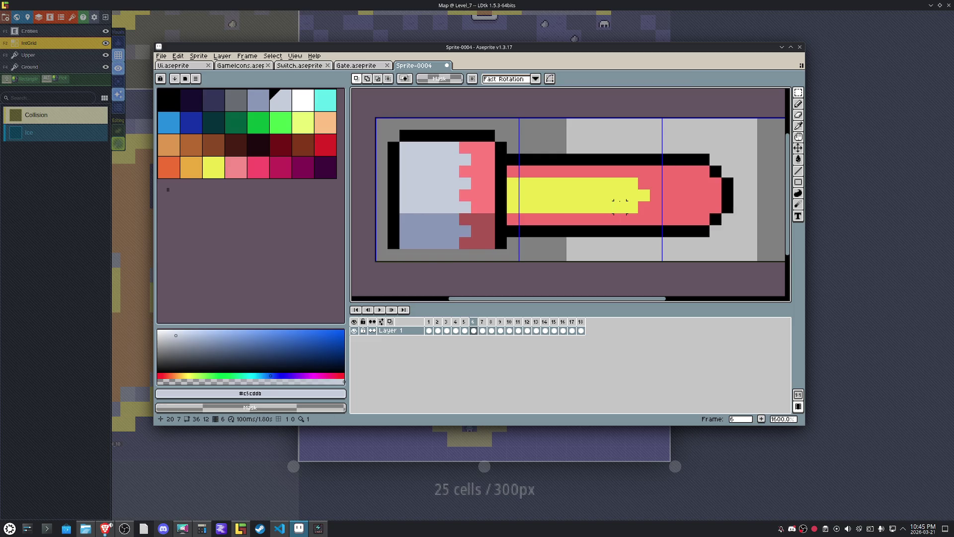
{"action": "key", "text": "Right"}
{"action": "key", "text": "ctrl+v"}
{"action": "key", "text": "Escape"}
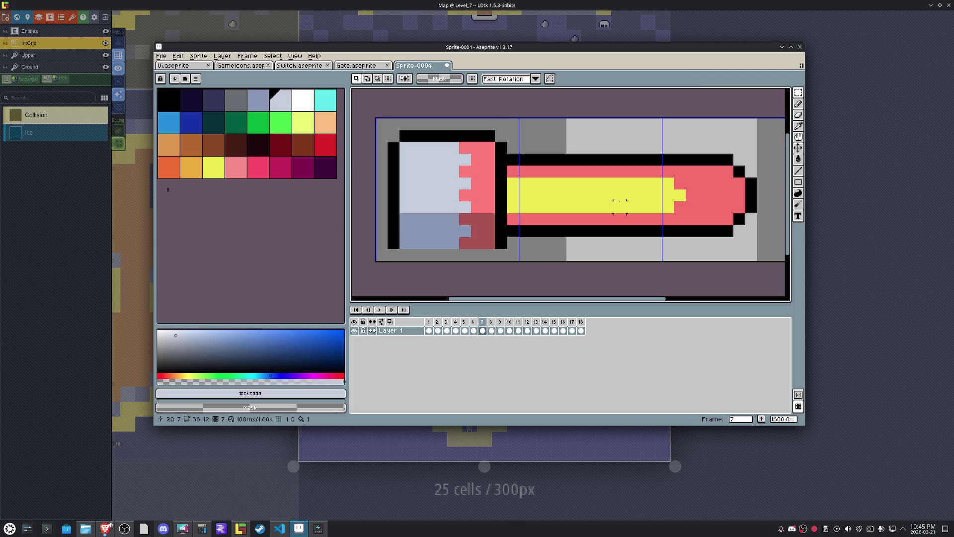
{"action": "key", "text": "Right"}
{"action": "key", "text": "ctrl+v"}
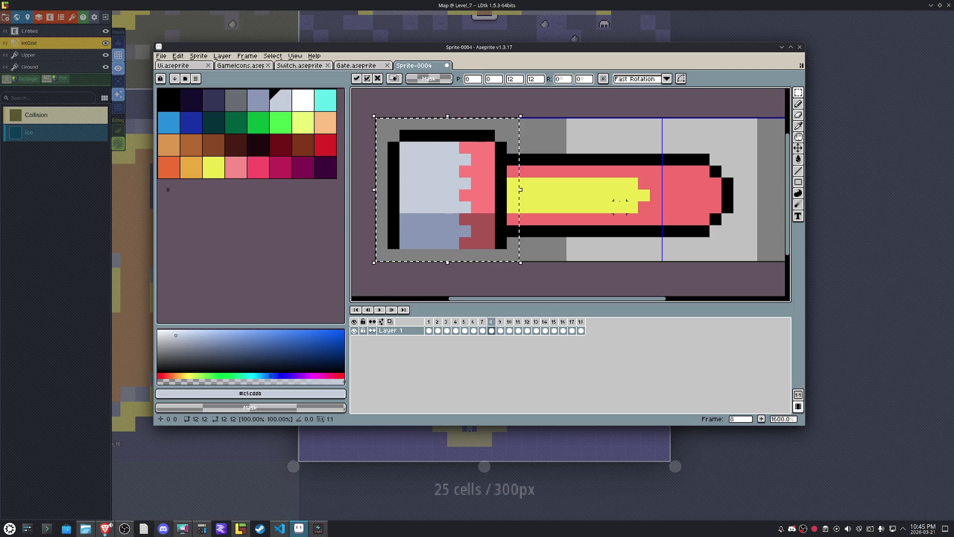
{"action": "key", "text": "Escape"}
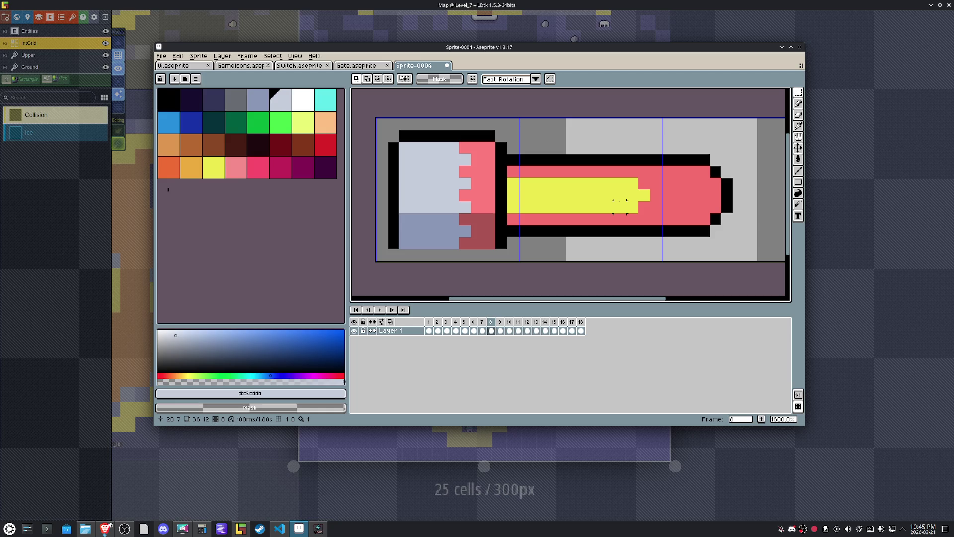
{"action": "key", "text": "Right"}
{"action": "key", "text": "ctrl+v"}
{"action": "key", "text": "Escape"}
{"action": "key", "text": "Right"}
{"action": "key", "text": "ctrl+v"}
{"action": "key", "text": "Escape"}
{"action": "key", "text": "Right"}
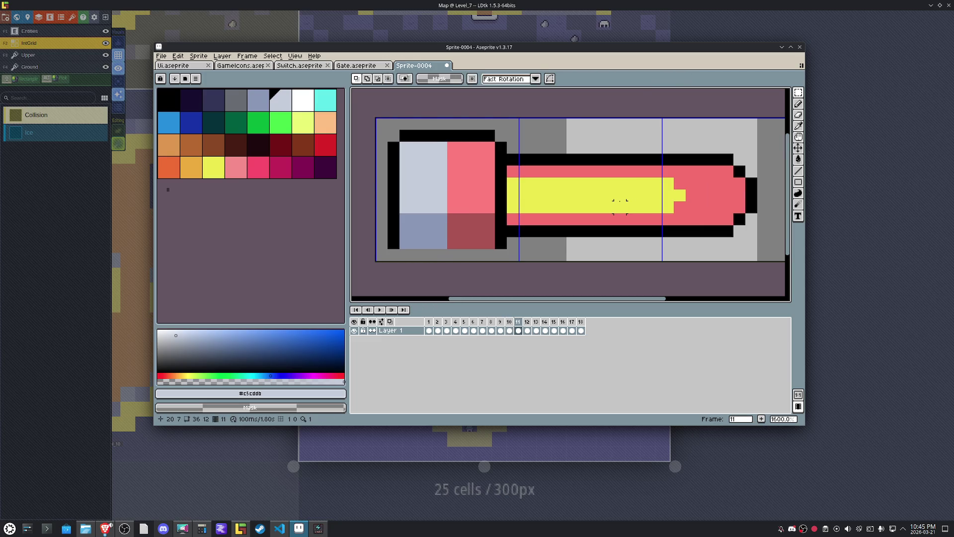
{"action": "key", "text": "ctrl+v"}
{"action": "key", "text": "Escape"}
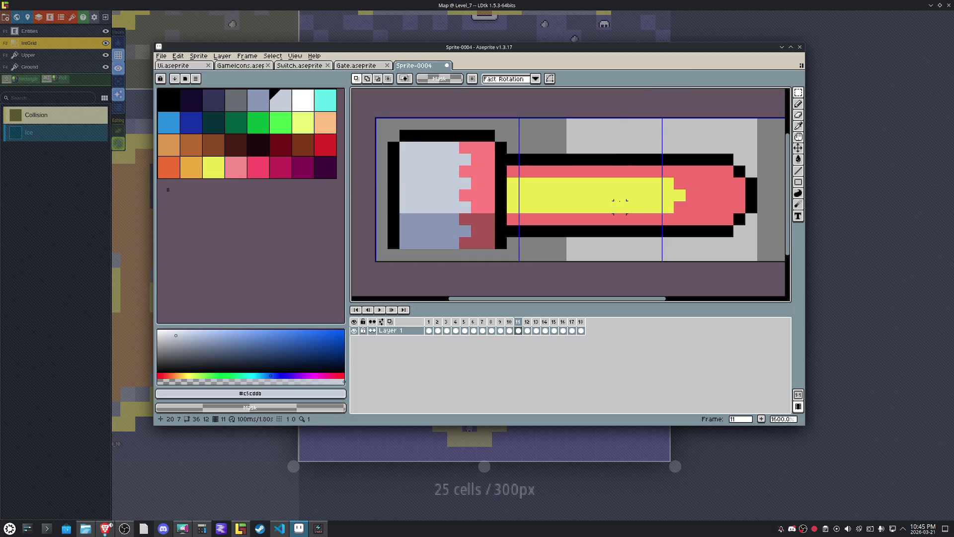
Paste the notched base in place on frames 12 through 17 and check the last frames.
{"action": "key", "text": "Right"}
{"action": "key", "text": "ctrl+v"}
{"action": "key", "text": "Escape"}
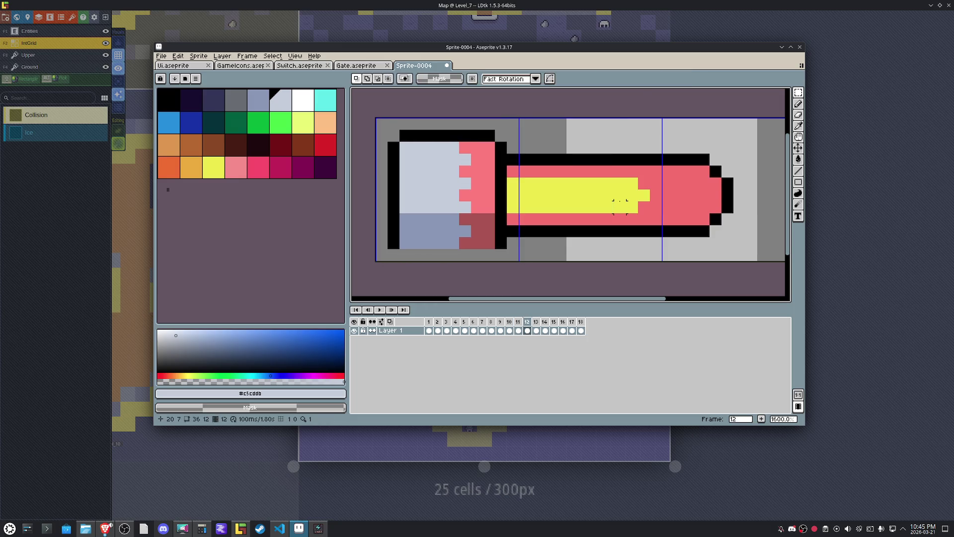
{"action": "key", "text": "Right"}
{"action": "key", "text": "ctrl+v"}
{"action": "key", "text": "Escape"}
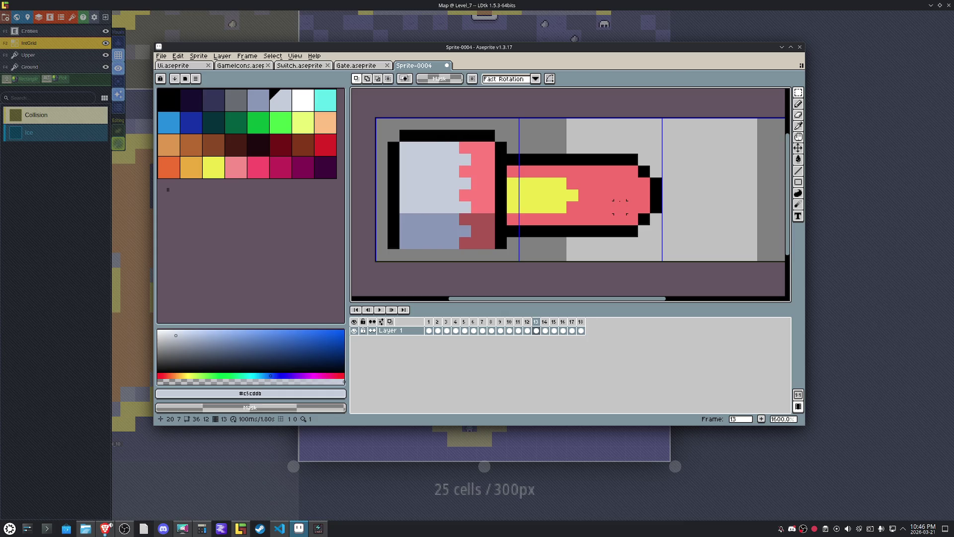
{"action": "key", "text": "Right"}
{"action": "key", "text": "ctrl+v"}
{"action": "key", "text": "Escape"}
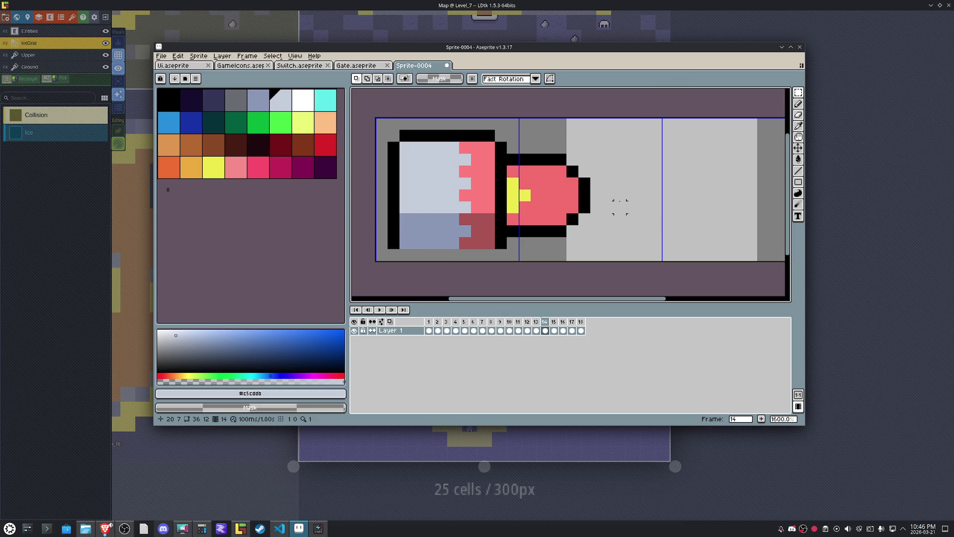
{"action": "key", "text": "Right"}
{"action": "key", "text": "ctrl+v"}
{"action": "key", "text": "Escape"}
{"action": "key", "text": "Right"}
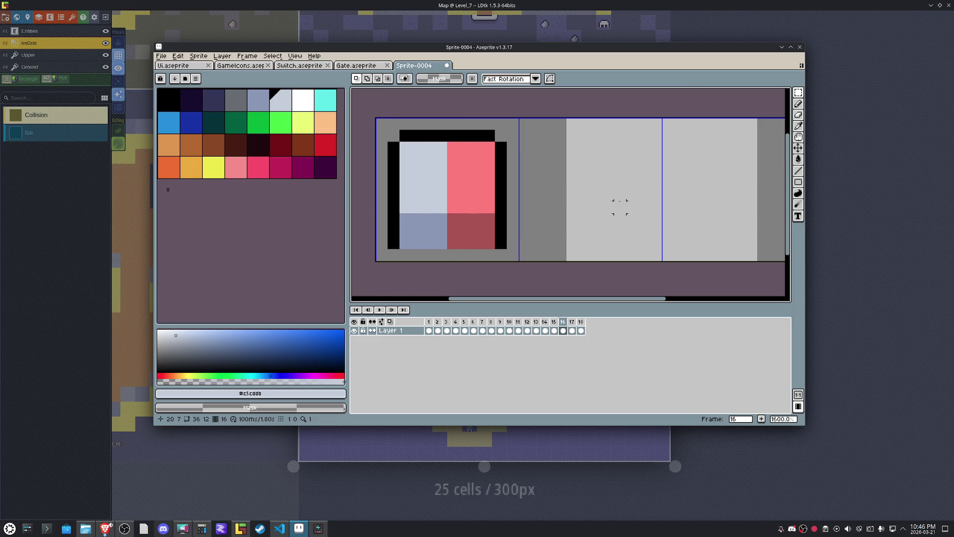
{"action": "key", "text": "ctrl+v"}
{"action": "key", "text": "Escape"}
{"action": "key", "text": "Right"}
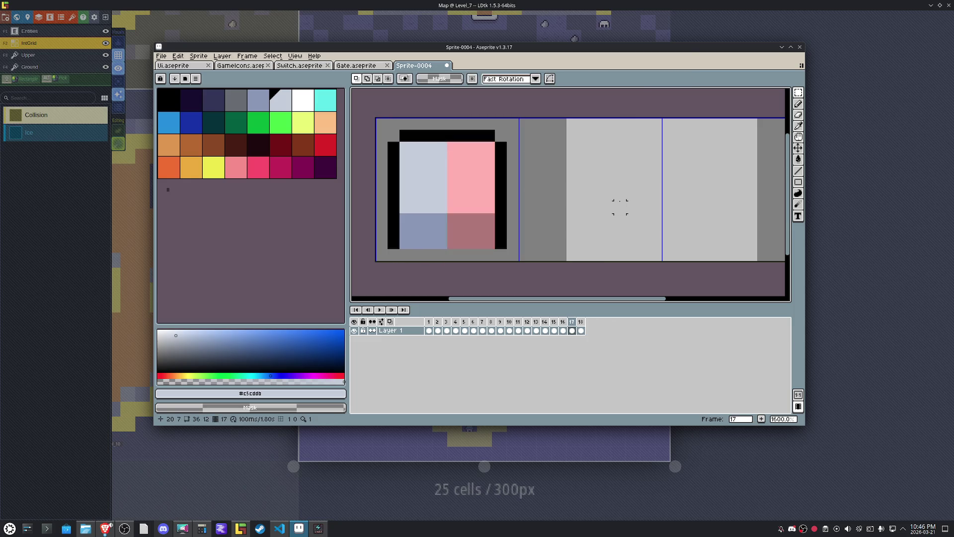
{"action": "key", "text": "ctrl+v"}
{"action": "key", "text": "Escape"}
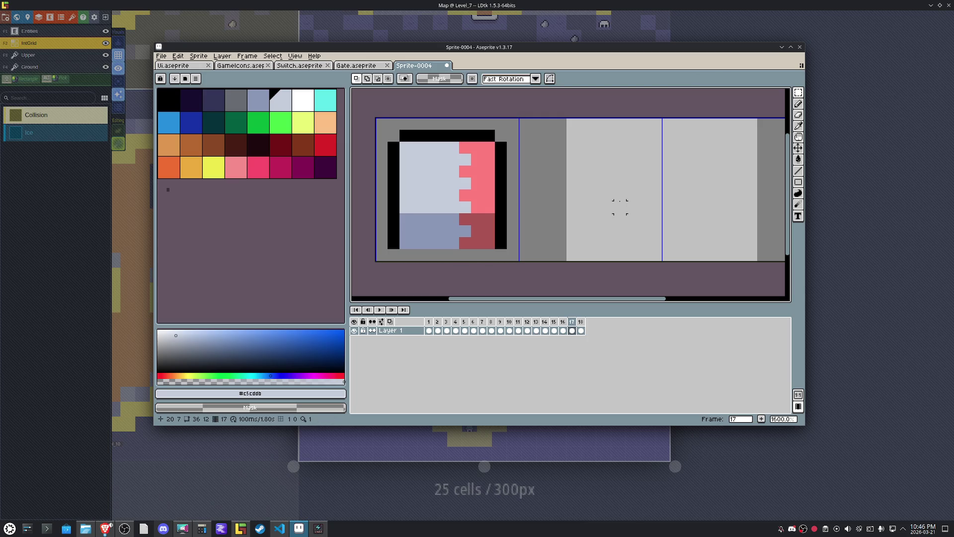
{"action": "key", "text": "Right"}
{"action": "key", "text": "Left"}
{"action": "key", "text": "Left"}
{"action": "key", "text": "Left"}
{"action": "key", "text": "Right"}
{"action": "key", "text": "Right"}
{"action": "key", "text": "Right"}
{"action": "key", "text": "Right"}
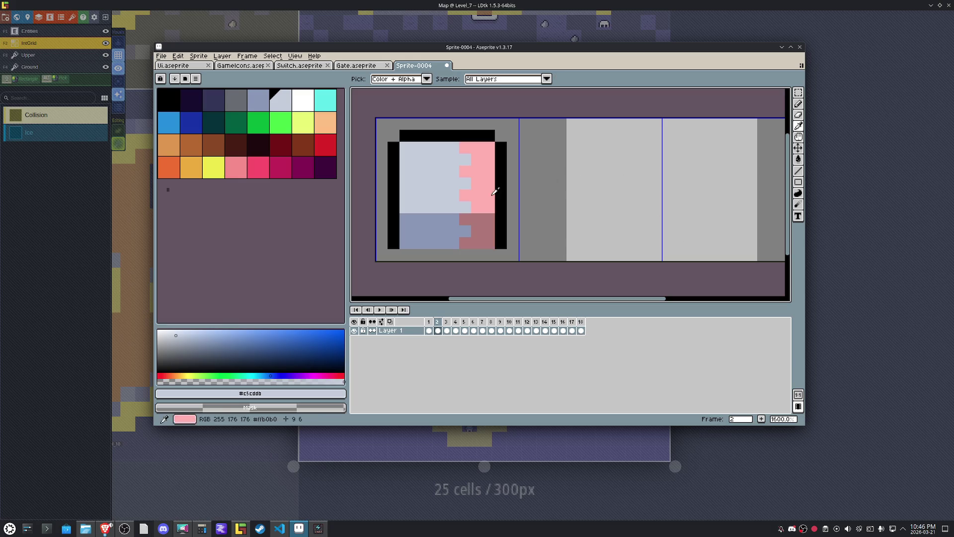
Fill frame 17's upper pink column with frame 2's light pink.
{"action": "left_click", "coordinate": [492, 188], "text": "alt"}
{"action": "left_click", "coordinate": [568, 322]}
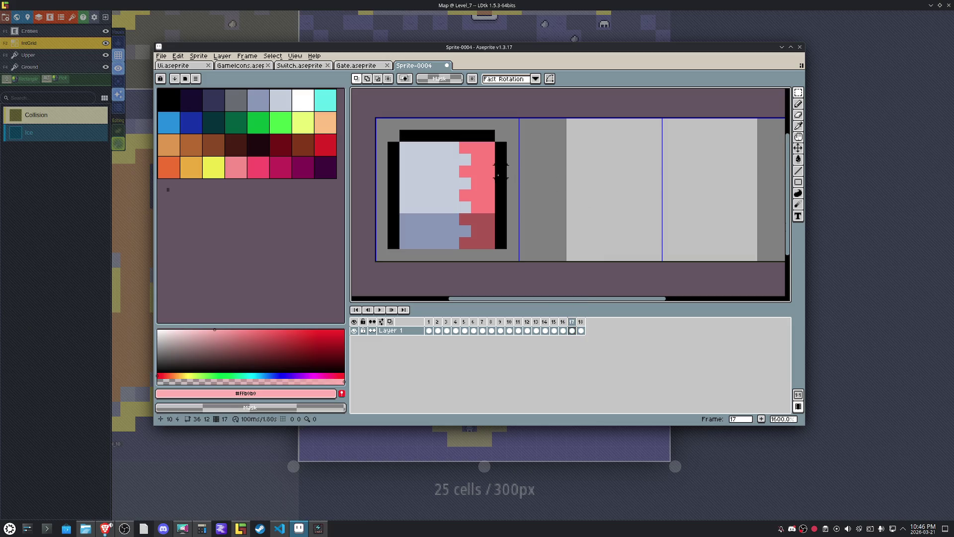
{"action": "key", "text": "g"}
{"action": "left_click", "coordinate": [482, 199]}
Fill frame 17's lower block with the muted dark pink sampled from frame 2.
{"action": "left_click", "coordinate": [447, 330]}
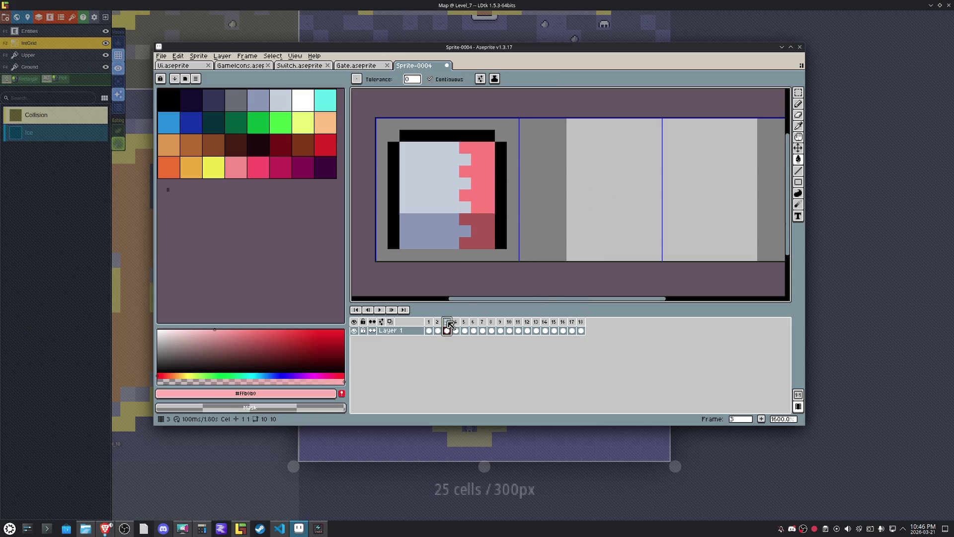
{"action": "left_click", "coordinate": [438, 328]}
{"action": "key", "text": "i"}
{"action": "left_click", "coordinate": [467, 244]}
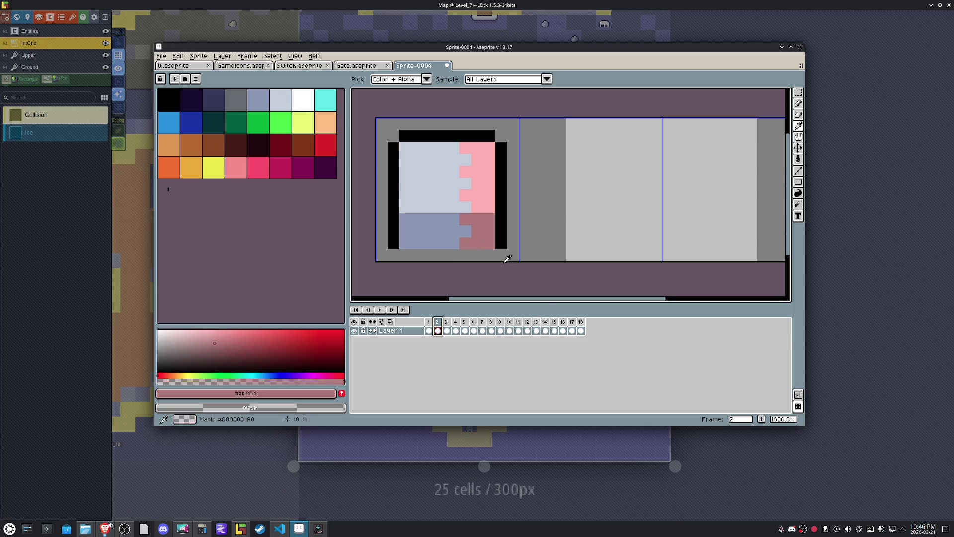
{"action": "left_click", "coordinate": [572, 328]}
{"action": "key", "text": "g"}
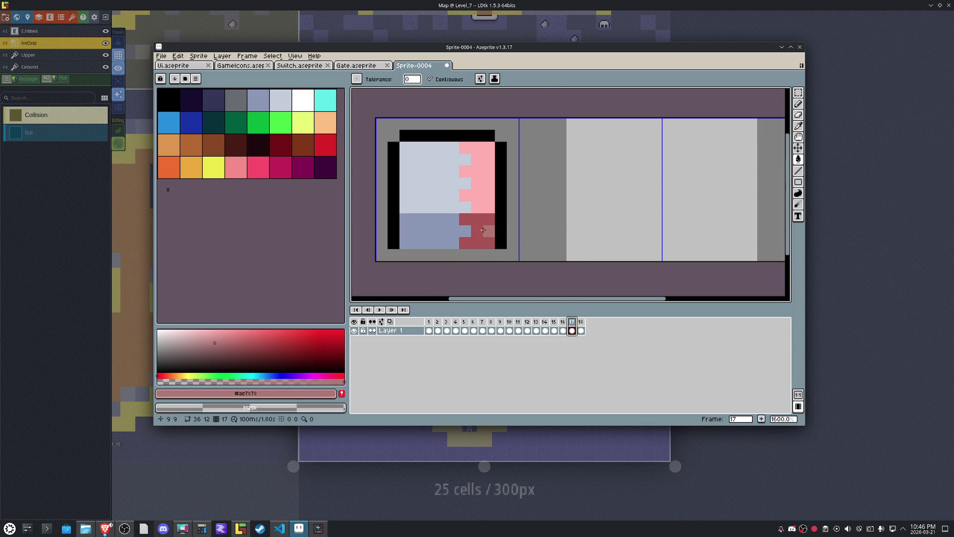
{"action": "left_click", "coordinate": [487, 231]}
{"action": "left_click", "coordinate": [571, 237]}
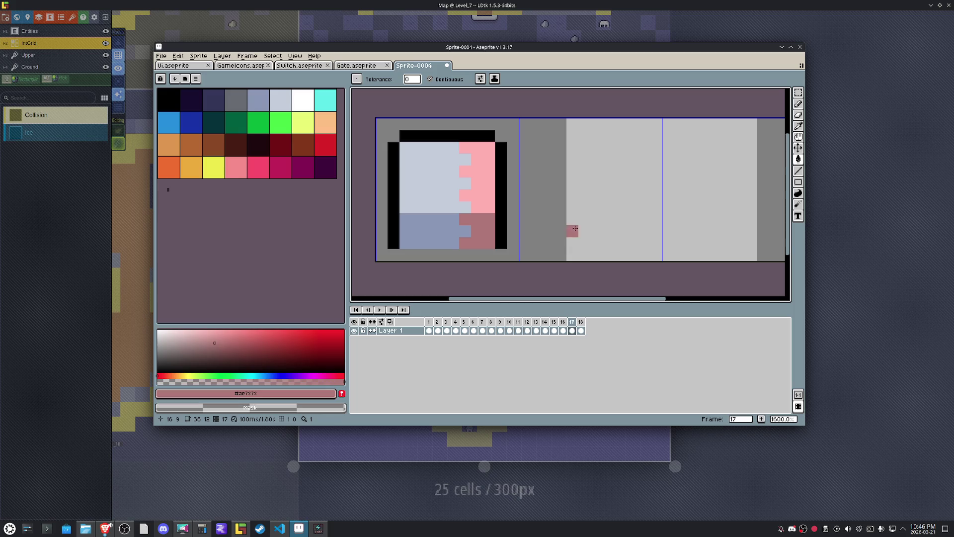
Zoom out and play the piston animation through, then stop playback.
{"action": "key", "text": "m"}
{"action": "key", "text": "minus"}
{"action": "left_click", "coordinate": [380, 309]}
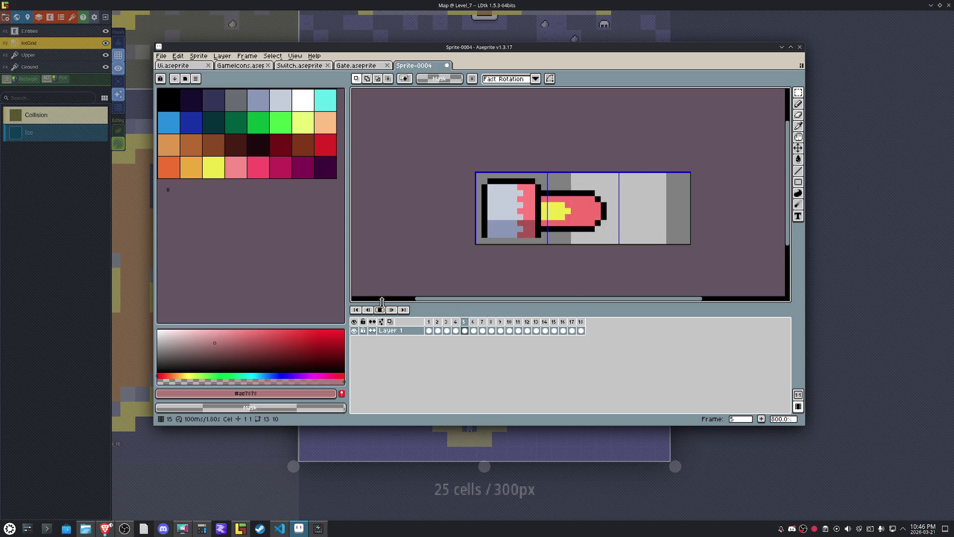
{"action": "scroll", "coordinate": [641, 169], "scroll_direction": "down", "scroll_amount": 2}
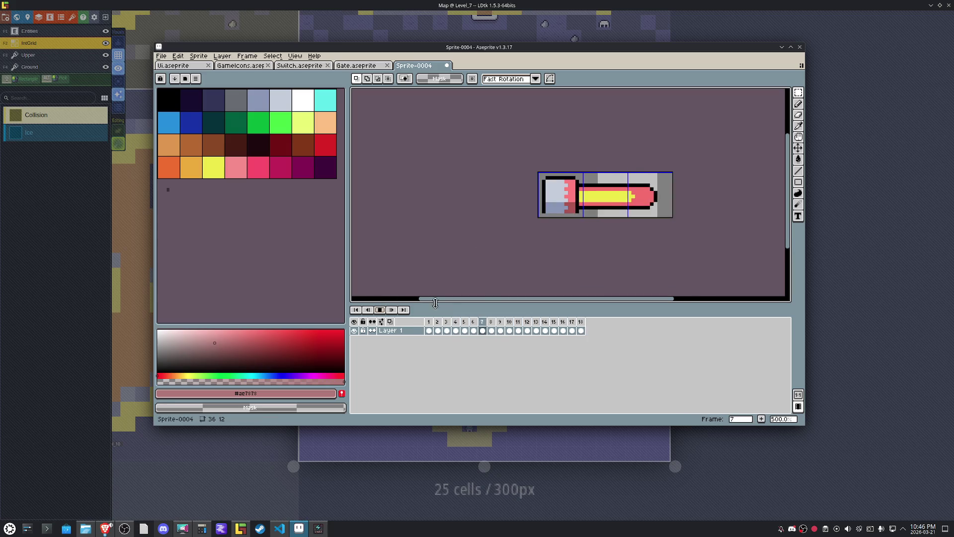
{"action": "left_click", "coordinate": [381, 309]}
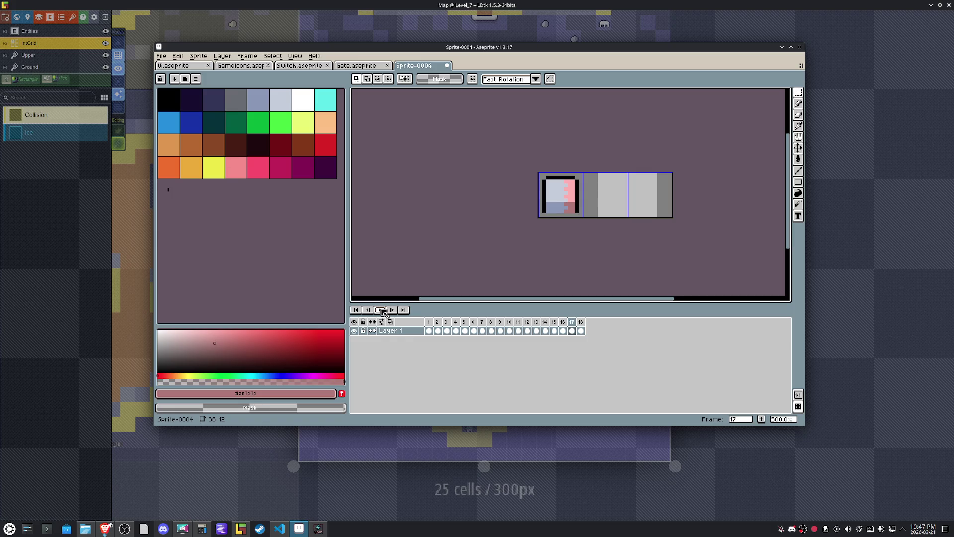
Save the new sprite as Flame.aseprite in the Graphics/Anims folder.
{"action": "key", "text": "ctrl+s"}
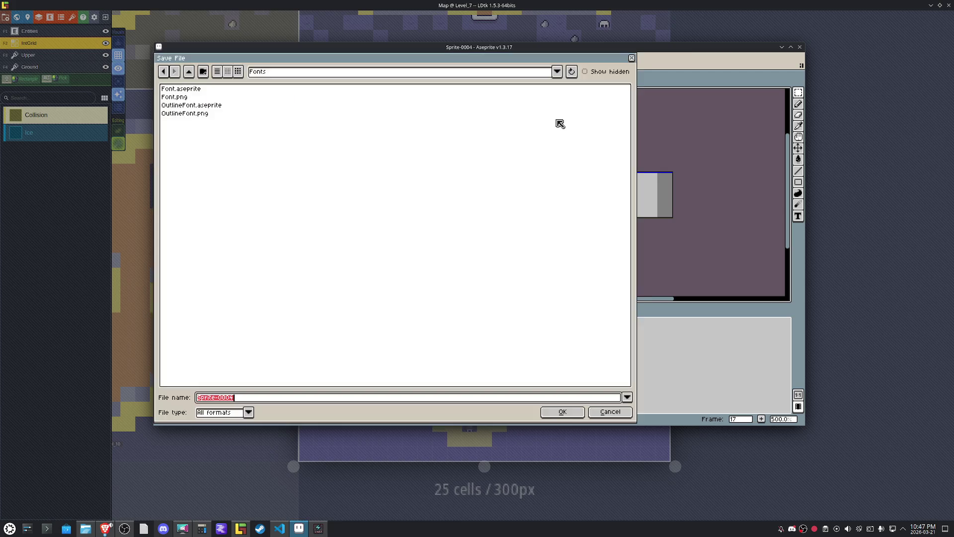
{"action": "left_click", "coordinate": [189, 71]}
{"action": "left_click", "coordinate": [197, 91]}
{"action": "double_click", "coordinate": [197, 92]}
{"action": "left_click", "coordinate": [252, 398]}
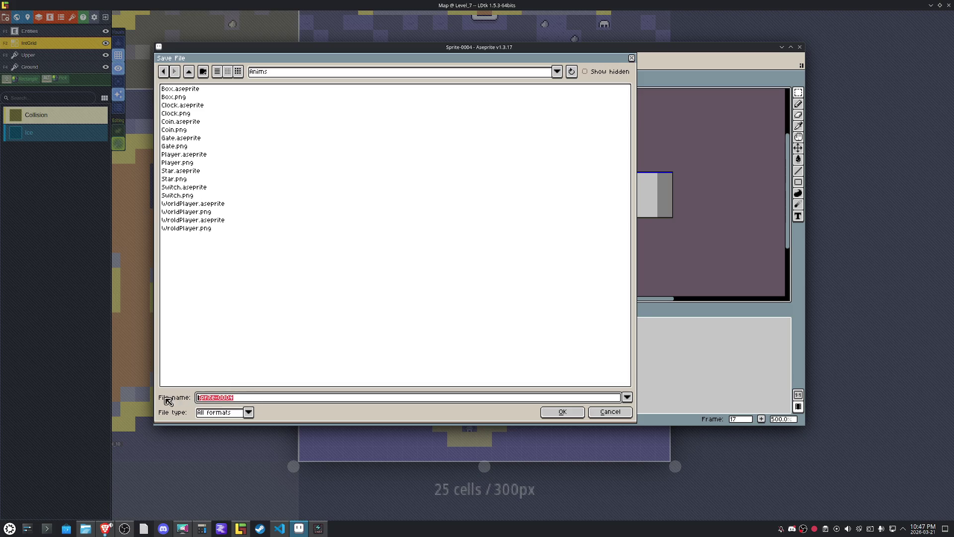
{"action": "type", "text": "F"}
{"action": "key", "text": "BackSpace"}
{"action": "key", "text": "BackSpace"}
{"action": "type", "text": "lame"}
{"action": "key", "text": "Return"}
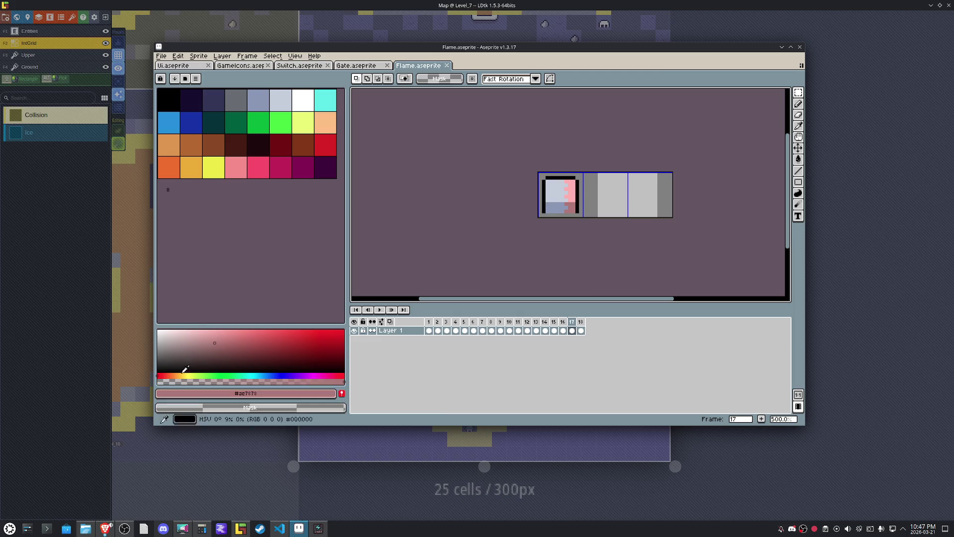
Export the Flame animation as Flame.gif.
{"action": "left_click", "coordinate": [161, 56]}
{"action": "mouse_move", "coordinate": [205, 135]}
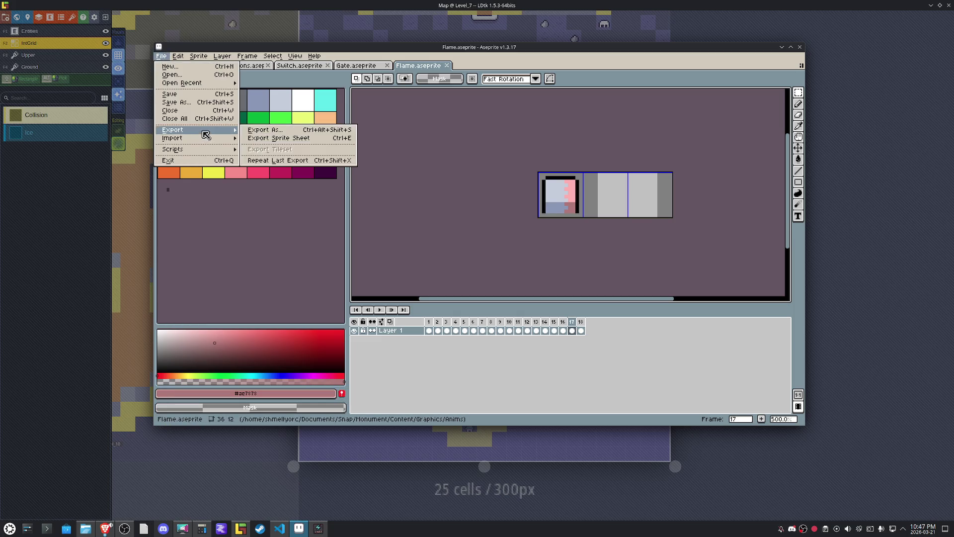
{"action": "left_click", "coordinate": [259, 130]}
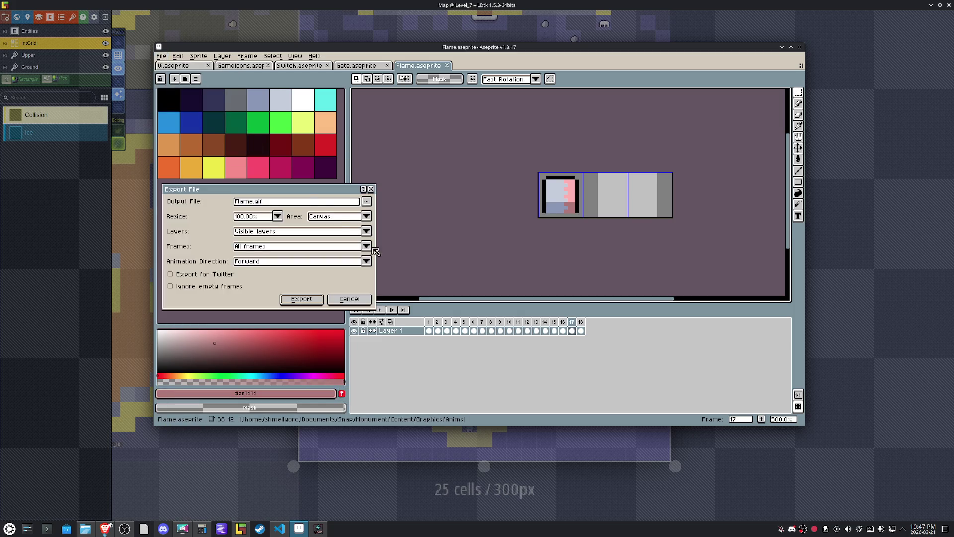
{"action": "left_click", "coordinate": [301, 299]}
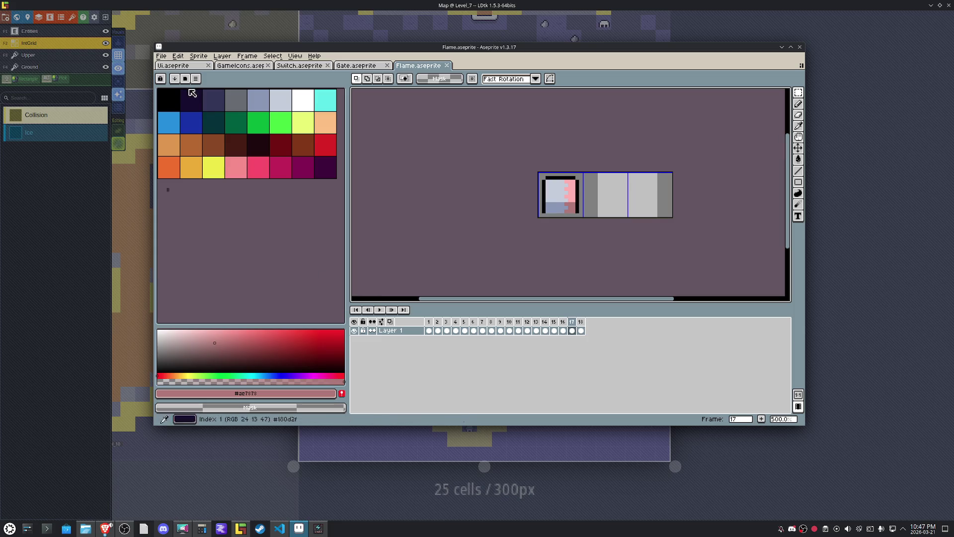
Open the Export Sprite Sheet dialog for the Flame animation.
{"action": "left_click", "coordinate": [161, 56]}
{"action": "mouse_move", "coordinate": [205, 130]}
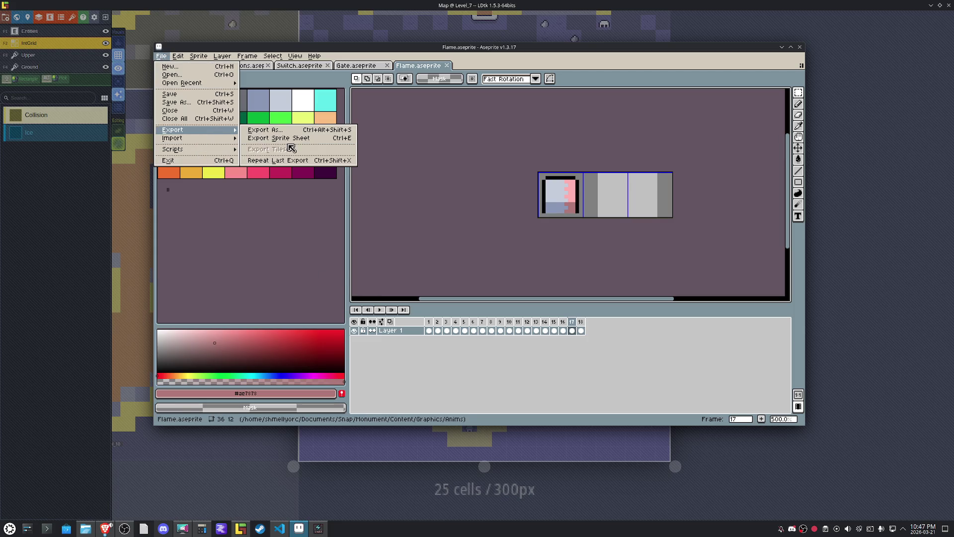
{"action": "left_click", "coordinate": [291, 143]}
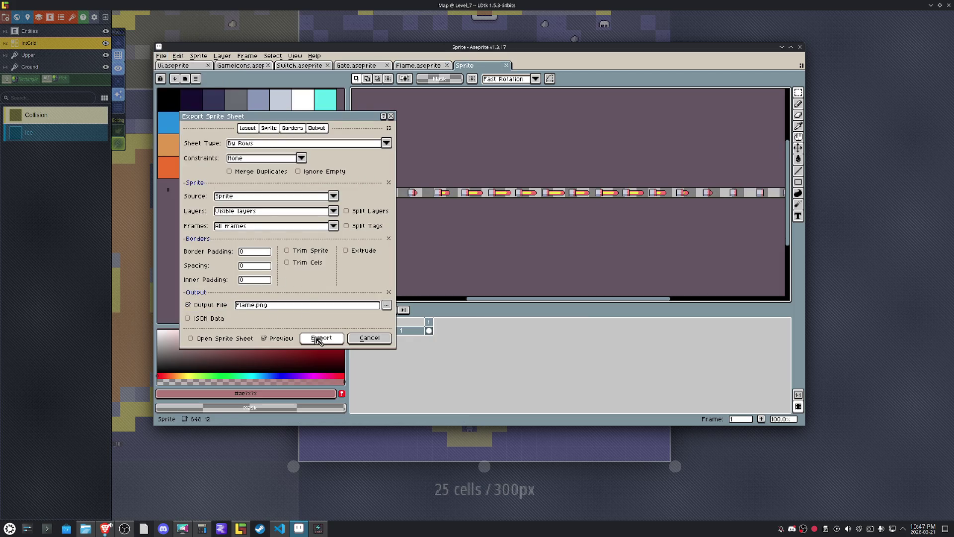
Export Flame.png from the Sprite source with Fixed # of Columns set to 6.
{"action": "left_click", "coordinate": [337, 199]}
{"action": "left_click", "coordinate": [337, 199]}
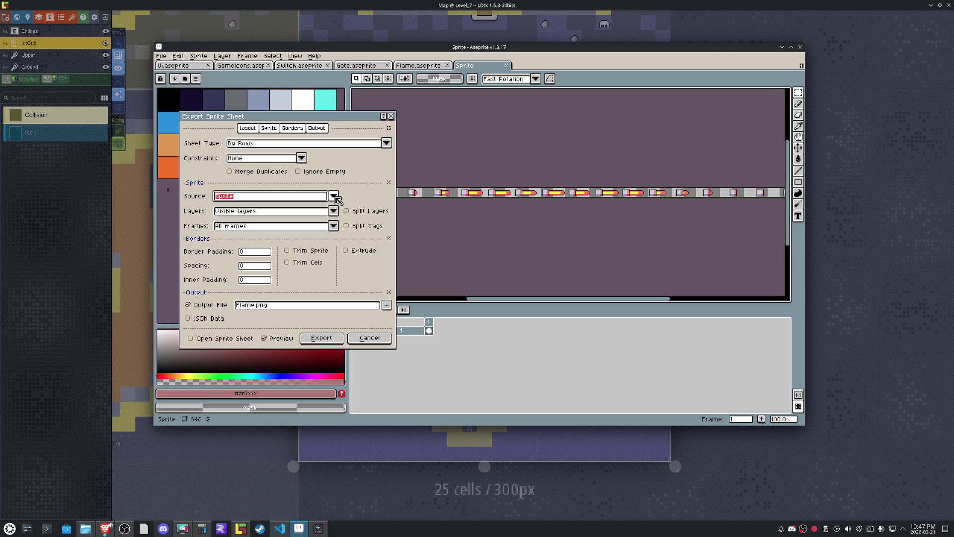
{"action": "left_click", "coordinate": [302, 158]}
{"action": "left_click", "coordinate": [297, 177]}
{"action": "left_click", "coordinate": [327, 159]}
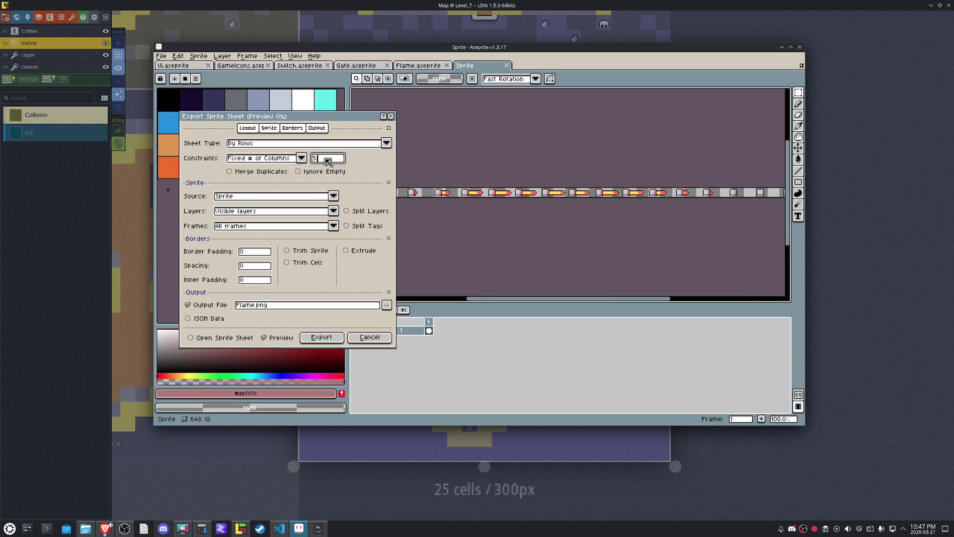
{"action": "type", "text": "5"}
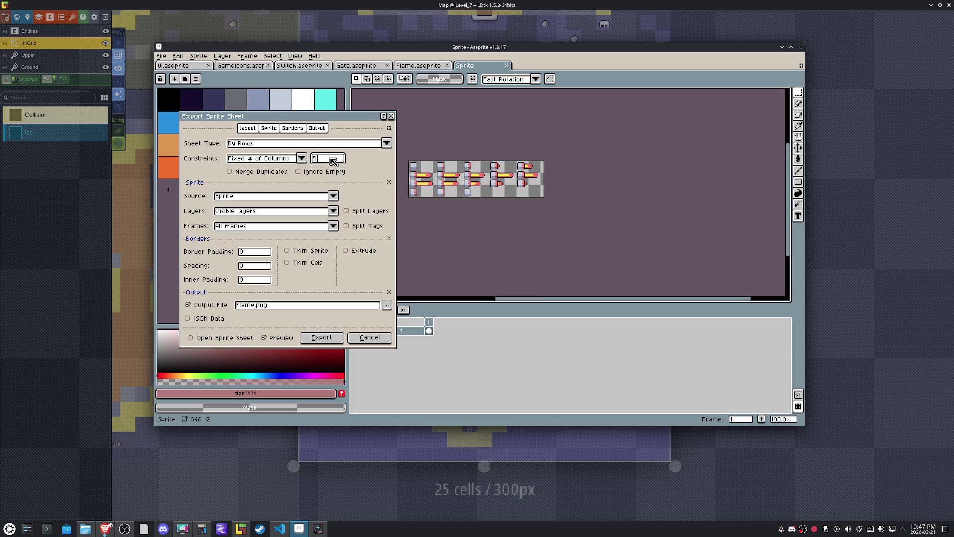
{"action": "key", "text": "BackSpace"}
{"action": "type", "text": "6"}
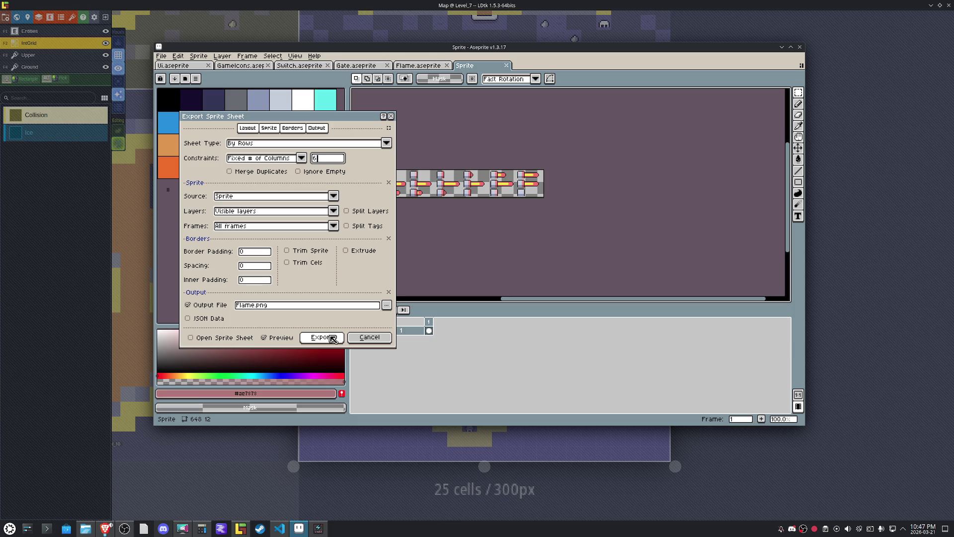
{"action": "left_click", "coordinate": [333, 338]}
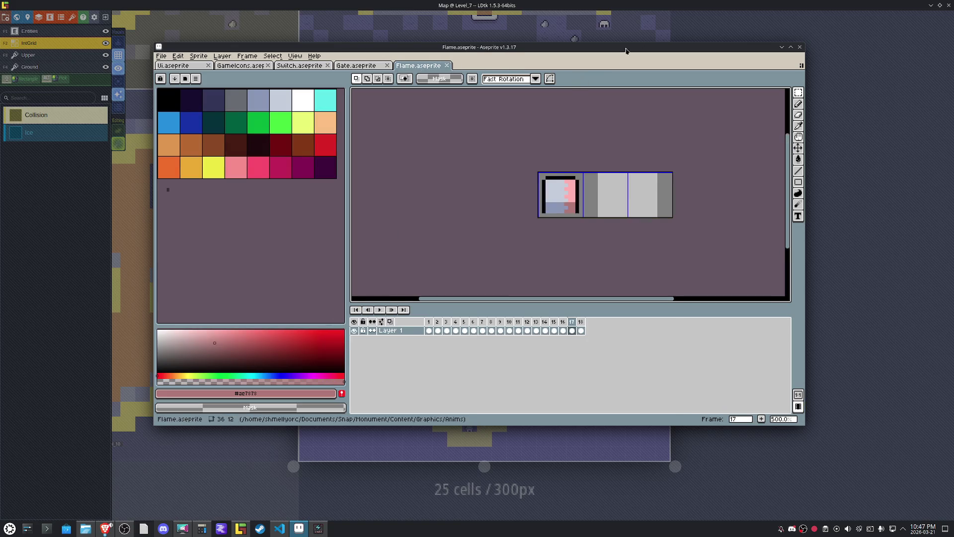
{"action": "left_click", "coordinate": [279, 529]}
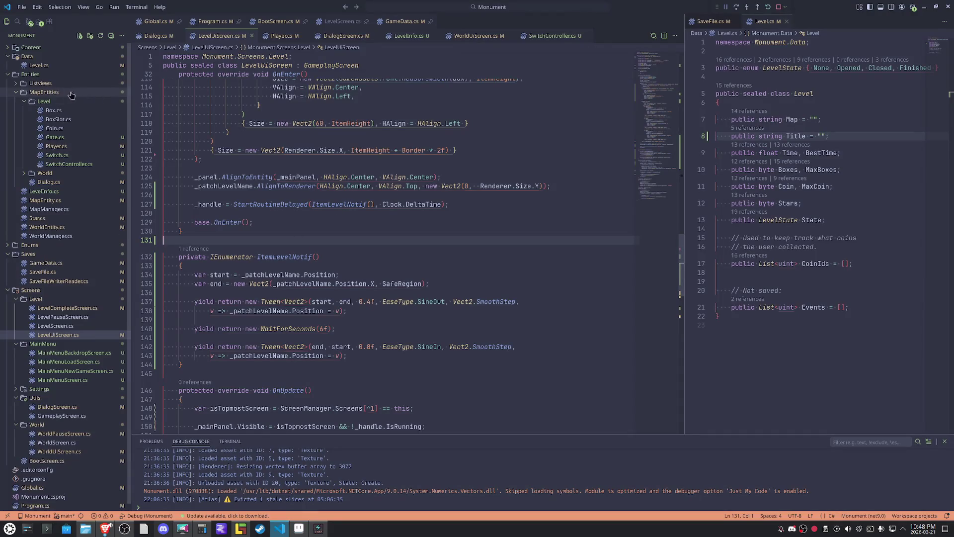
Add a new C# class named Flame to the MapEntities/Level folder.
{"action": "right_click", "coordinate": [46, 101]}
{"action": "mouse_move", "coordinate": [124, 107]}
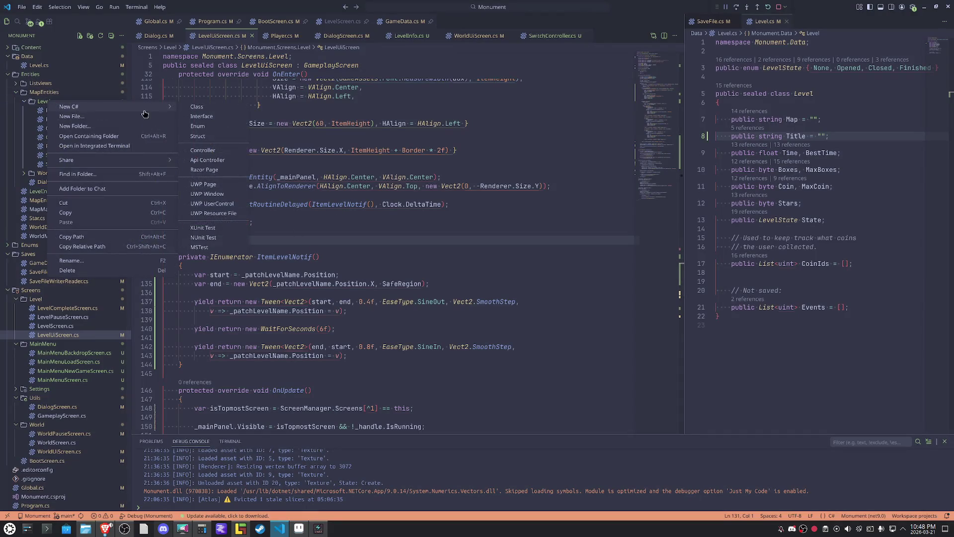
{"action": "left_click", "coordinate": [187, 106]}
{"action": "type", "text": "Flame"}
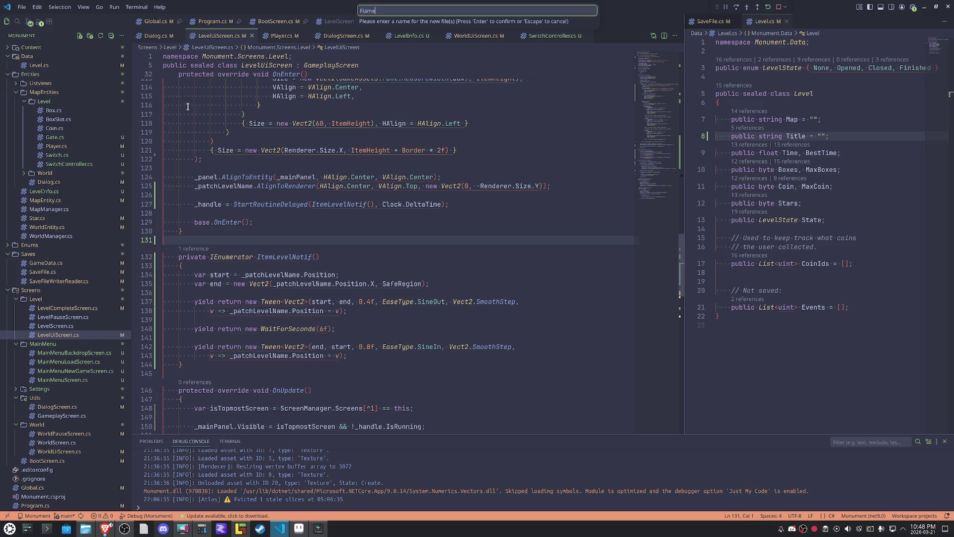
{"action": "key", "text": "Return"}
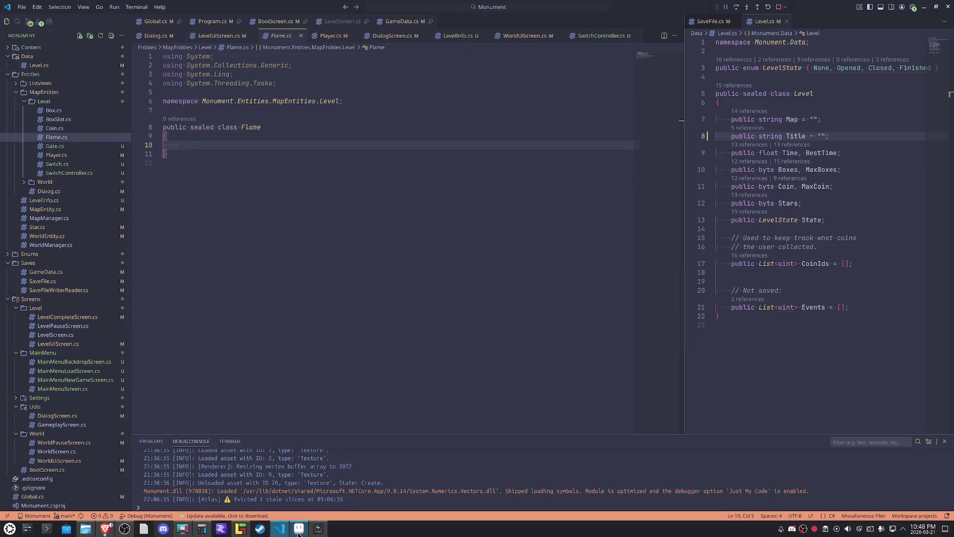
{"action": "left_click", "coordinate": [299, 528]}
{"action": "scroll", "coordinate": [559, 257], "scroll_direction": "up", "scroll_amount": 4}
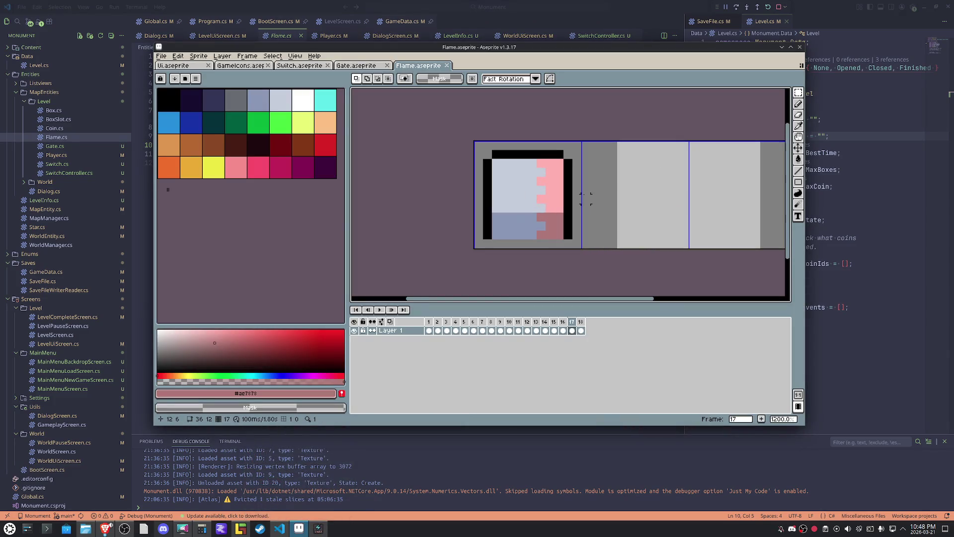
Save GameIcons and re-export it as GameIcons.png.
{"action": "left_click_drag", "start_coordinate": [586, 198], "coordinate": [504, 198]}
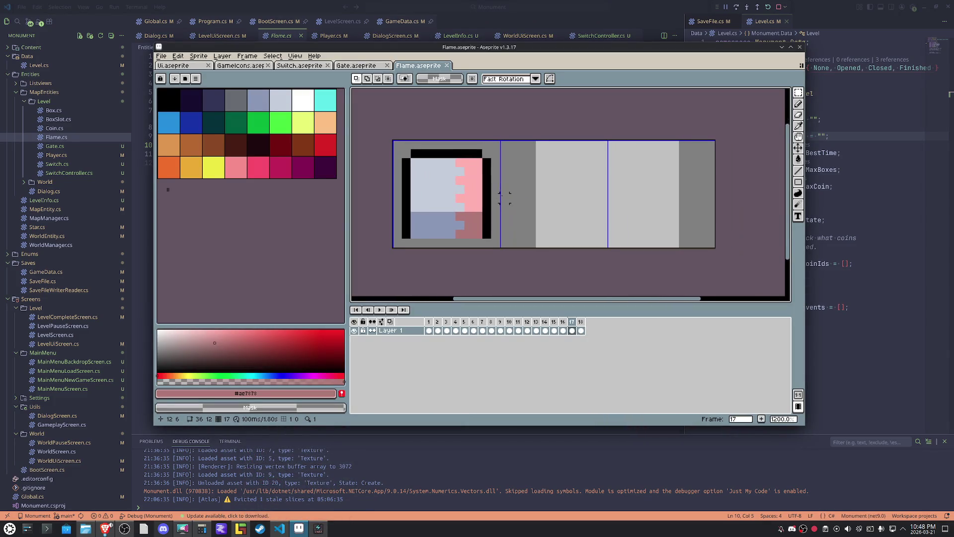
{"action": "key", "text": "ctrl+Tab"}
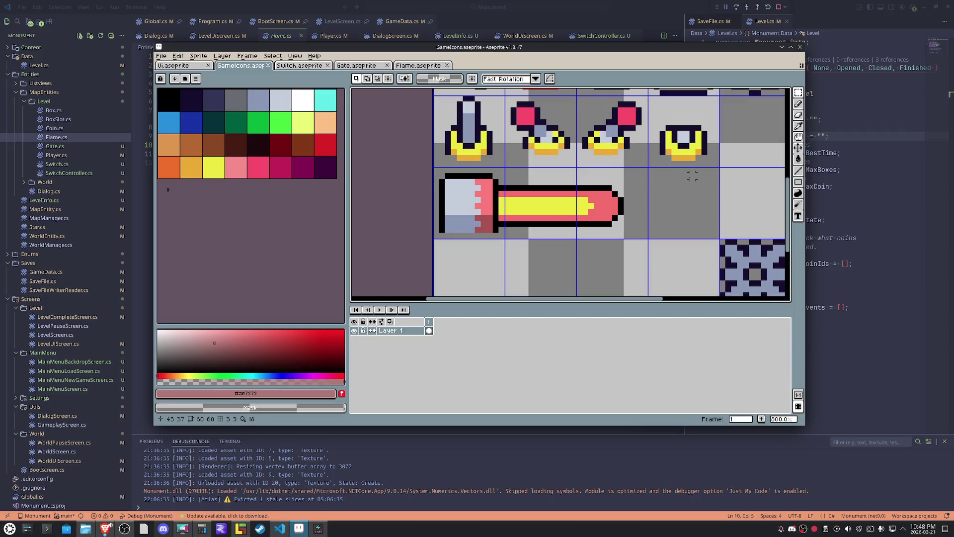
{"action": "left_click", "coordinate": [162, 56]}
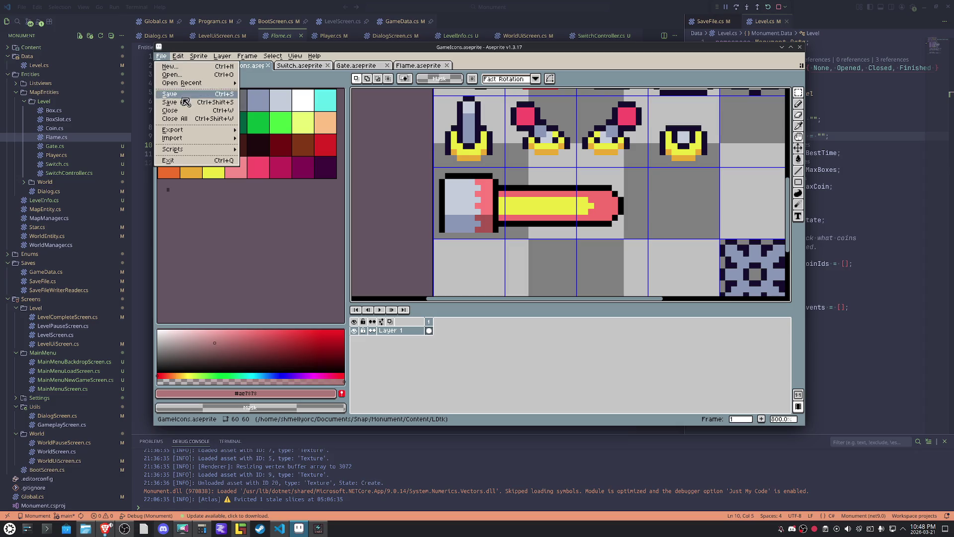
{"action": "mouse_move", "coordinate": [184, 130]}
{"action": "left_click", "coordinate": [261, 139]}
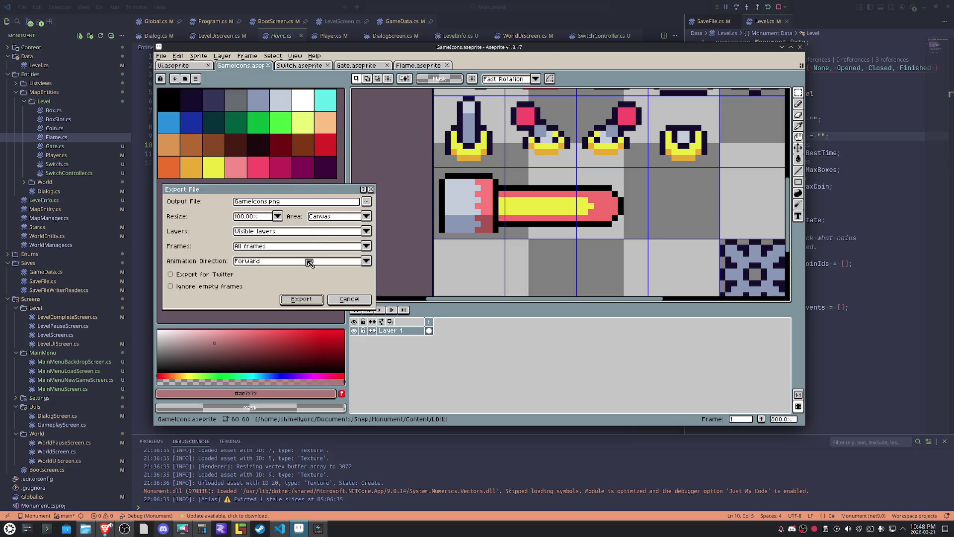
{"action": "left_click", "coordinate": [302, 299]}
Close the running game and return to the Level_7 map in LDtk.
{"action": "right_click", "coordinate": [319, 530]}
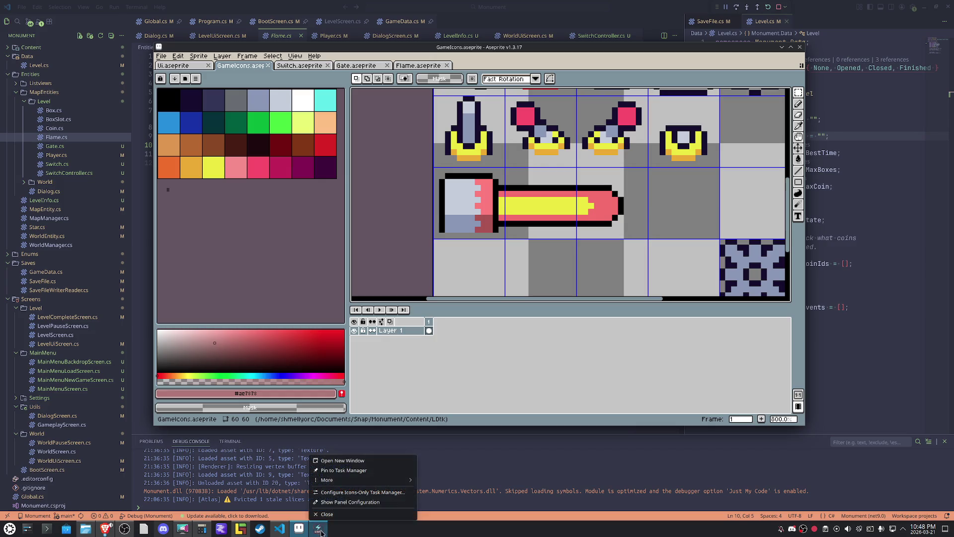
{"action": "left_click", "coordinate": [327, 514]}
{"action": "mouse_move", "coordinate": [237, 531]}
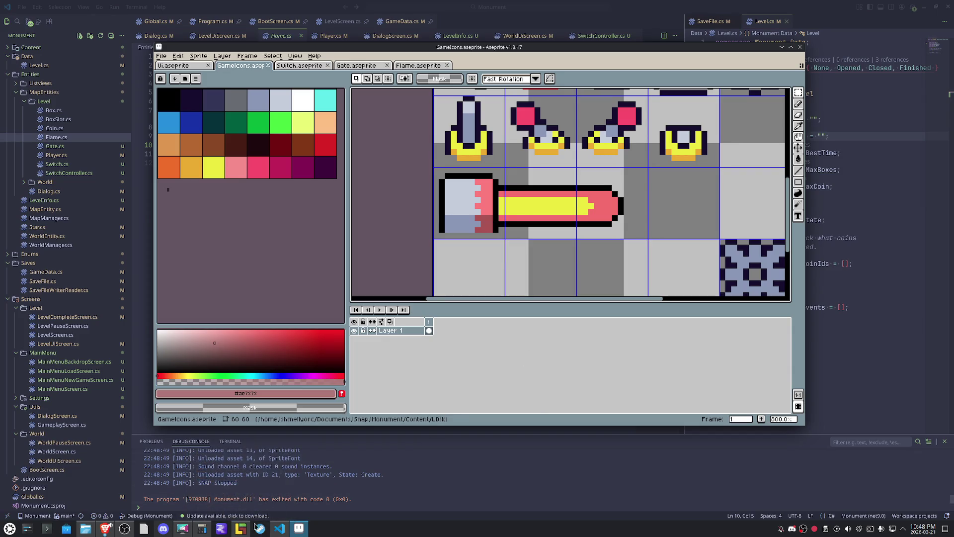
{"action": "left_click", "coordinate": [241, 484]}
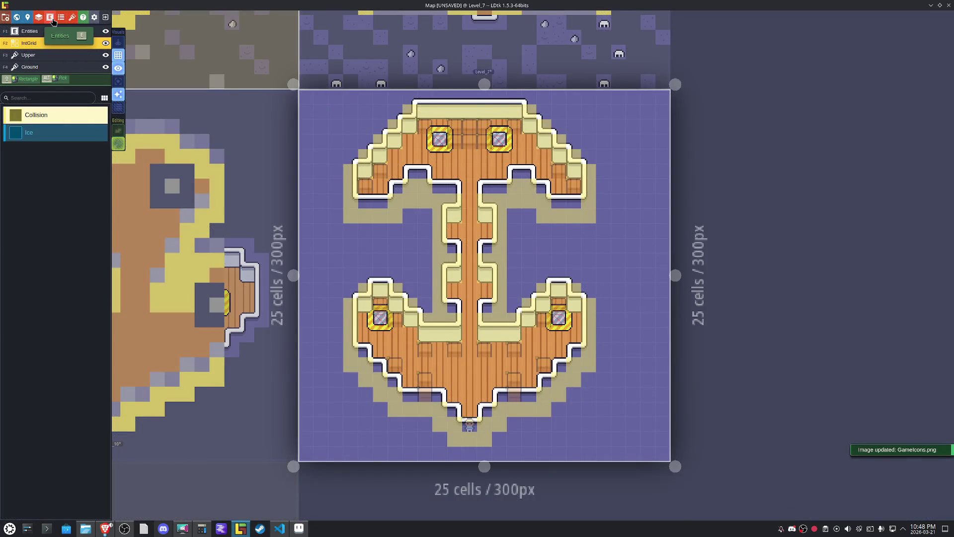
Create a Flame entity whose editor visual is the flame-bar tile from GameIcons.
{"action": "left_click", "coordinate": [50, 18]}
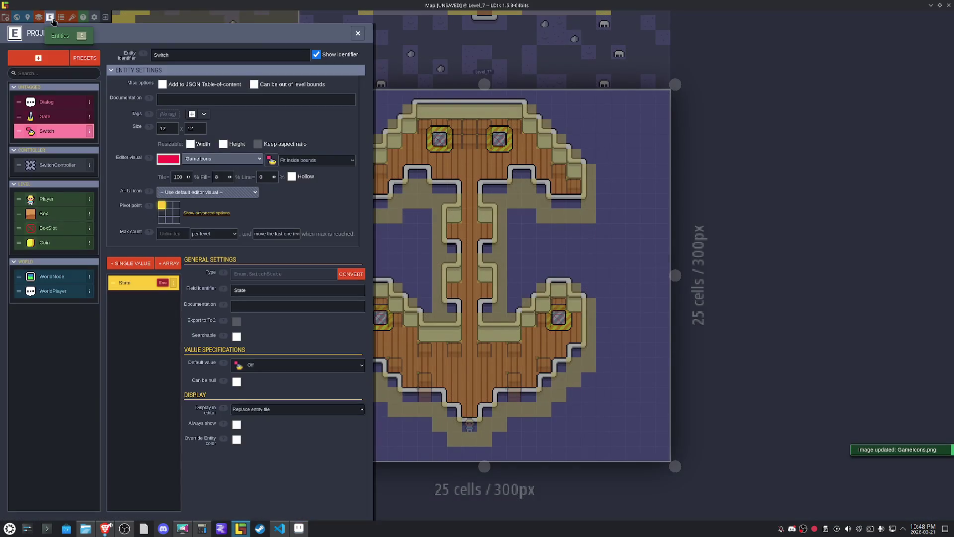
{"action": "left_click", "coordinate": [55, 61]}
{"action": "type", "text": "Flam"}
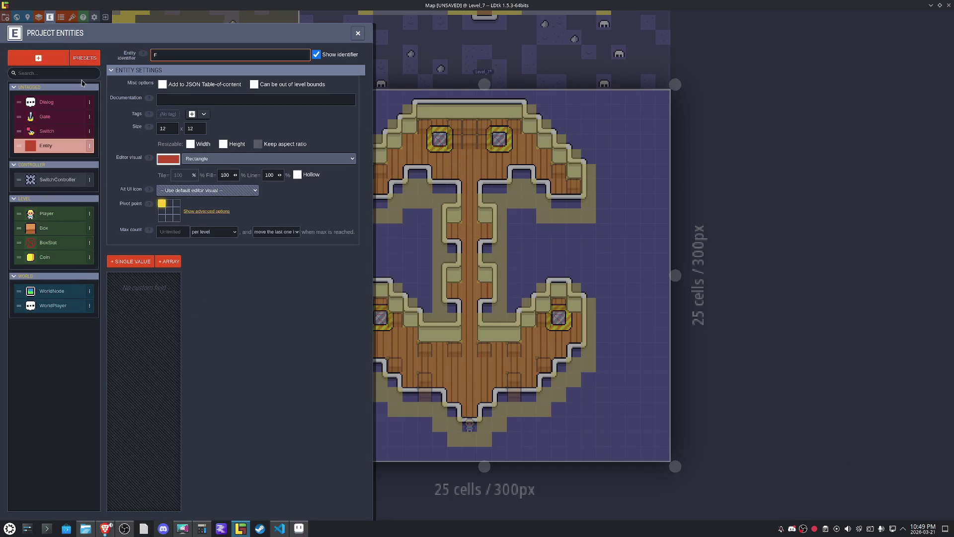
{"action": "type", "text": "e"}
{"action": "key", "text": "Return"}
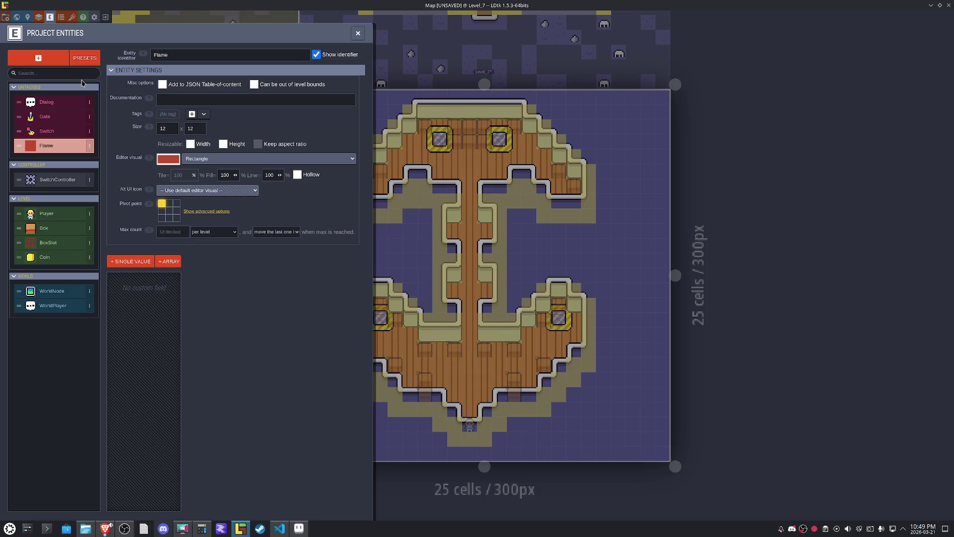
{"action": "left_click", "coordinate": [207, 158]}
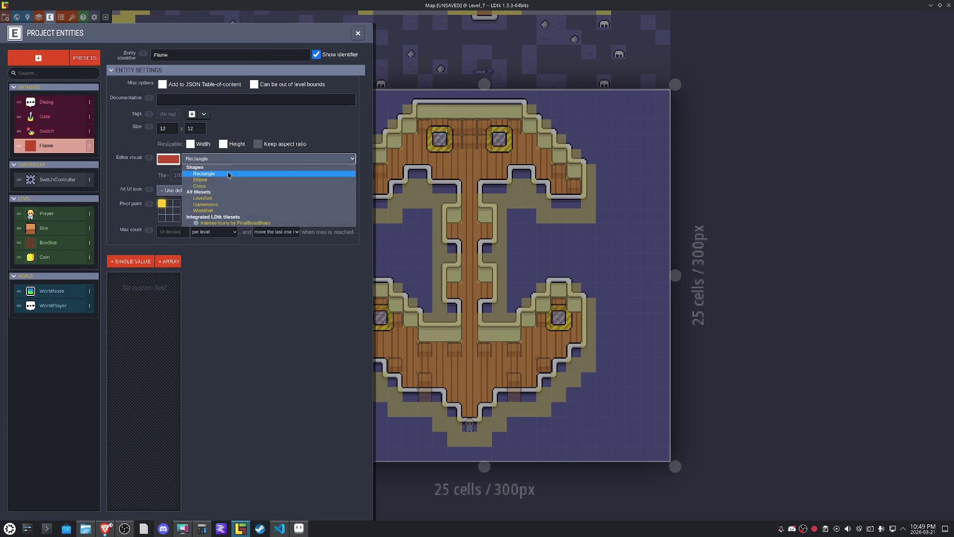
{"action": "left_click", "coordinate": [233, 209]}
{"action": "left_click", "coordinate": [267, 160]}
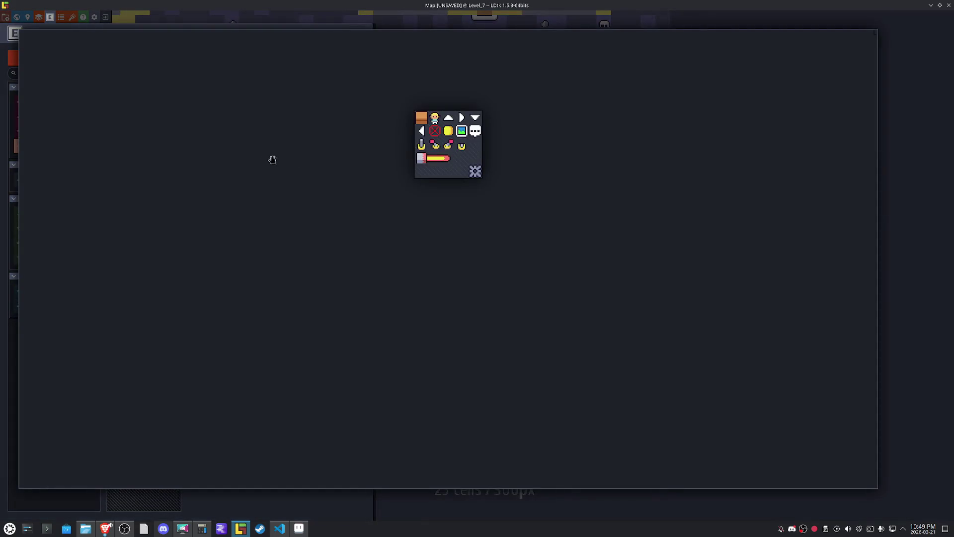
{"action": "left_click", "coordinate": [443, 164]}
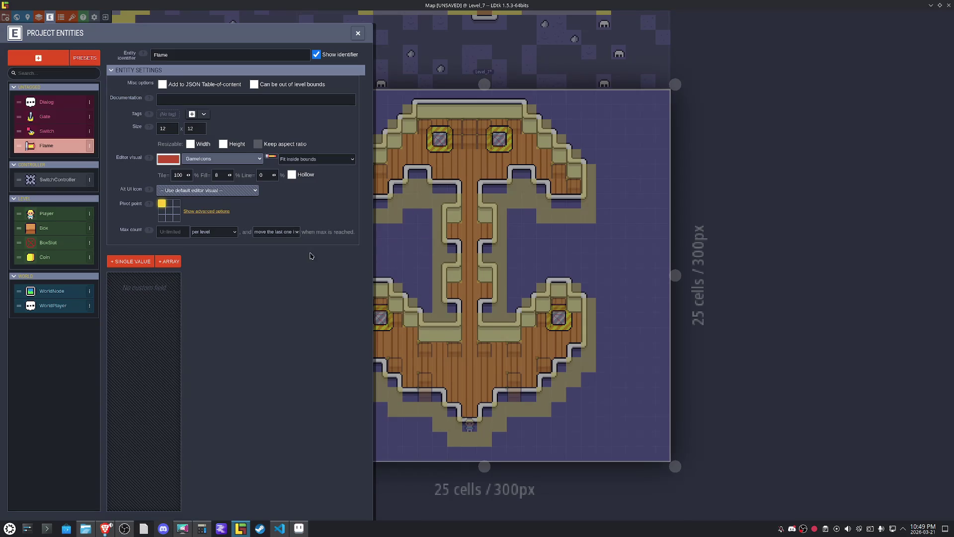
Measure the flame sprite, set the Flame entity's width to 36 (36 × 12), and save.
{"action": "double_click", "coordinate": [167, 126]}
{"action": "left_click", "coordinate": [293, 533]}
{"action": "mouse_move", "coordinate": [641, 231]}
{"action": "left_mouse_down"}
{"action": "mouse_move", "coordinate": [576, 209]}
{"action": "mouse_move", "coordinate": [460, 204]}
{"action": "left_mouse_up"}
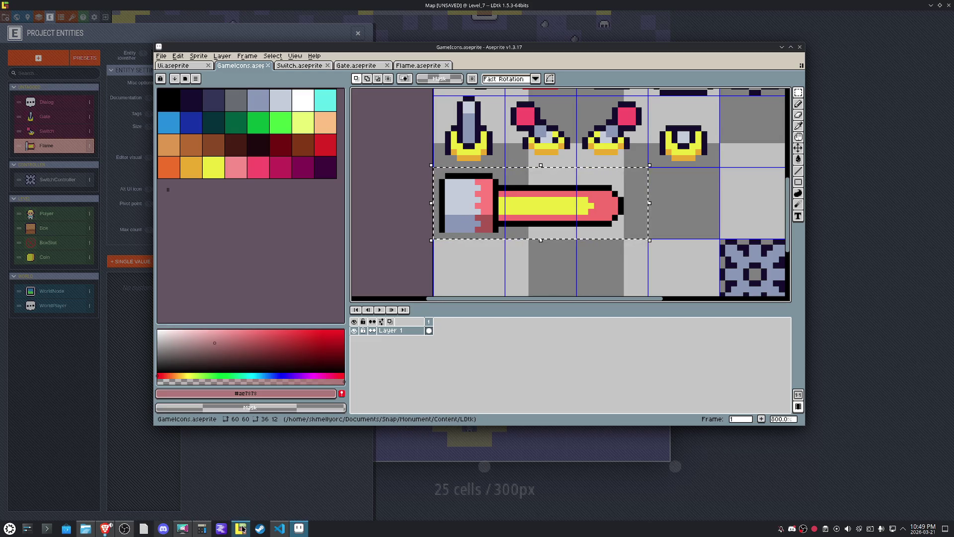
{"action": "left_click", "coordinate": [241, 528]}
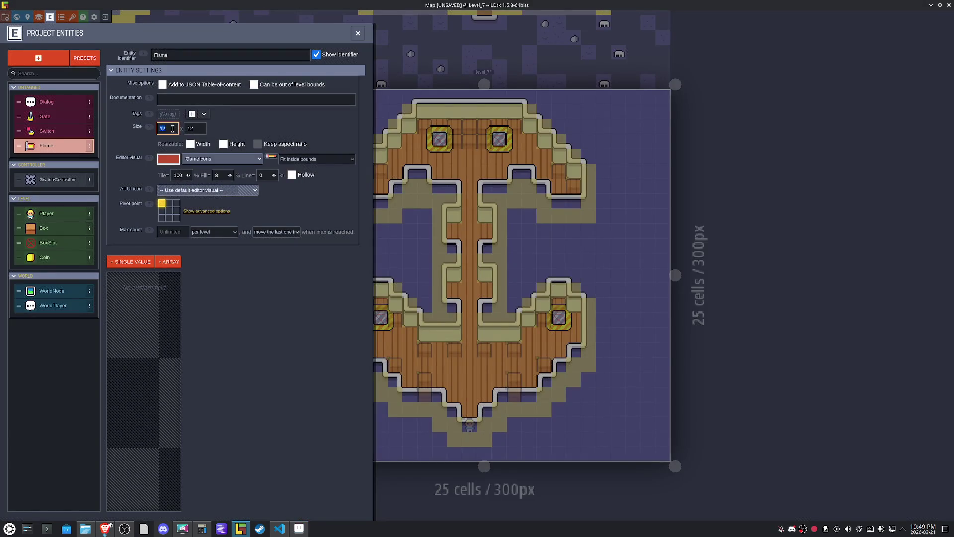
{"action": "key", "text": "ctrl+s"}
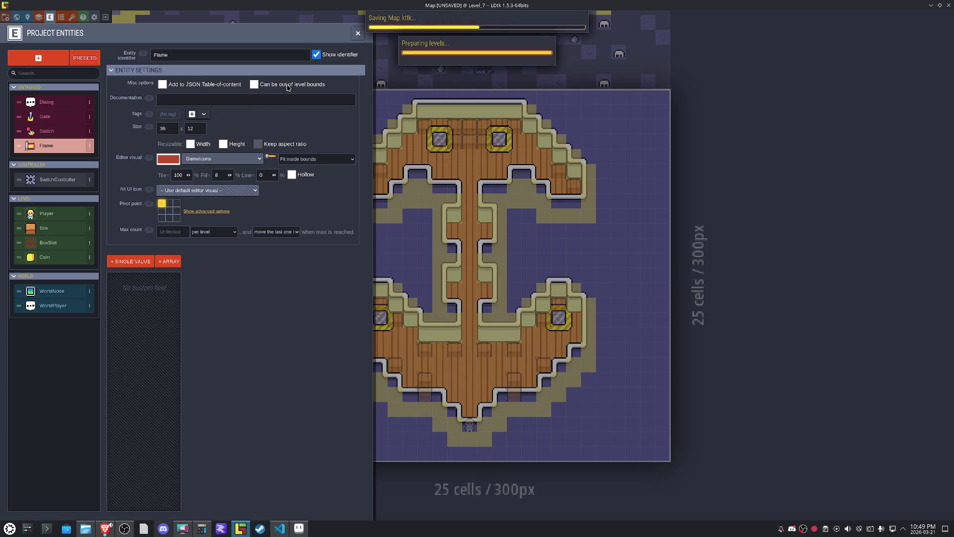
{"action": "left_click", "coordinate": [358, 33]}
{"action": "scroll", "coordinate": [460, 215], "scroll_direction": "up", "scroll_amount": 2}
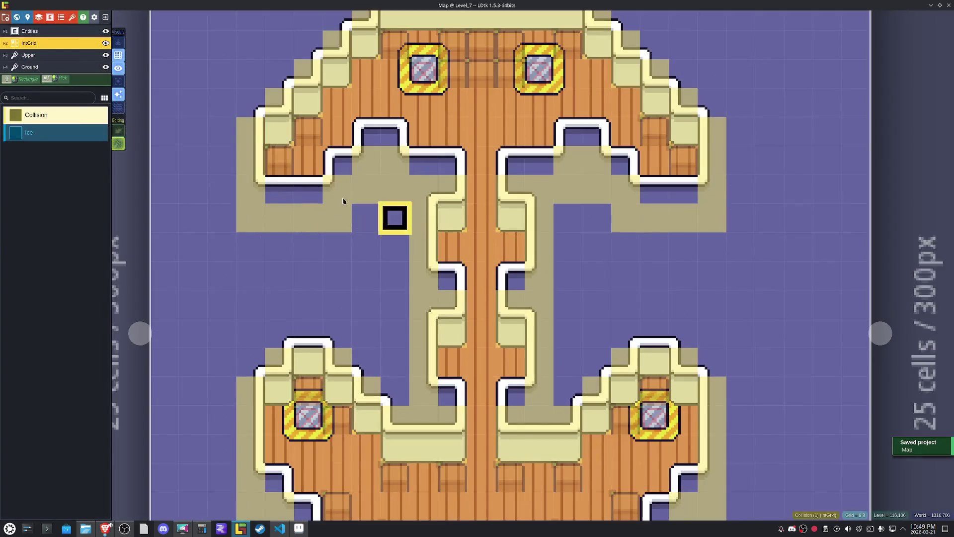
Place a Flame entity on the Entities layer at 120, 108 in Level_7's central corridor.
{"action": "left_click", "coordinate": [40, 31]}
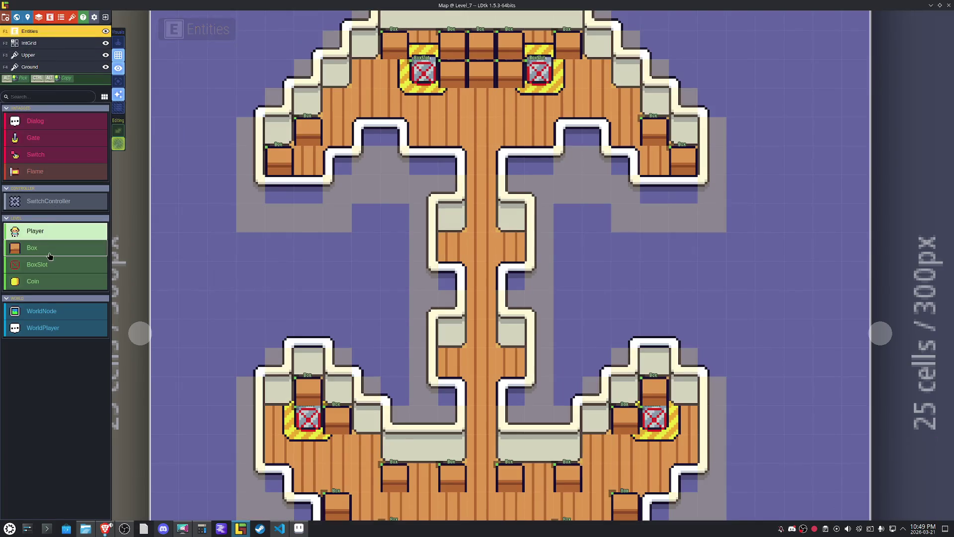
{"action": "left_click", "coordinate": [44, 171]}
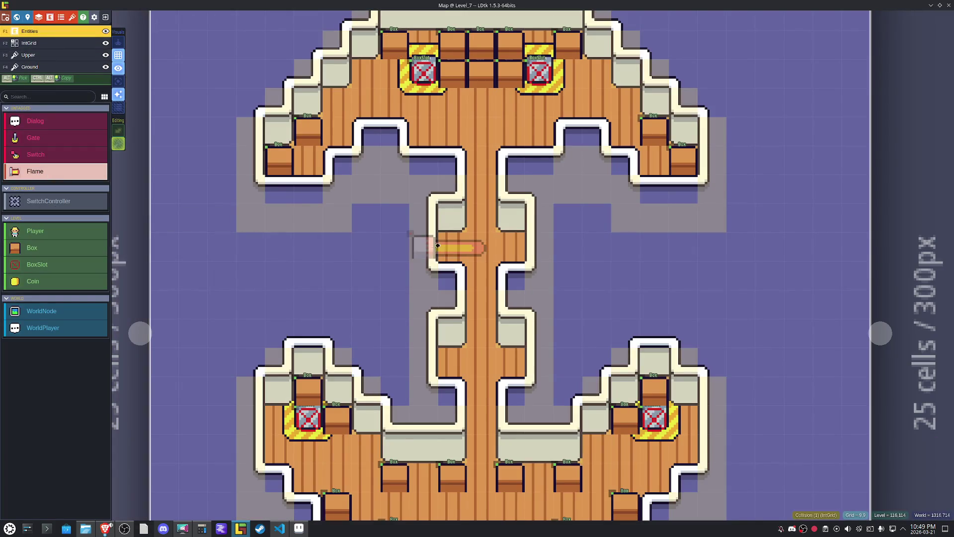
{"action": "left_click", "coordinate": [447, 244]}
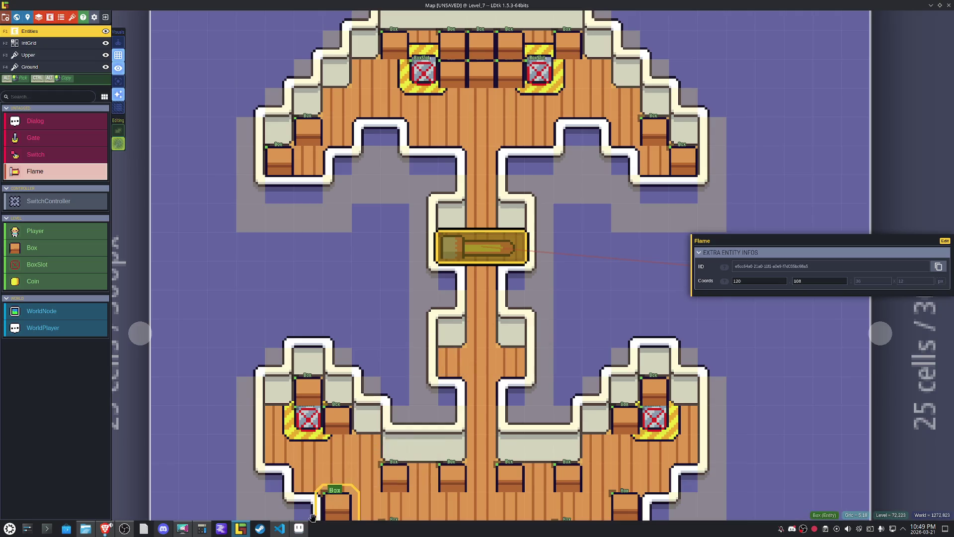
{"action": "left_click", "coordinate": [299, 529]}
Copy the 36x12 flame row, flip it horizontally, and drop it in the row below.
{"action": "left_click", "coordinate": [564, 237]}
{"action": "scroll", "coordinate": [564, 223], "scroll_direction": "down", "scroll_amount": 2}
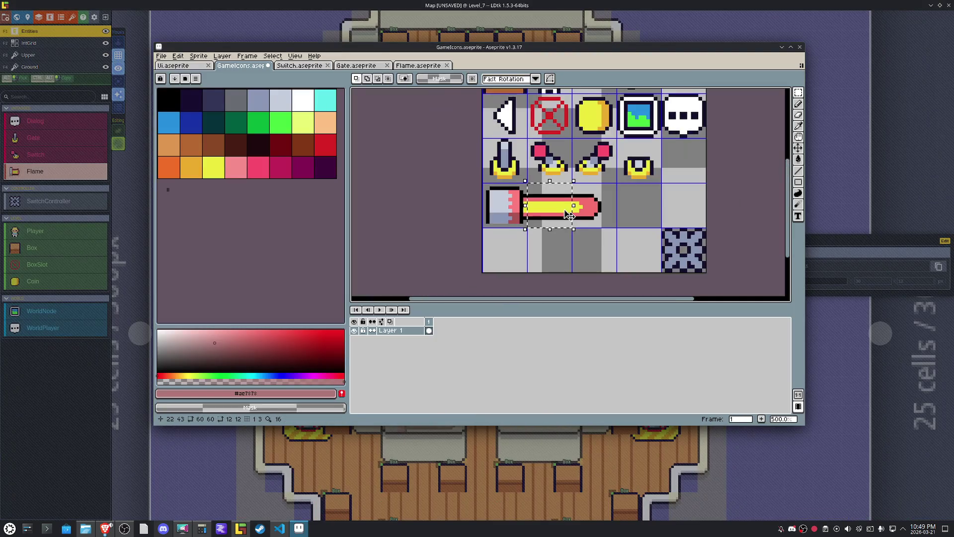
{"action": "mouse_move", "coordinate": [511, 204]}
{"action": "left_mouse_down"}
{"action": "mouse_move", "coordinate": [614, 222]}
{"action": "mouse_move", "coordinate": [610, 256]}
{"action": "left_mouse_up"}
{"action": "left_click", "coordinate": [610, 211]}
{"action": "key", "text": "shift+h"}
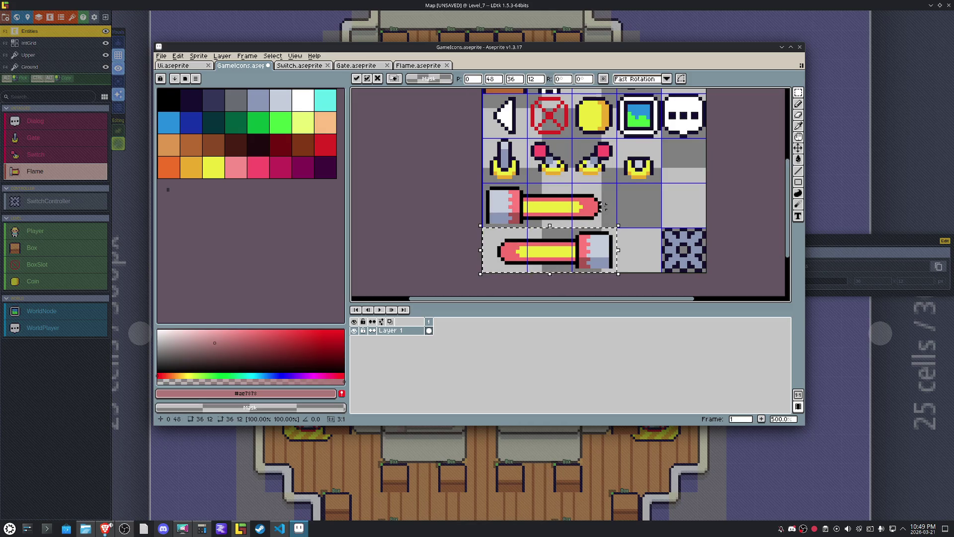
{"action": "left_click", "coordinate": [670, 199]}
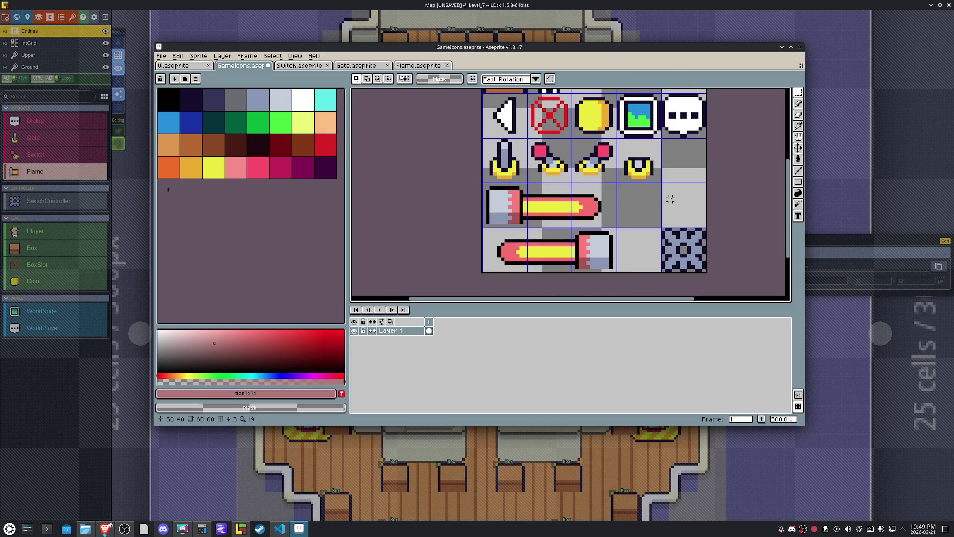
Re-export the sheet as GameIcons.png and return to LDtk.
{"action": "left_click", "coordinate": [162, 55]}
{"action": "mouse_move", "coordinate": [205, 135]}
{"action": "left_click", "coordinate": [255, 131]}
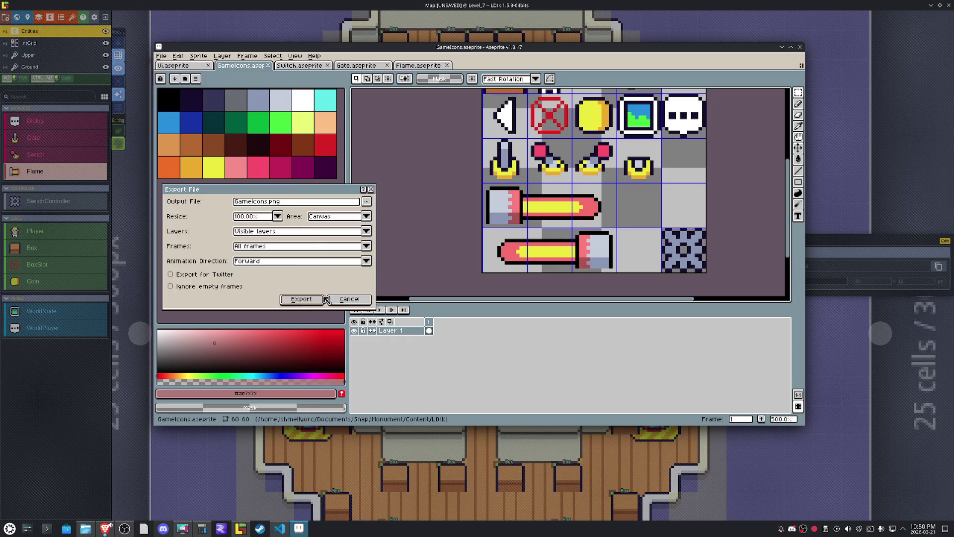
{"action": "left_click", "coordinate": [302, 299]}
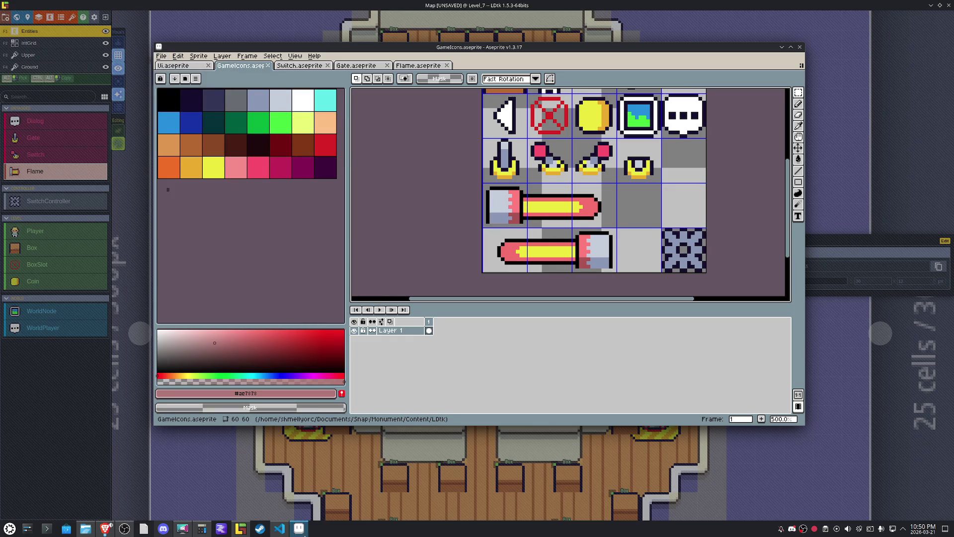
{"action": "left_click", "coordinate": [240, 528]}
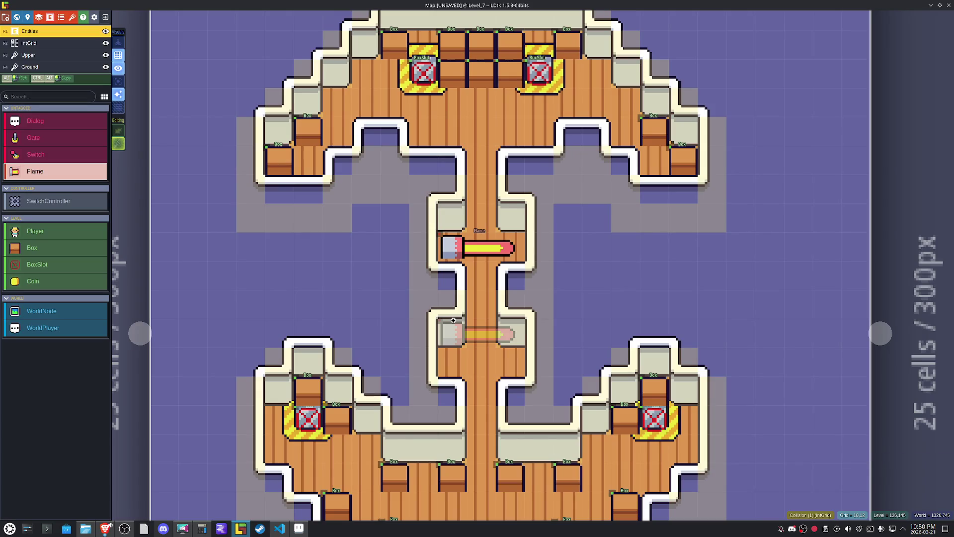
Place a second Flame at 120, 156 and add a new enum in Project Enums.
{"action": "left_click", "coordinate": [454, 358]}
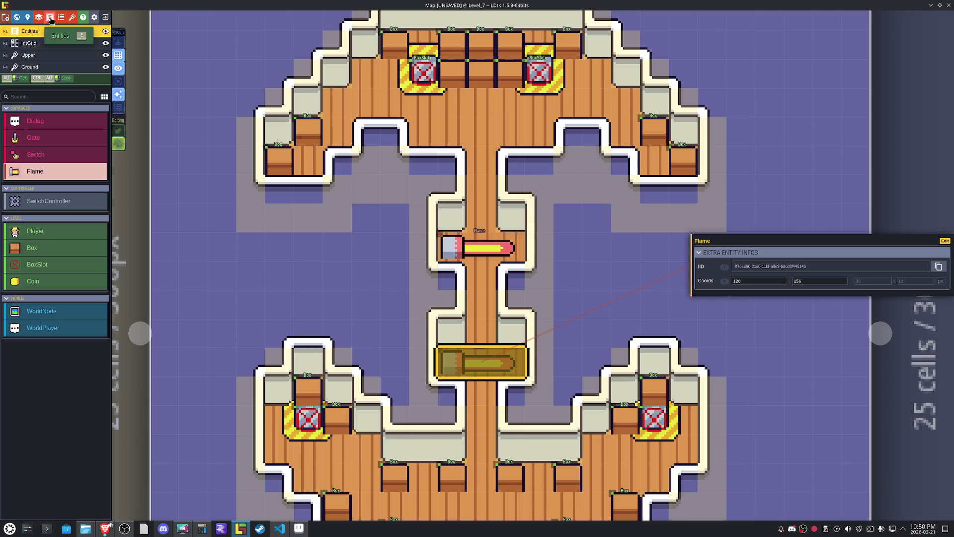
{"action": "left_click", "coordinate": [49, 18]}
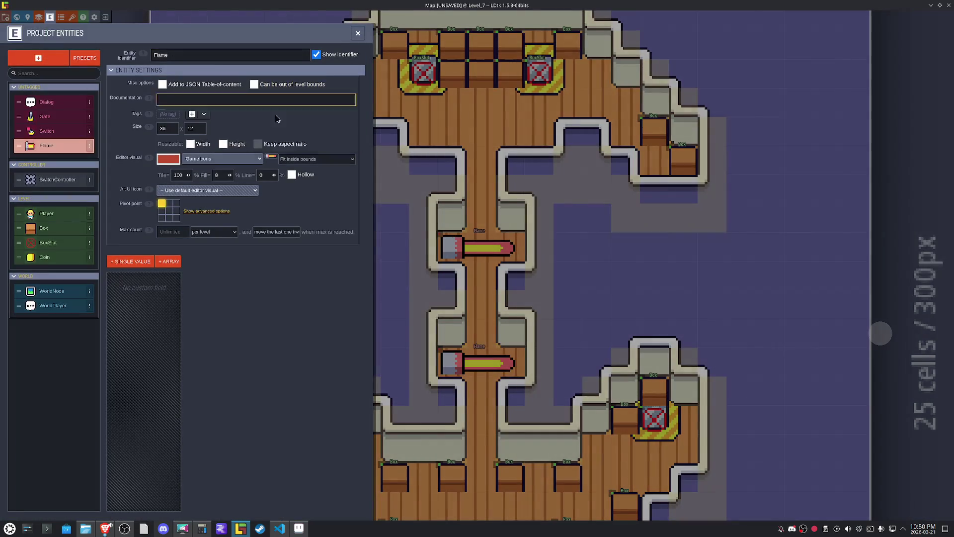
{"action": "left_click", "coordinate": [62, 18]}
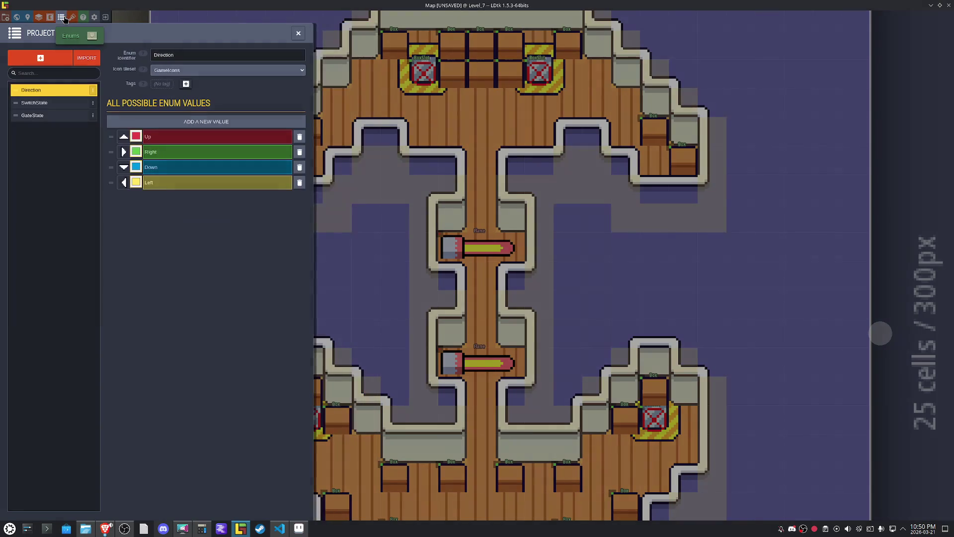
{"action": "left_click", "coordinate": [52, 56]}
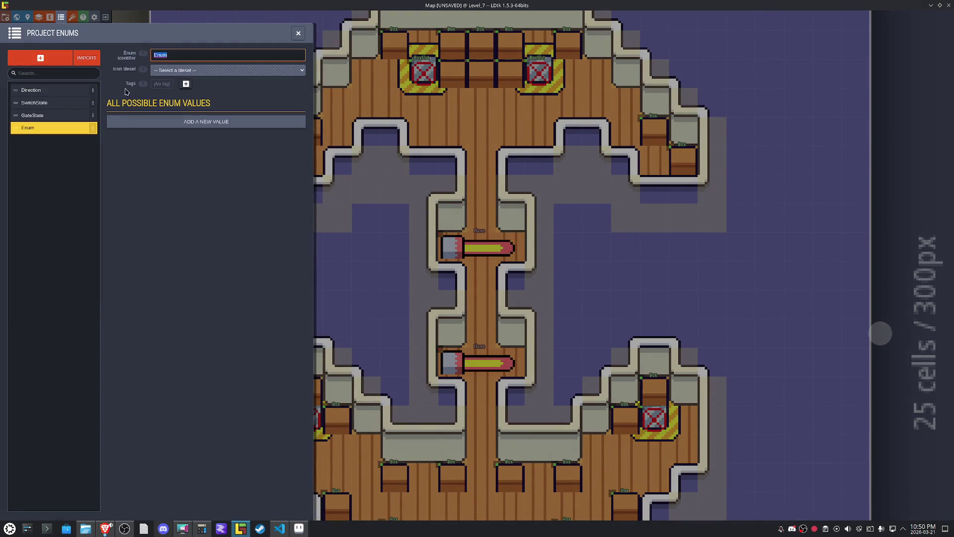
Name the enum FlameDirection, add two values, and give them normal and flipped GameIcons flame-bar icons.
{"action": "type", "text": "FlameD"}
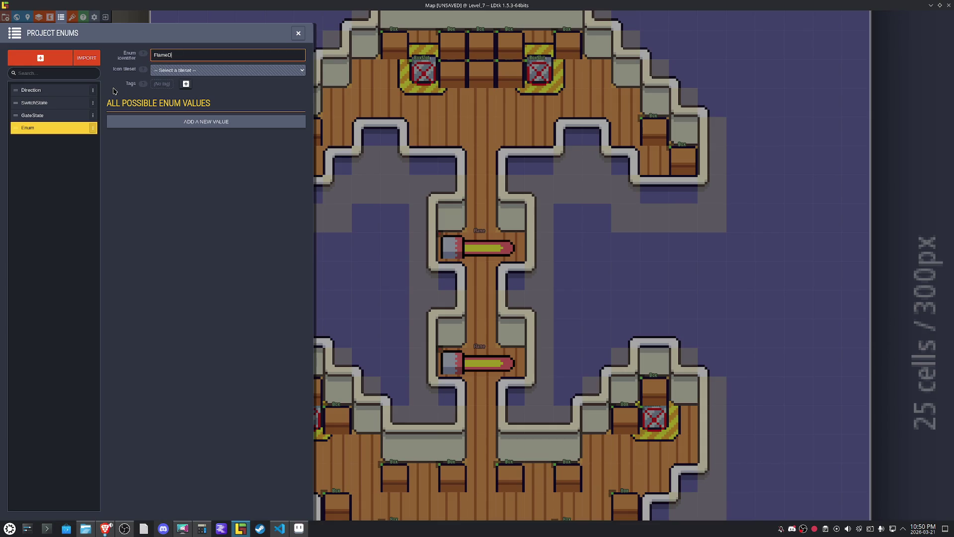
{"action": "type", "text": "irection"}
{"action": "key", "text": "Return"}
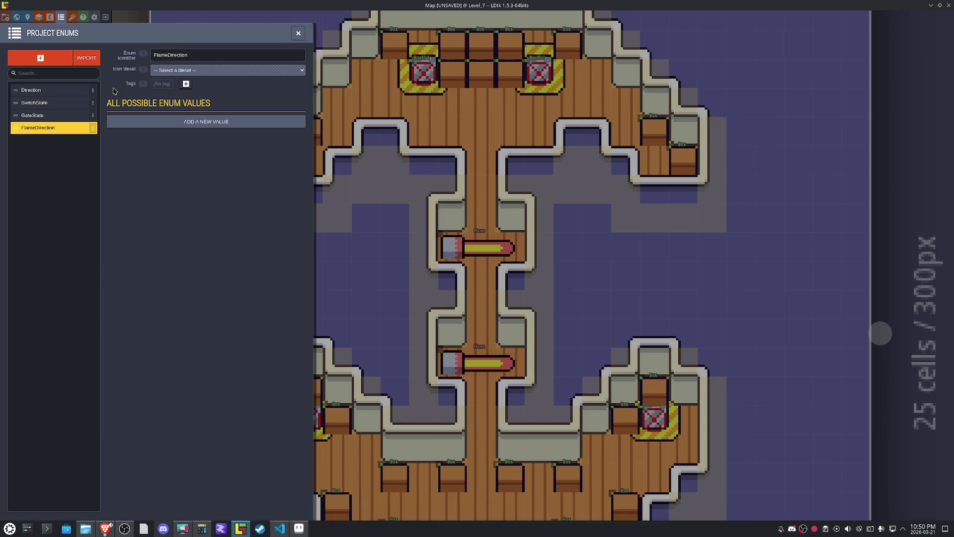
{"action": "double_click", "coordinate": [161, 126]}
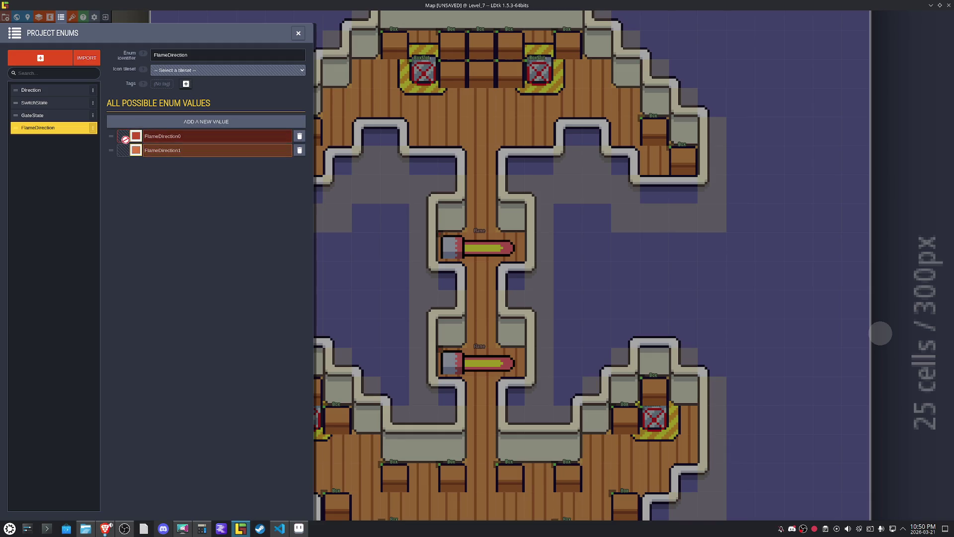
{"action": "left_click", "coordinate": [228, 70]}
{"action": "left_click", "coordinate": [203, 98]}
{"action": "left_click", "coordinate": [123, 134]}
{"action": "left_click_drag", "start_coordinate": [416, 161], "coordinate": [446, 165]}
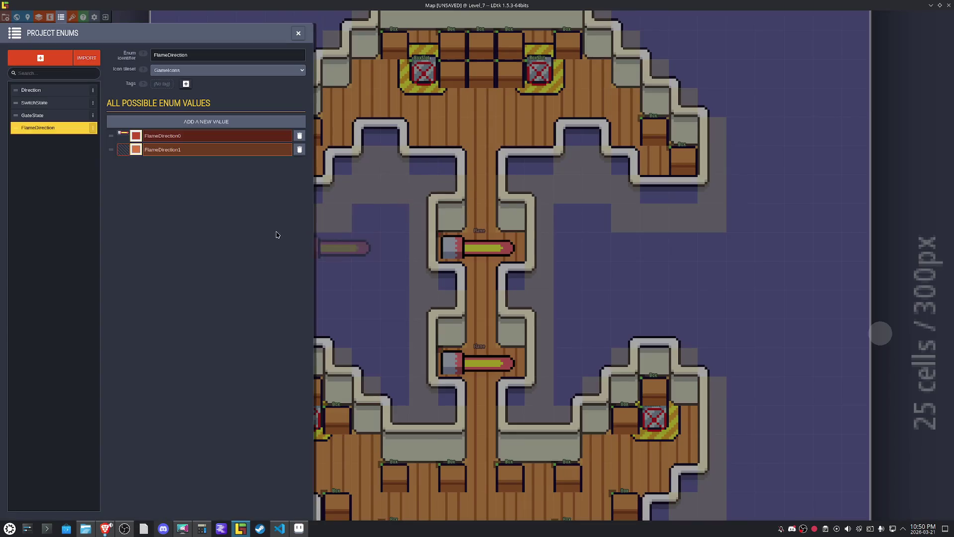
{"action": "left_click", "coordinate": [124, 148]}
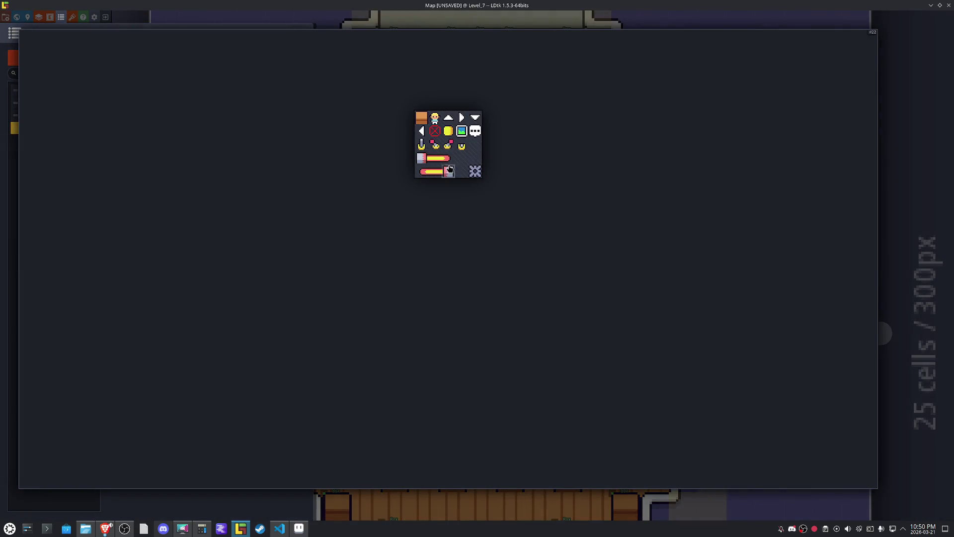
{"action": "left_click_drag", "start_coordinate": [422, 172], "coordinate": [448, 173]}
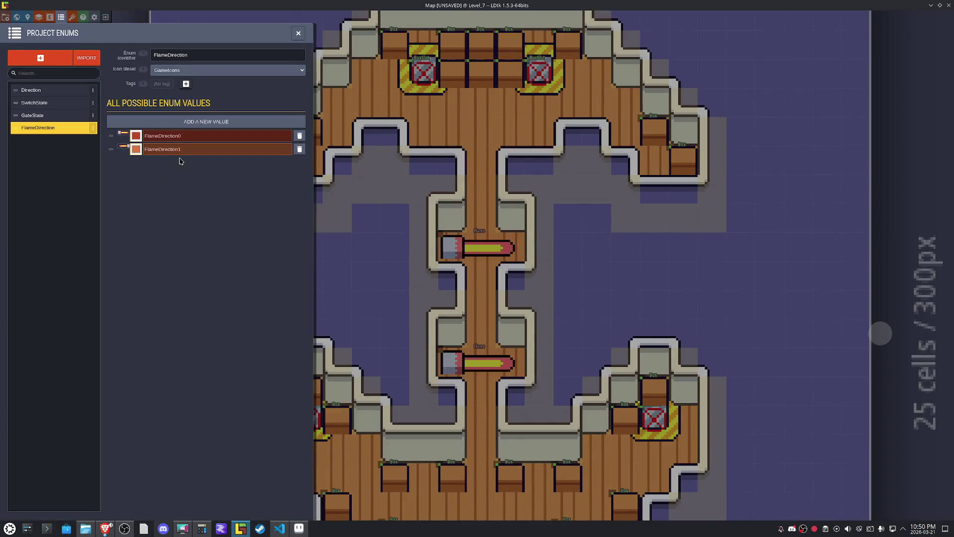
Rename the two enum values Left and Right.
{"action": "double_click", "coordinate": [188, 140]}
{"action": "type", "text": "Left"}
{"action": "key", "text": "Return"}
{"action": "double_click", "coordinate": [184, 148]}
{"action": "type", "text": "Right"}
{"action": "key", "text": "Return"}
Colour the Right value green and save the project.
{"action": "left_click", "coordinate": [138, 137]}
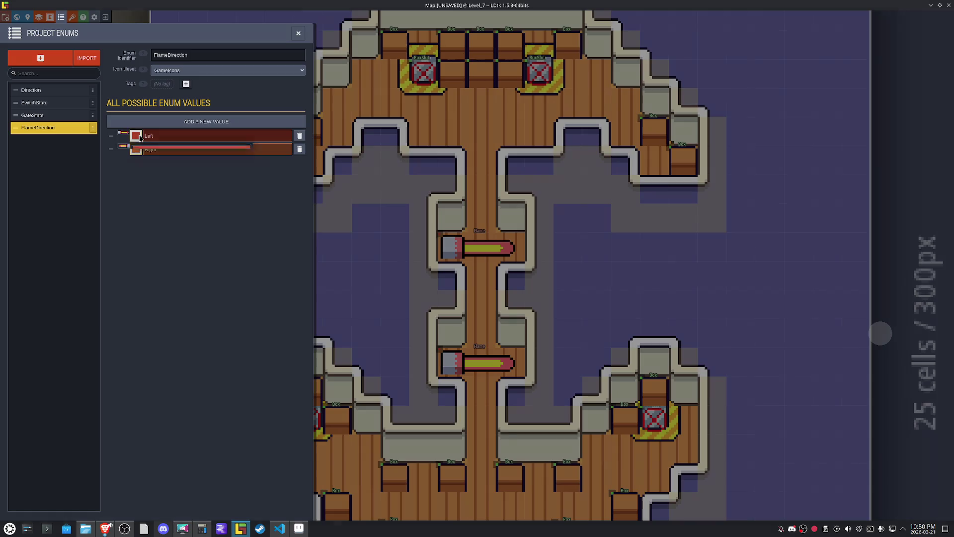
{"action": "key", "text": "Escape"}
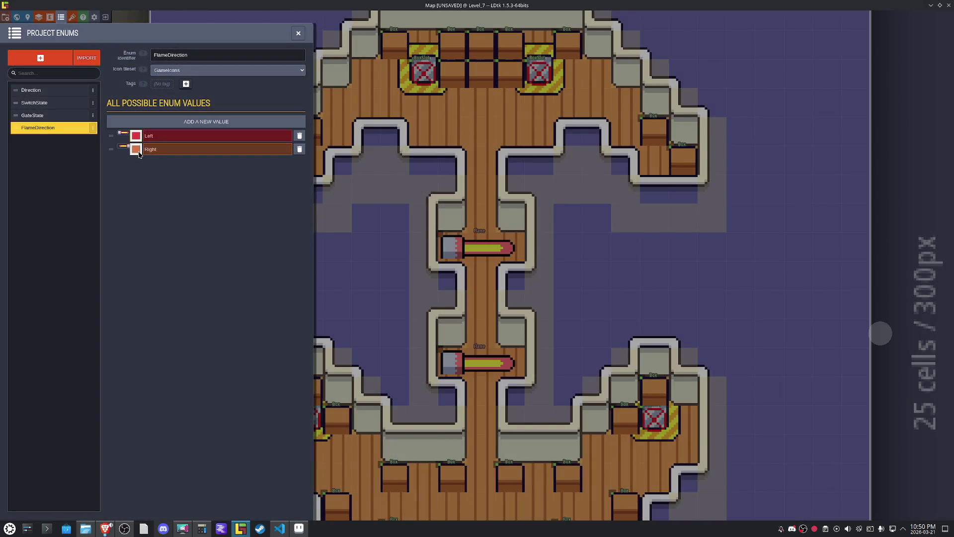
{"action": "left_click", "coordinate": [137, 150]}
{"action": "left_click", "coordinate": [139, 262]}
{"action": "left_click", "coordinate": [167, 305]}
{"action": "key", "text": "ctrl+s"}
{"action": "left_click", "coordinate": [298, 33]}
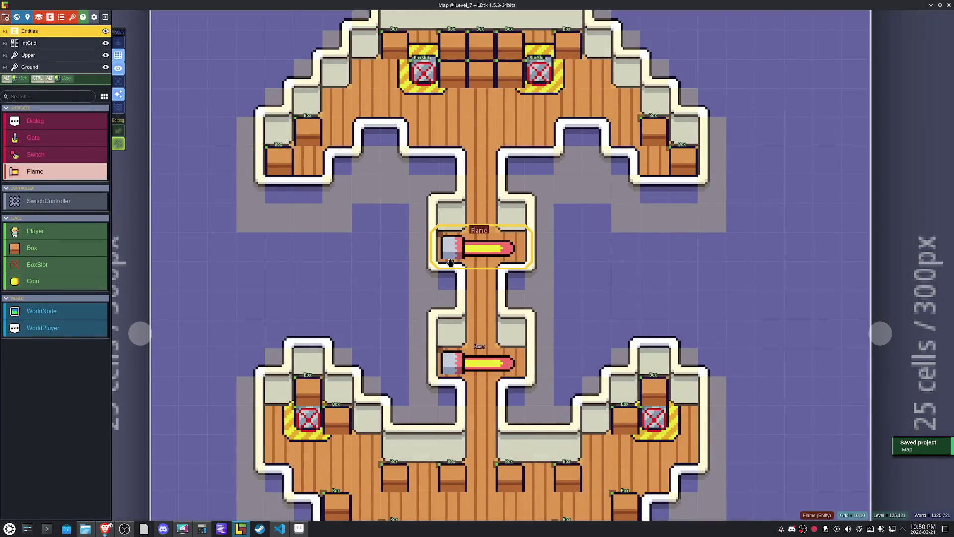
Add a FlameDirection enum field named Direction to the Flame entity.
{"action": "left_click", "coordinate": [520, 246]}
{"action": "left_click", "coordinate": [945, 241]}
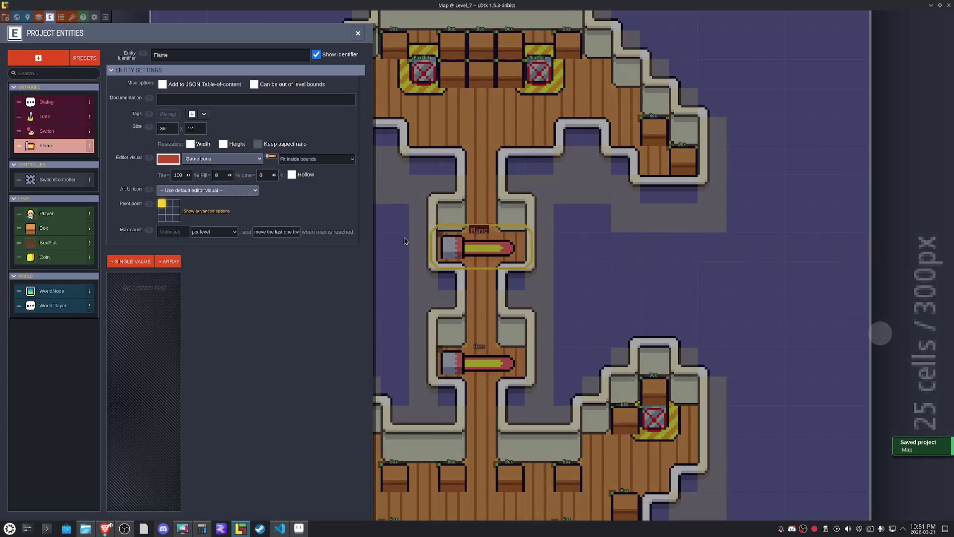
{"action": "left_click", "coordinate": [130, 262]}
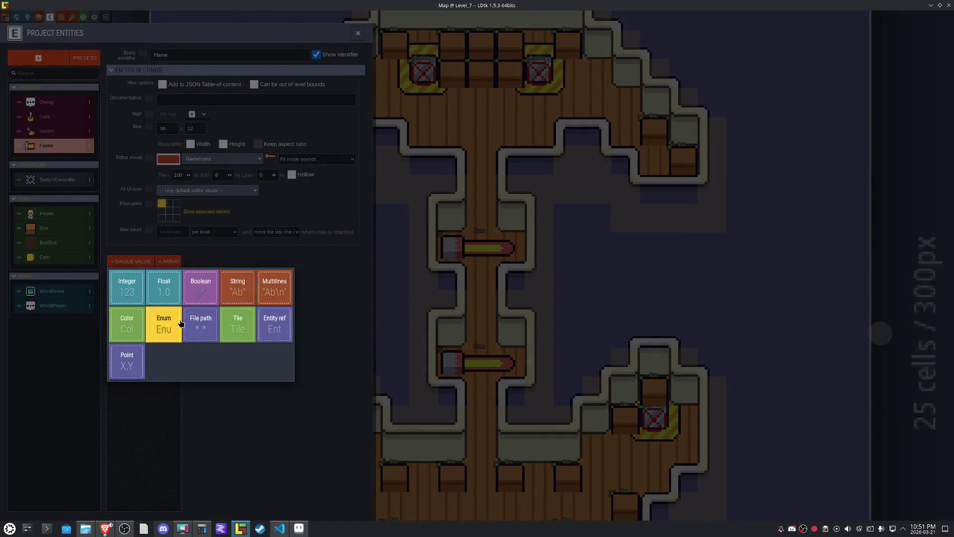
{"action": "left_click", "coordinate": [169, 328]}
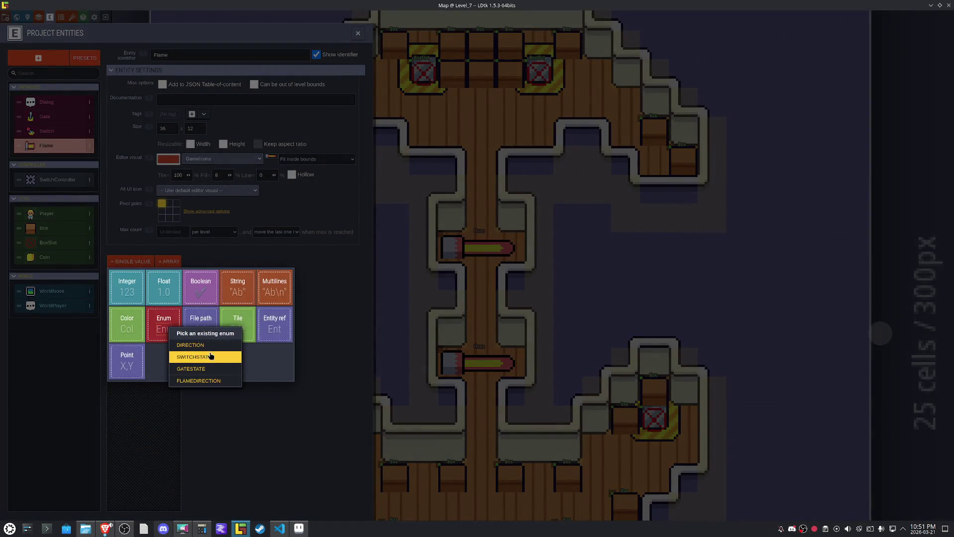
{"action": "left_click", "coordinate": [207, 381]}
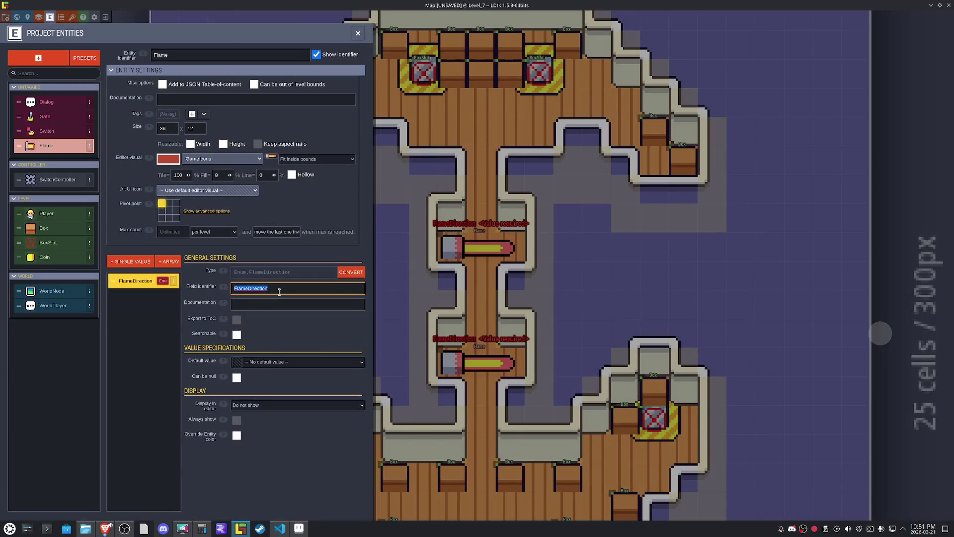
{"action": "type", "text": "Directo"}
{"action": "type", "text": "ion"}
{"action": "left_click", "coordinate": [275, 298]}
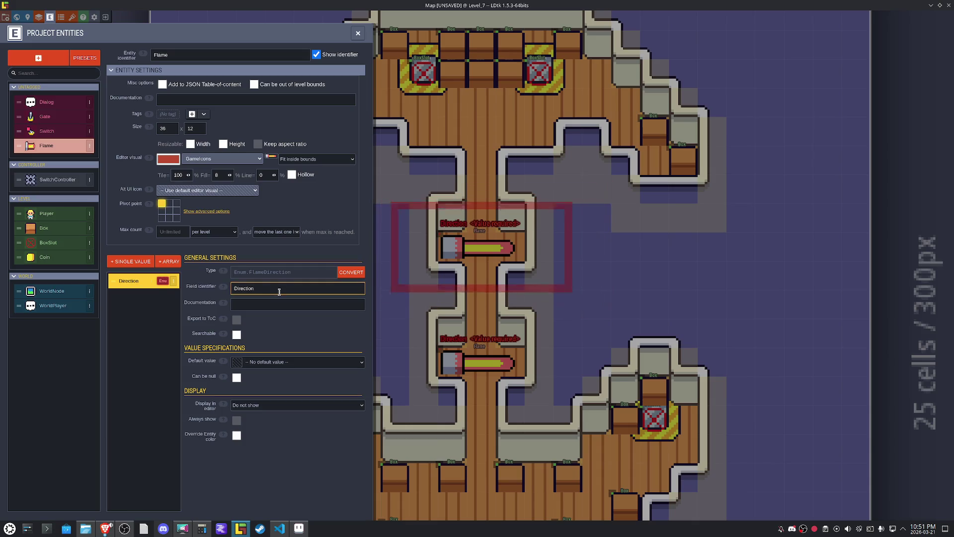
Default Direction to Left and display it as the replacement entity tile.
{"action": "left_click", "coordinate": [258, 362]}
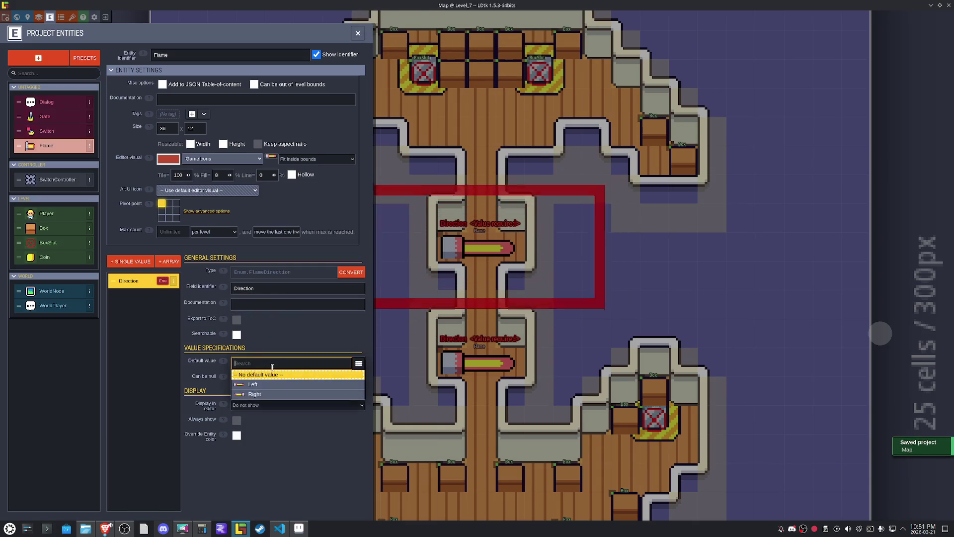
{"action": "left_click", "coordinate": [250, 406]}
{"action": "left_click", "coordinate": [250, 407]}
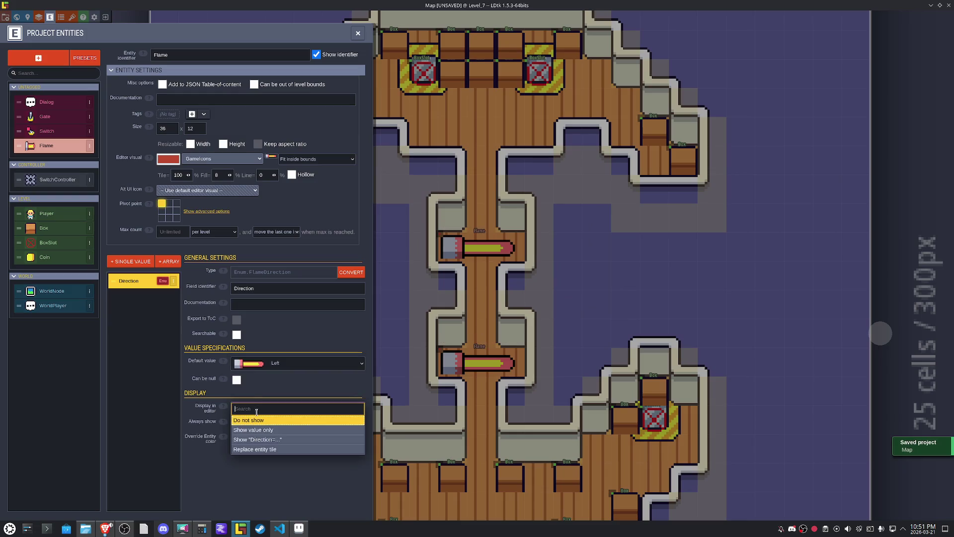
{"action": "left_click", "coordinate": [269, 450]}
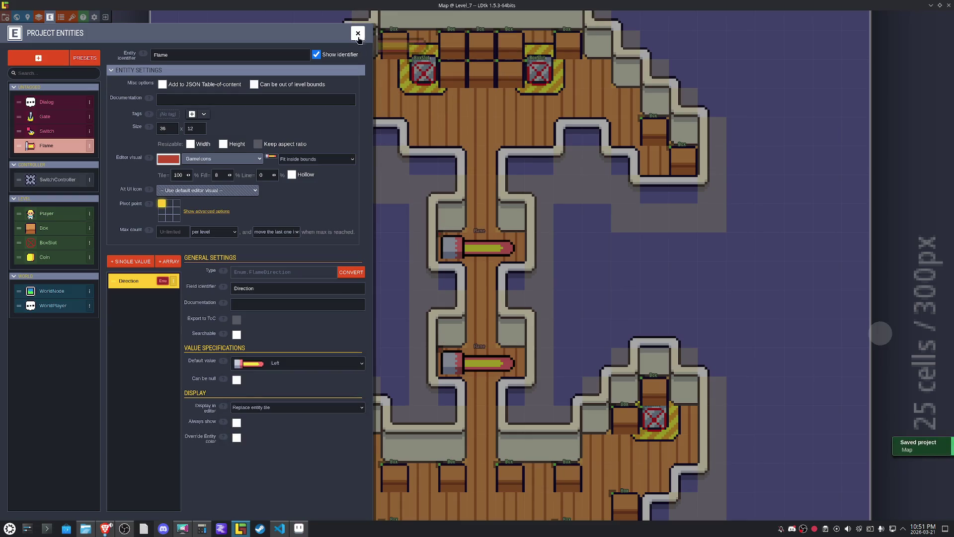
{"action": "left_click", "coordinate": [358, 33]}
{"action": "left_click", "coordinate": [450, 357]}
{"action": "left_click", "coordinate": [790, 309]}
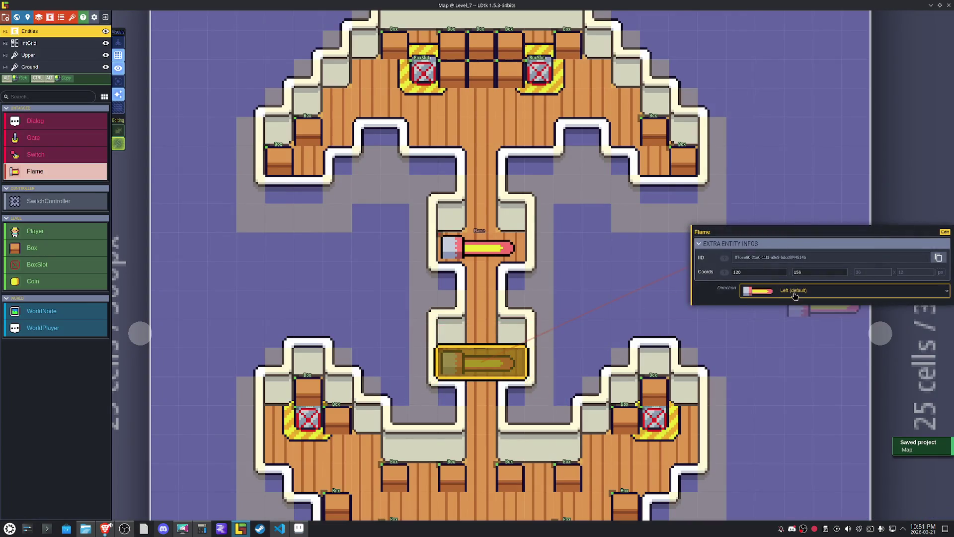
Point the lower Flame in Level_7 to the Right, save the project, and return to Aseprite.
{"action": "left_click", "coordinate": [788, 324]}
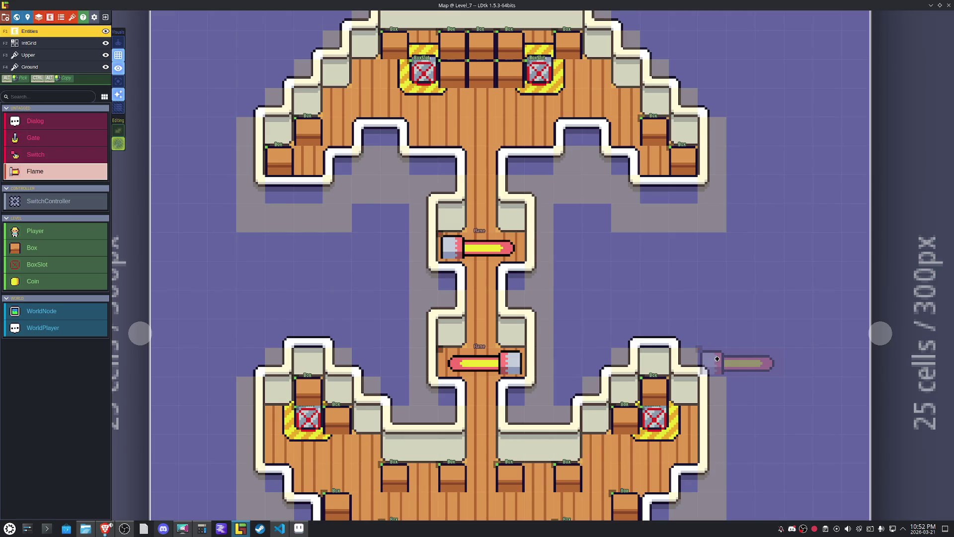
{"action": "key", "text": "ctrl+s"}
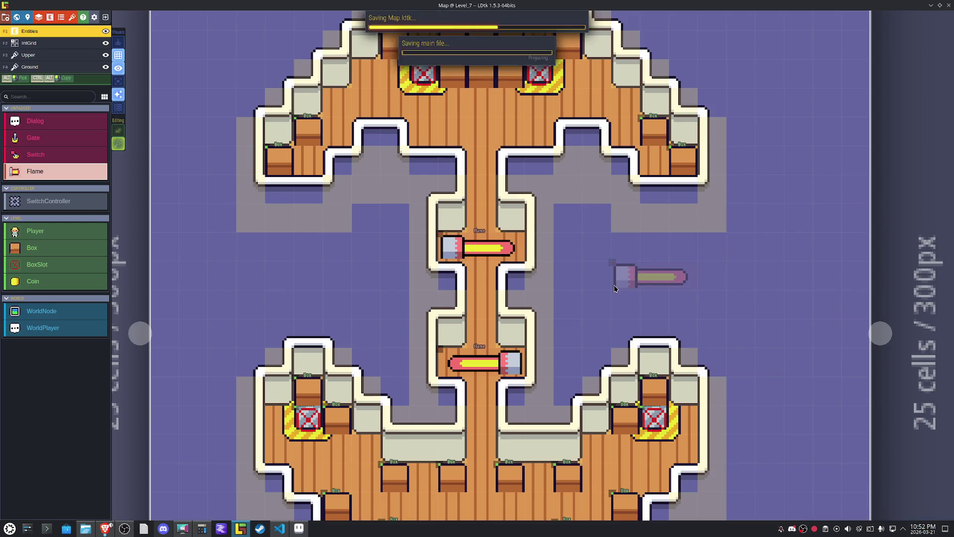
{"action": "key", "text": "F2"}
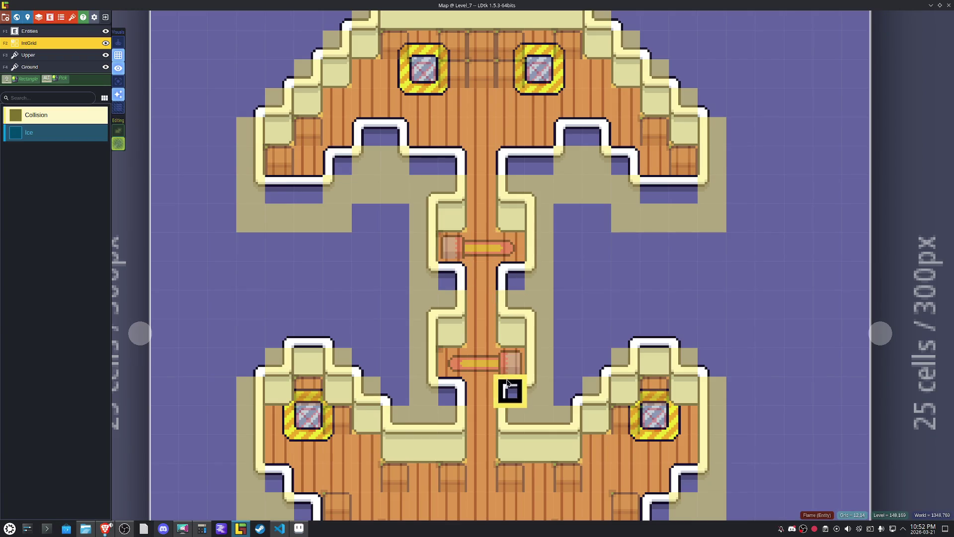
{"action": "key", "text": "ctrl+s"}
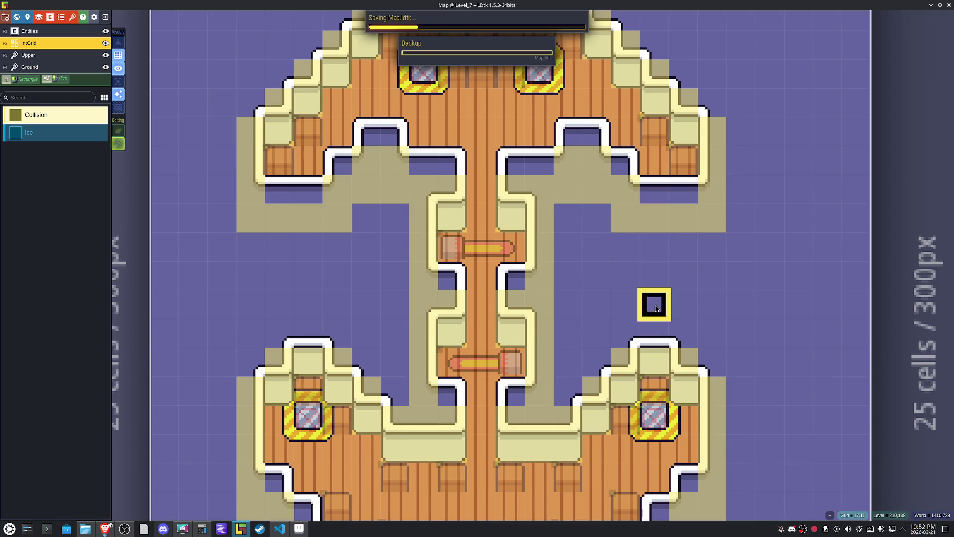
{"action": "left_click_drag", "start_coordinate": [656, 308], "coordinate": [674, 254]}
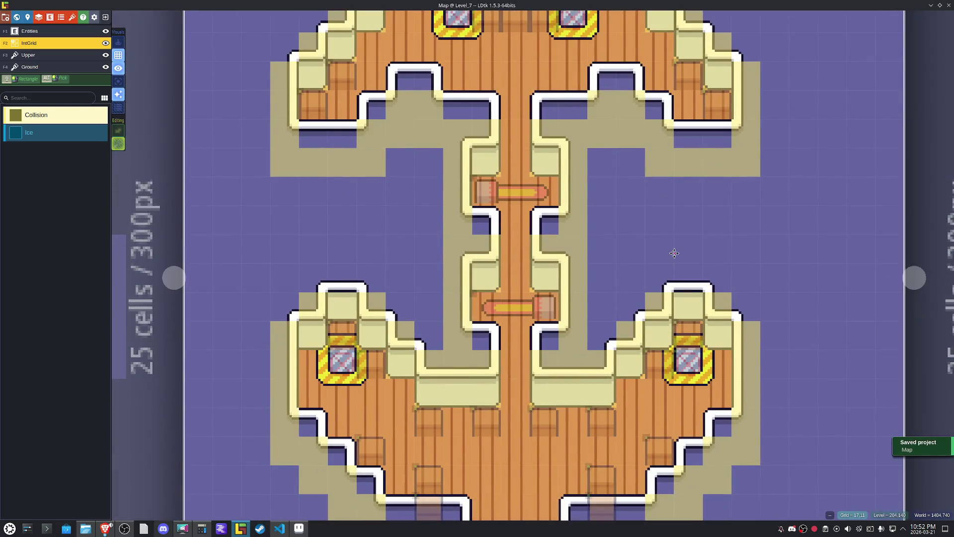
{"action": "left_click", "coordinate": [297, 527]}
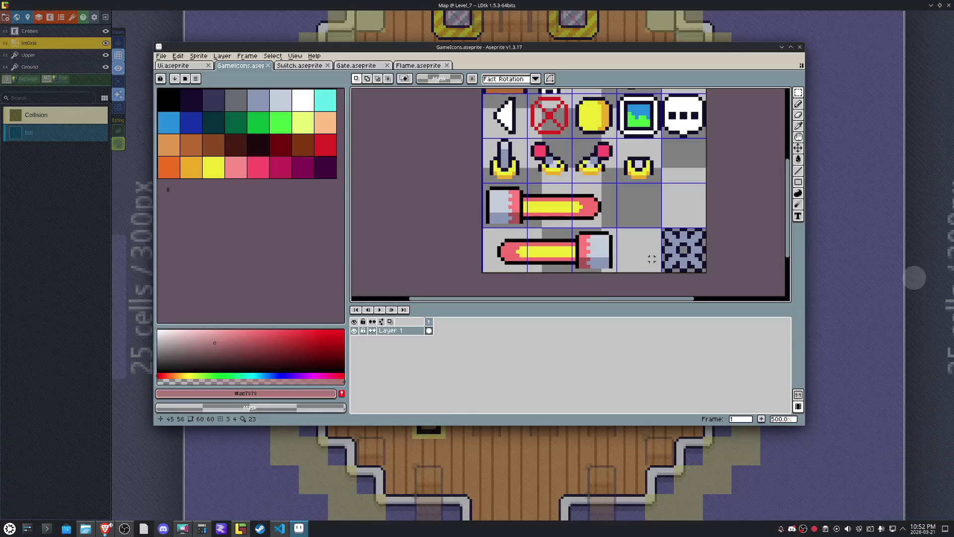
Open LevelSet.aseprite from the Graphics/Tilesets folder.
{"action": "scroll", "coordinate": [651, 229], "scroll_direction": "up", "scroll_amount": 2}
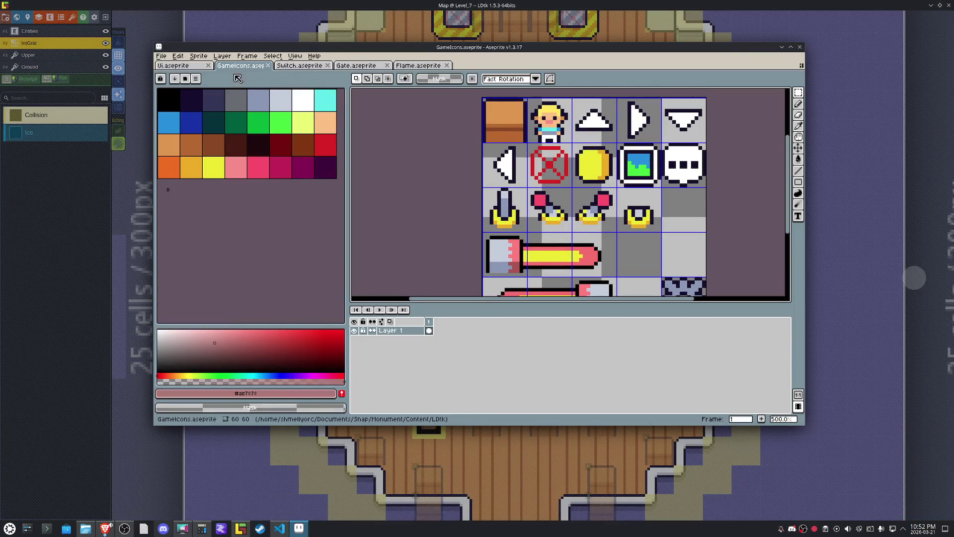
{"action": "left_click", "coordinate": [183, 68]}
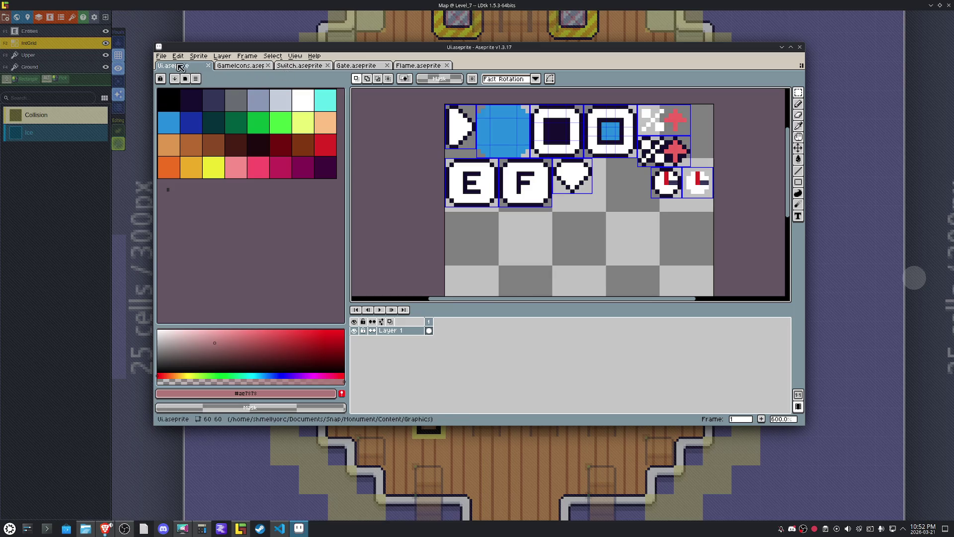
{"action": "left_click", "coordinate": [161, 56]}
{"action": "left_click", "coordinate": [172, 77]}
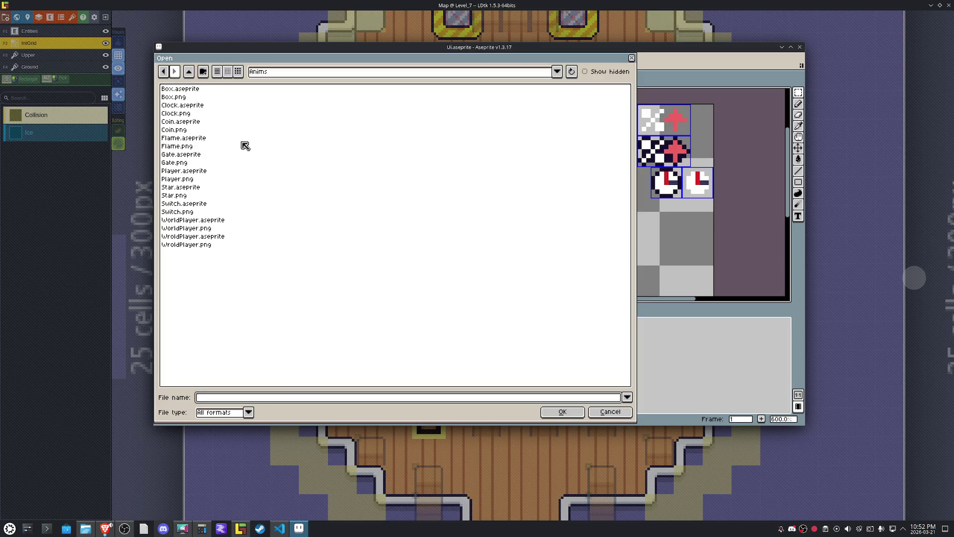
{"action": "left_click", "coordinate": [189, 73]}
{"action": "double_click", "coordinate": [196, 107]}
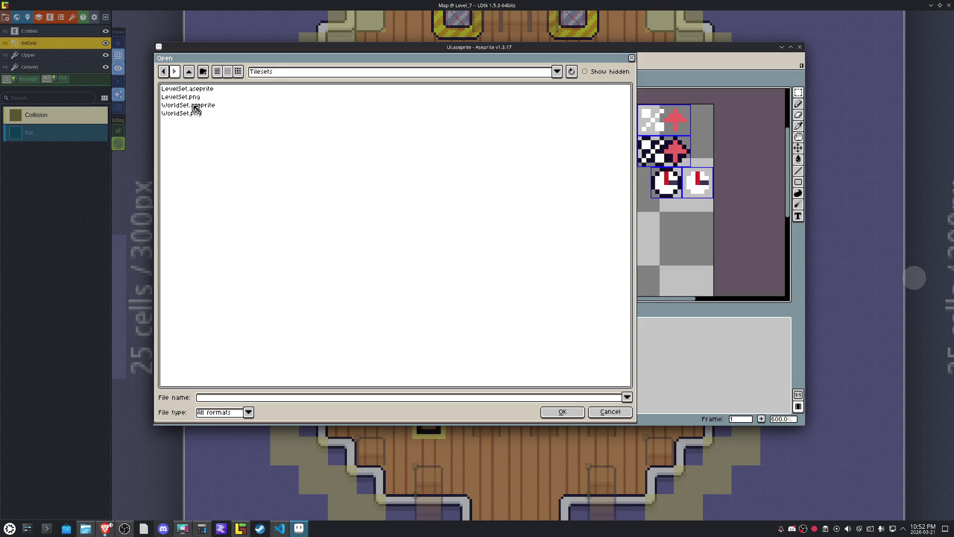
{"action": "double_click", "coordinate": [212, 88]}
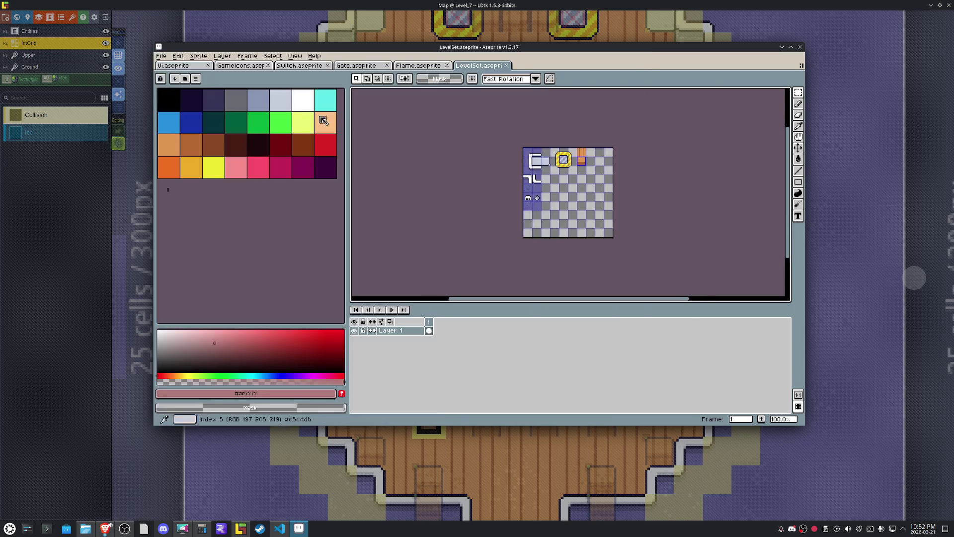
Copy the wooden floor tile one cell right and clear the two tiles beside it.
{"action": "scroll", "coordinate": [614, 155], "scroll_direction": "up", "scroll_amount": 3}
{"action": "scroll", "coordinate": [615, 155], "scroll_direction": "up", "scroll_amount": 1}
{"action": "mouse_move", "coordinate": [535, 153]}
{"action": "left_mouse_down"}
{"action": "mouse_move", "coordinate": [547, 164]}
{"action": "mouse_move", "coordinate": [698, 172]}
{"action": "mouse_move", "coordinate": [626, 172]}
{"action": "left_mouse_up"}
{"action": "key", "text": "ctrl+t"}
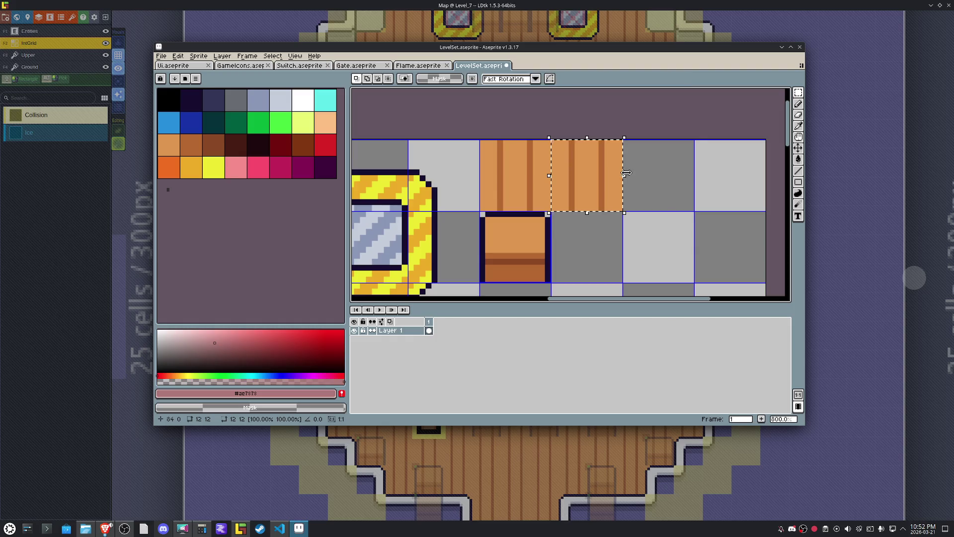
{"action": "key", "text": "shift+Right"}
{"action": "key", "text": "Return"}
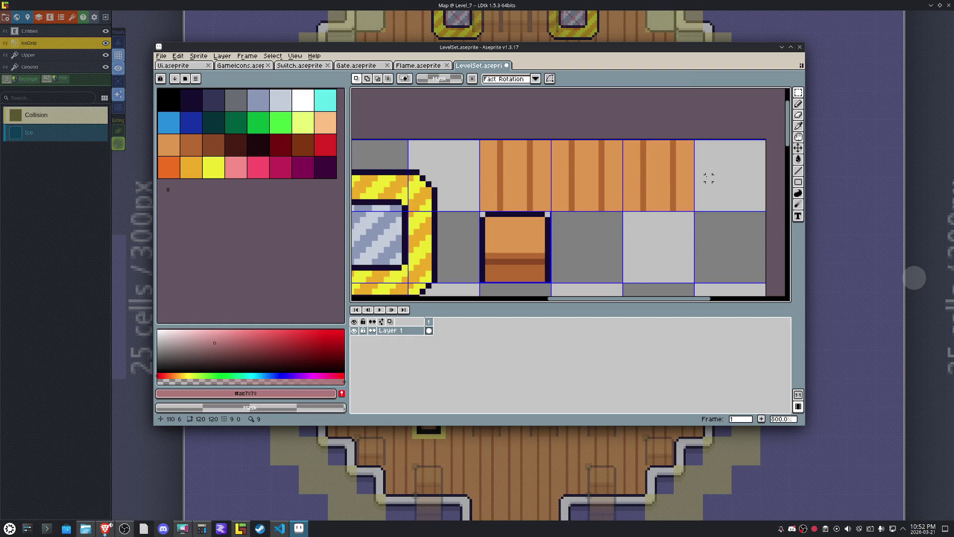
{"action": "left_click_drag", "start_coordinate": [667, 189], "coordinate": [613, 189]}
{"action": "key", "text": "Delete"}
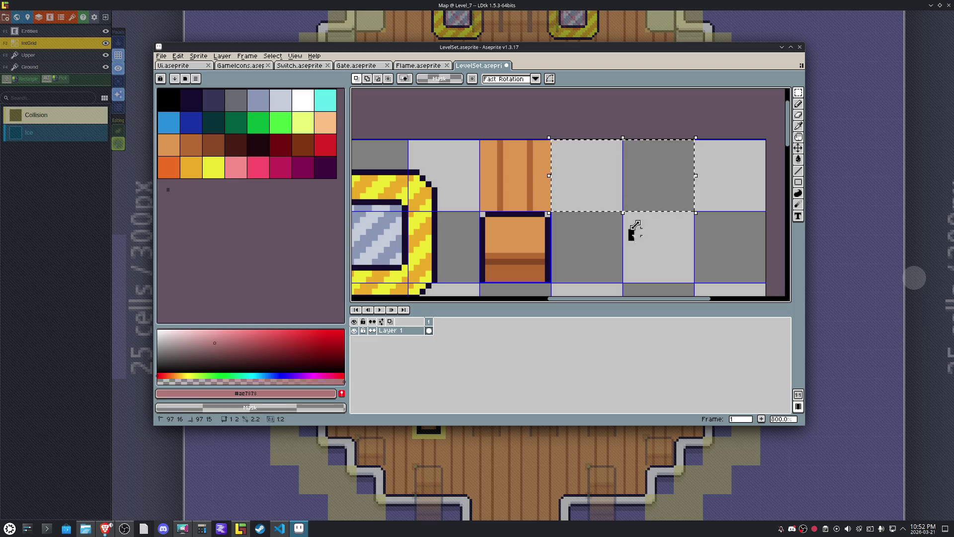
{"action": "scroll", "coordinate": [631, 236], "scroll_direction": "up", "scroll_amount": 2}
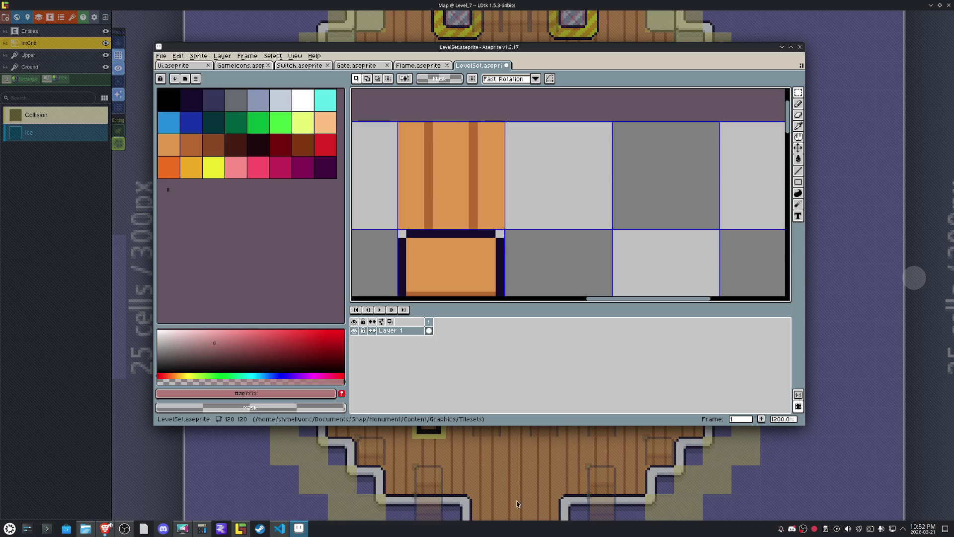
Glance at the LDtk map, then return to the Flame.aseprite sprite.
{"action": "left_click", "coordinate": [300, 528]}
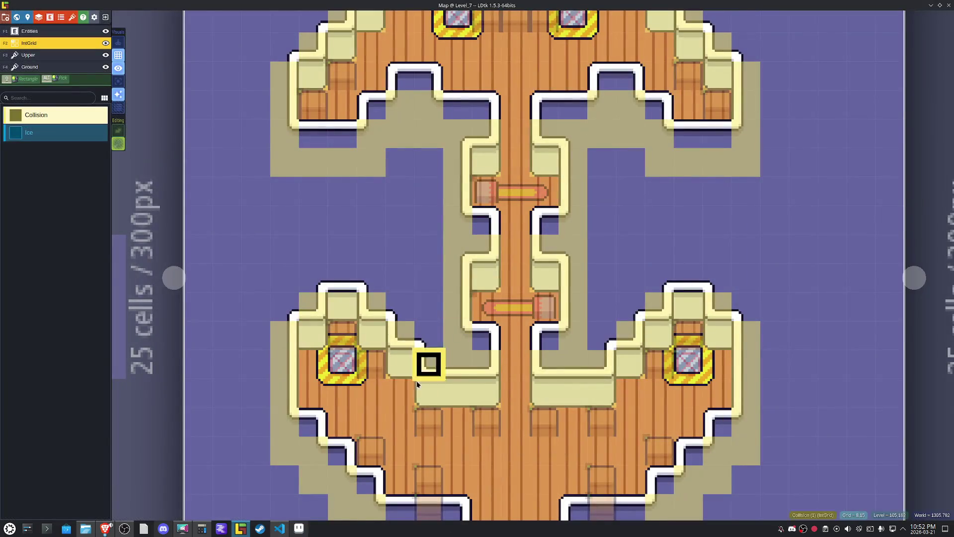
{"action": "left_click", "coordinate": [299, 529]}
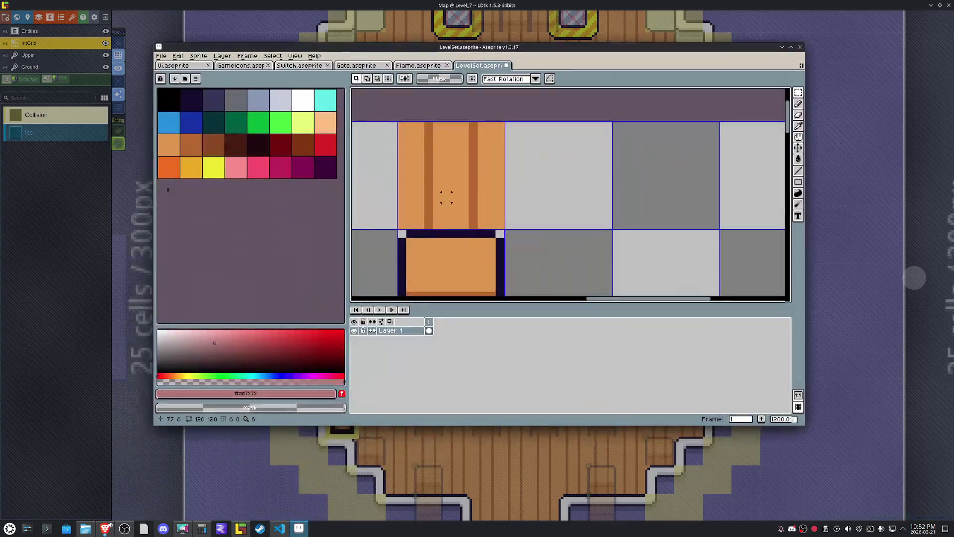
{"action": "left_click", "coordinate": [425, 67]}
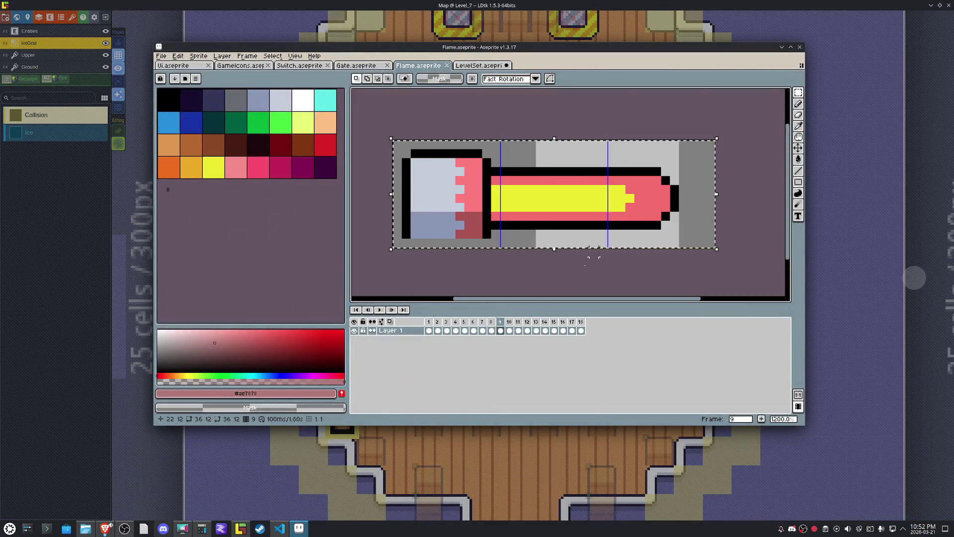
Add a new Layer 2 above Layer 1 in the Flame animation.
{"action": "left_click", "coordinate": [431, 326]}
{"action": "key", "text": "ctrl+d"}
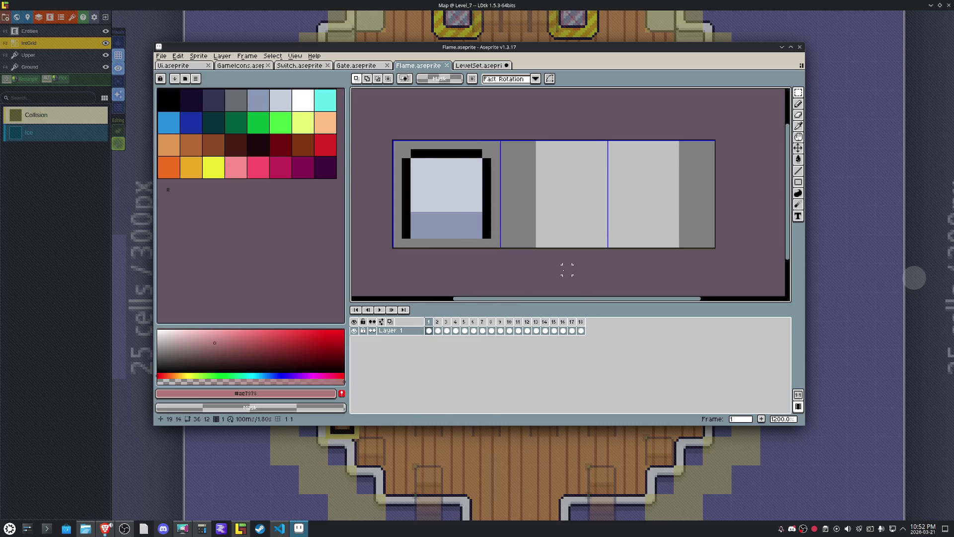
{"action": "right_click", "coordinate": [431, 325]}
{"action": "left_click", "coordinate": [468, 338]}
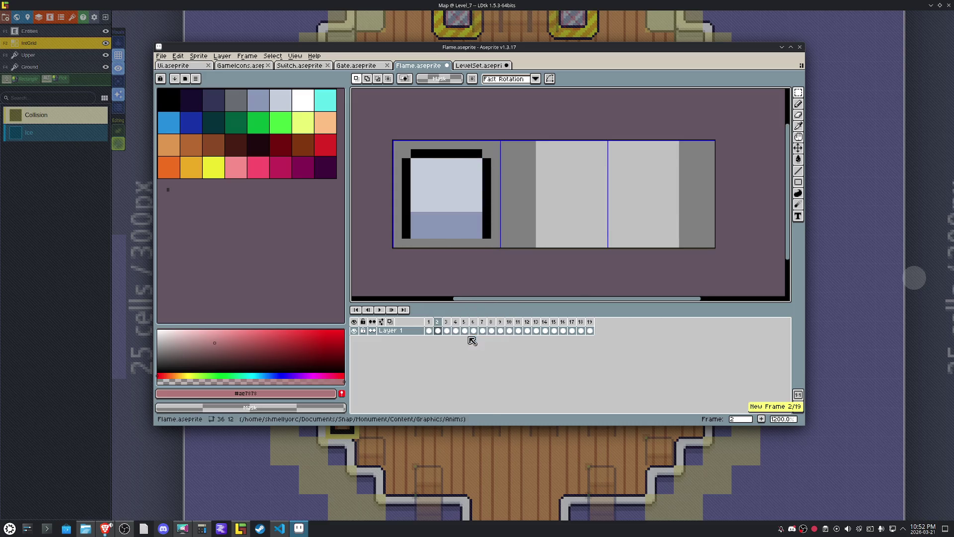
{"action": "key", "text": "ctrl+z"}
{"action": "right_click", "coordinate": [431, 323]}
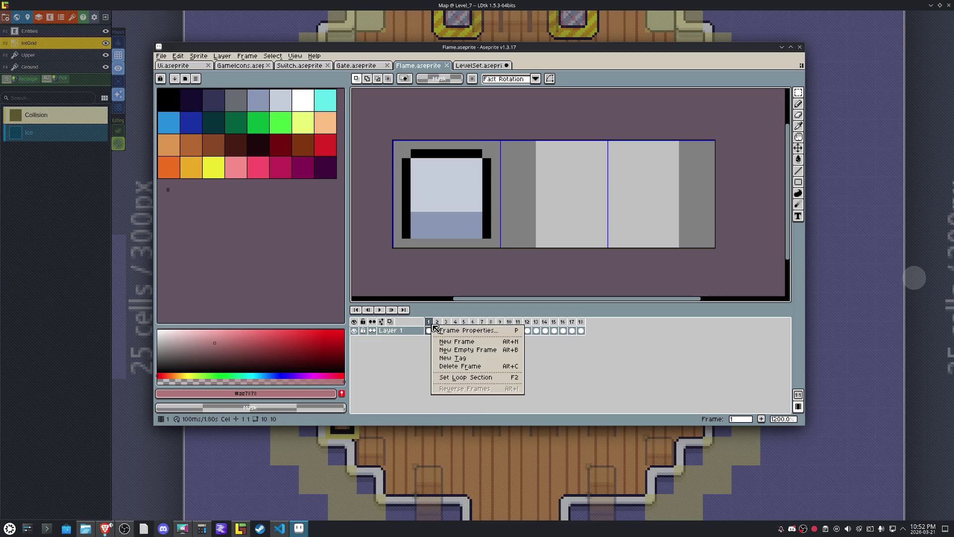
{"action": "left_click", "coordinate": [412, 345]}
{"action": "right_click", "coordinate": [412, 331]}
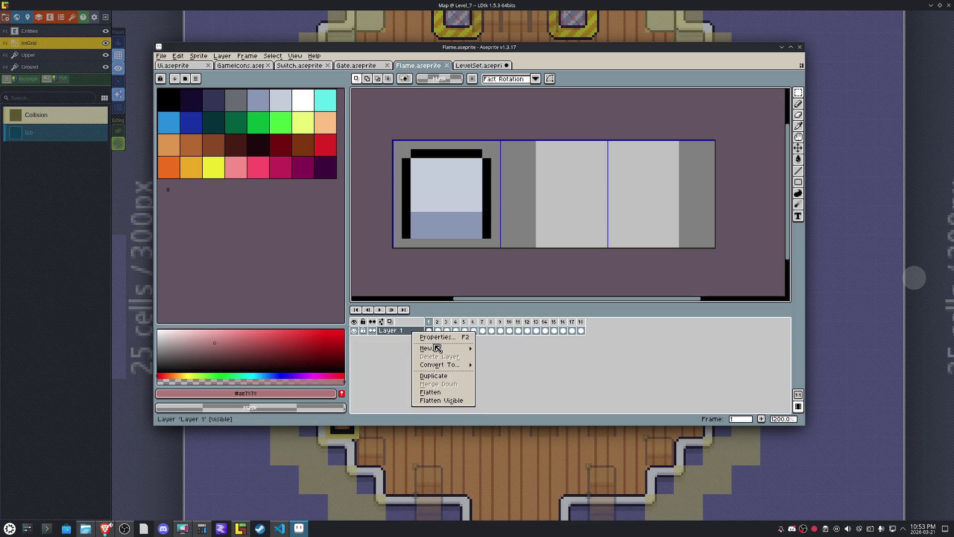
{"action": "mouse_move", "coordinate": [439, 349]}
{"action": "left_click", "coordinate": [507, 350]}
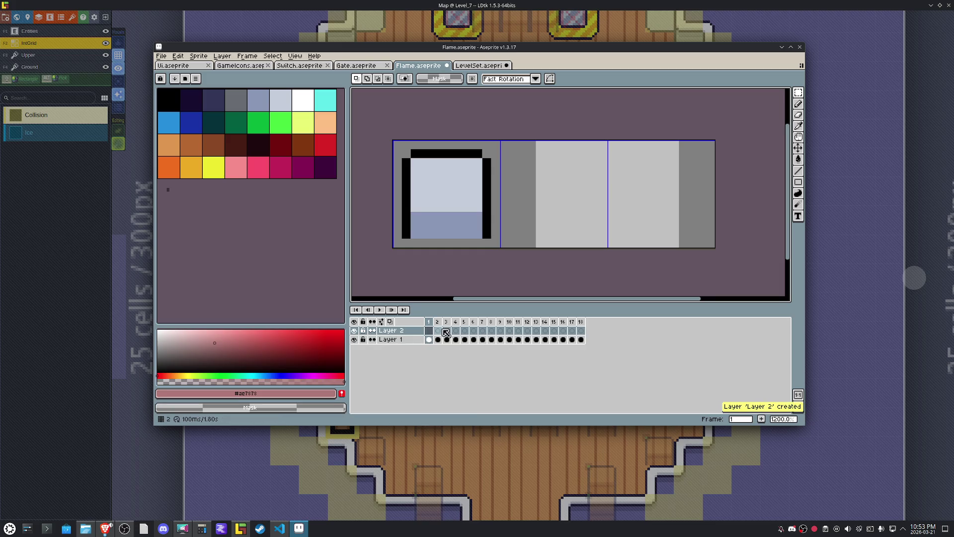
Trace the flame's outline in black on Layer 2 and bucket-fill it solid.
{"action": "key", "text": "Right"}
{"action": "key", "text": "Right"}
{"action": "key", "text": "Right"}
{"action": "key", "text": "Right"}
{"action": "key", "text": "Right"}
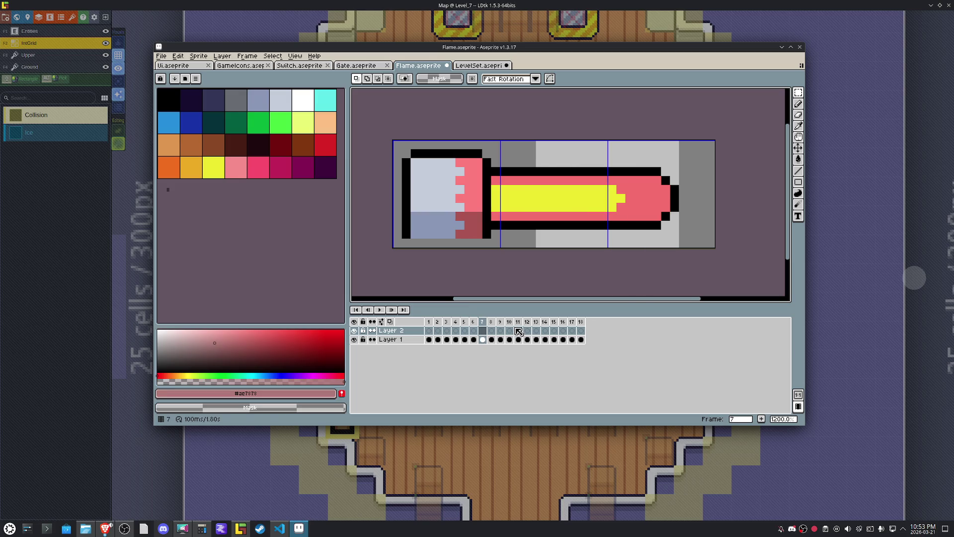
{"action": "scroll", "coordinate": [567, 243], "scroll_direction": "up", "scroll_amount": 1}
{"action": "left_click", "coordinate": [482, 330]}
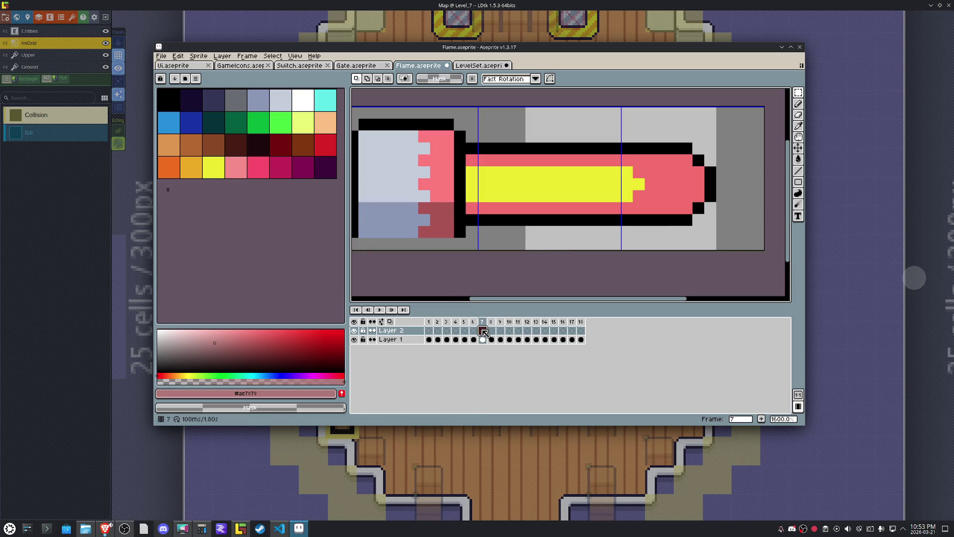
{"action": "left_click", "coordinate": [170, 98]}
{"action": "key", "text": "b"}
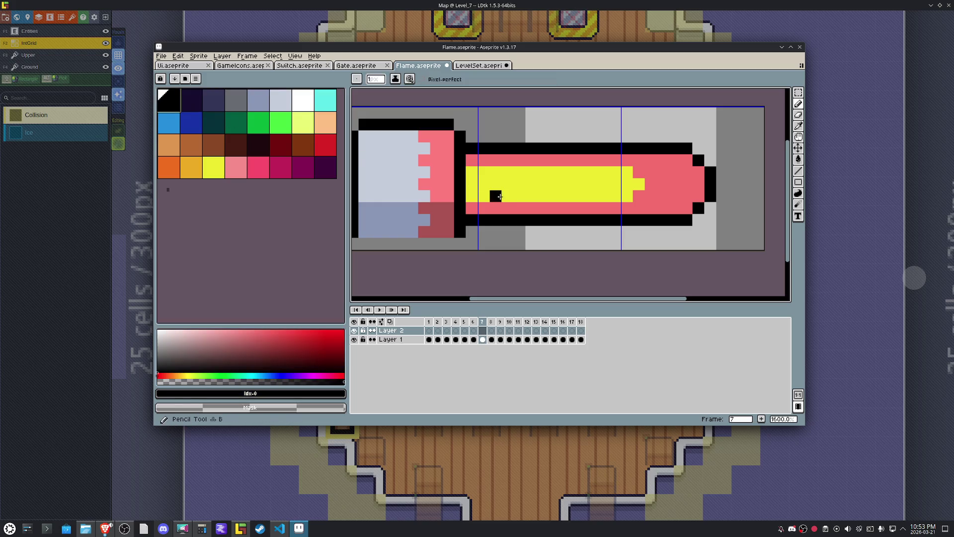
{"action": "left_click", "coordinate": [467, 219]}
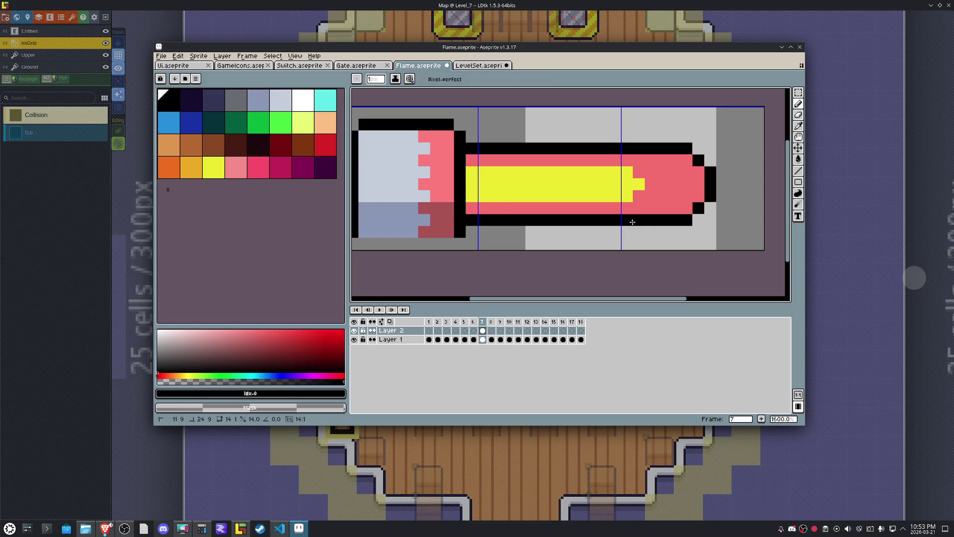
{"action": "left_click", "coordinate": [660, 221], "text": "shift"}
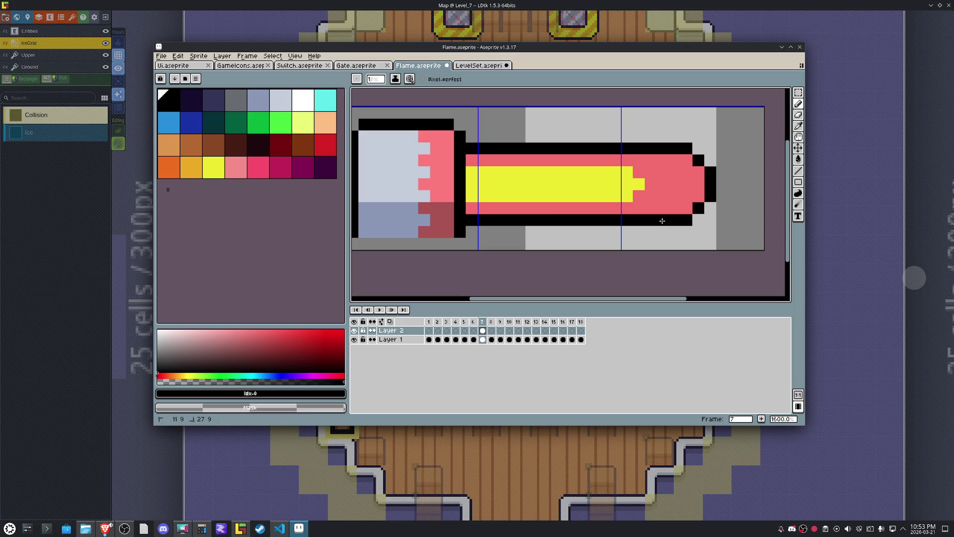
{"action": "left_click", "coordinate": [699, 184], "text": "shift"}
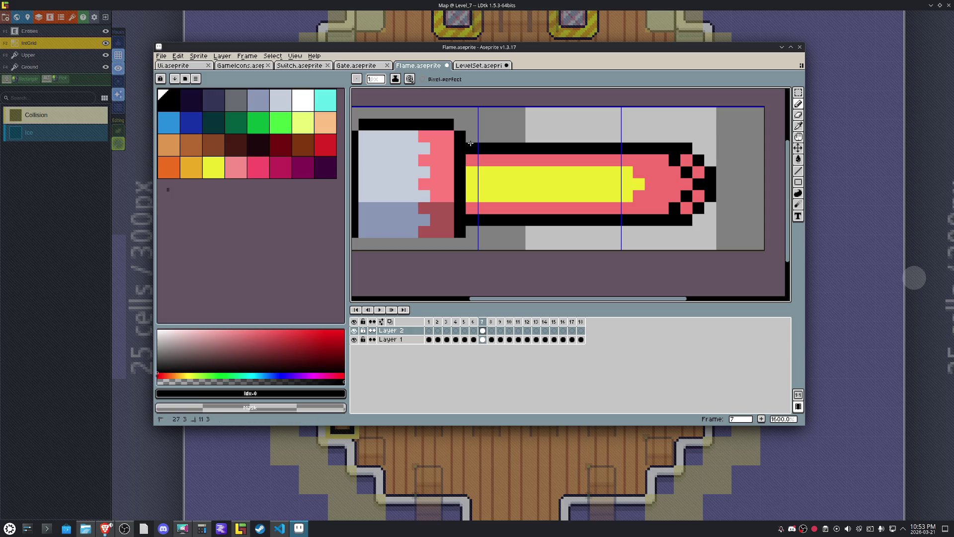
{"action": "key", "text": "g"}
{"action": "left_click", "coordinate": [536, 194]}
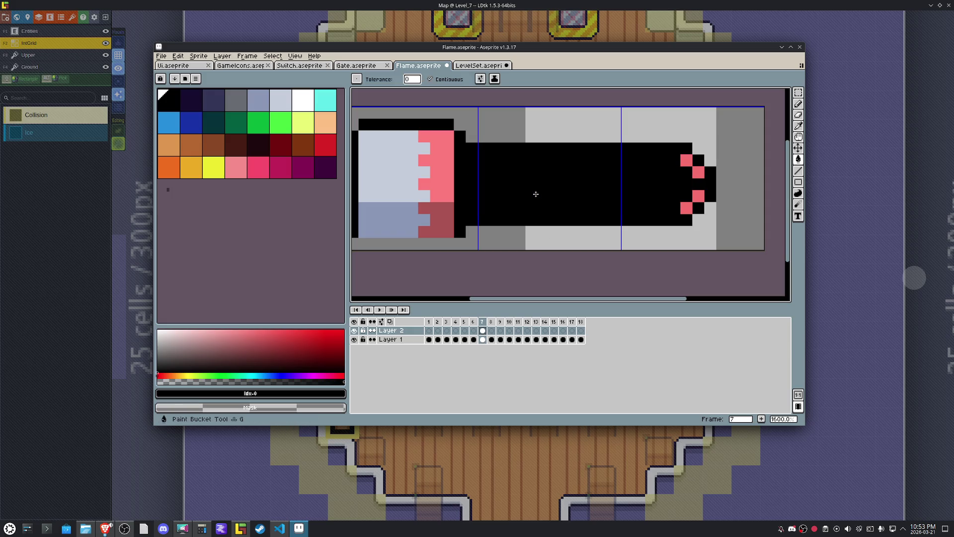
Move the silhouette cel to frame 2 and place Layer 2 beneath Layer 1.
{"action": "left_click", "coordinate": [483, 331]}
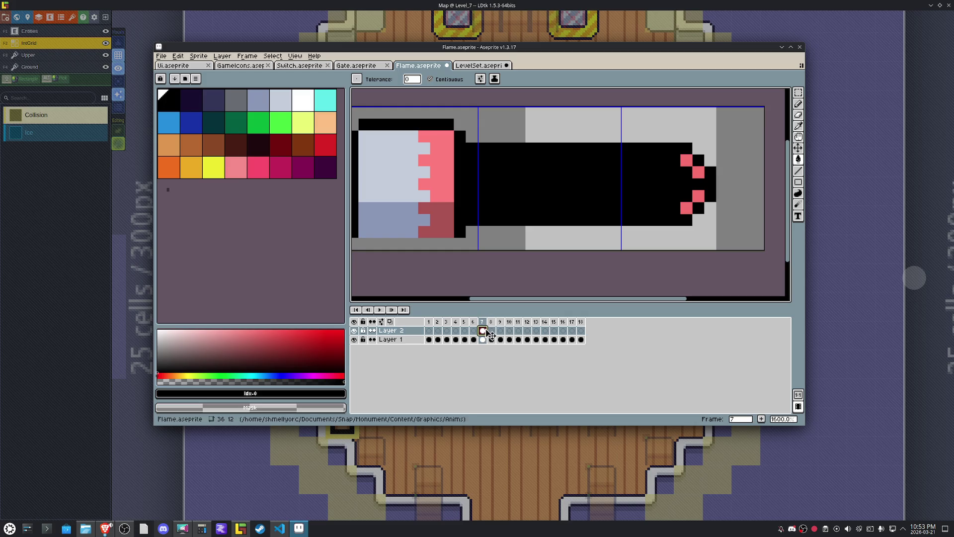
{"action": "left_click_drag", "start_coordinate": [487, 332], "coordinate": [441, 332]}
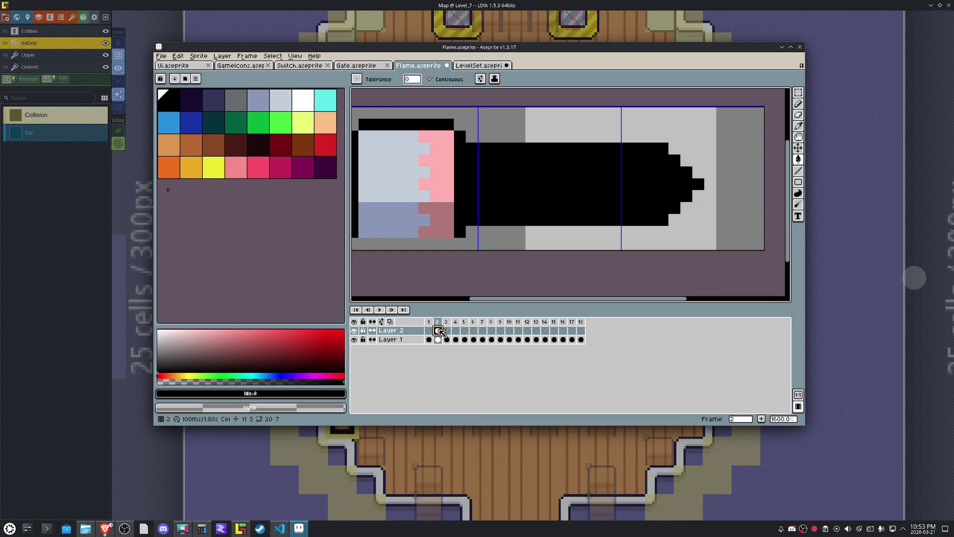
{"action": "left_click", "coordinate": [442, 321]}
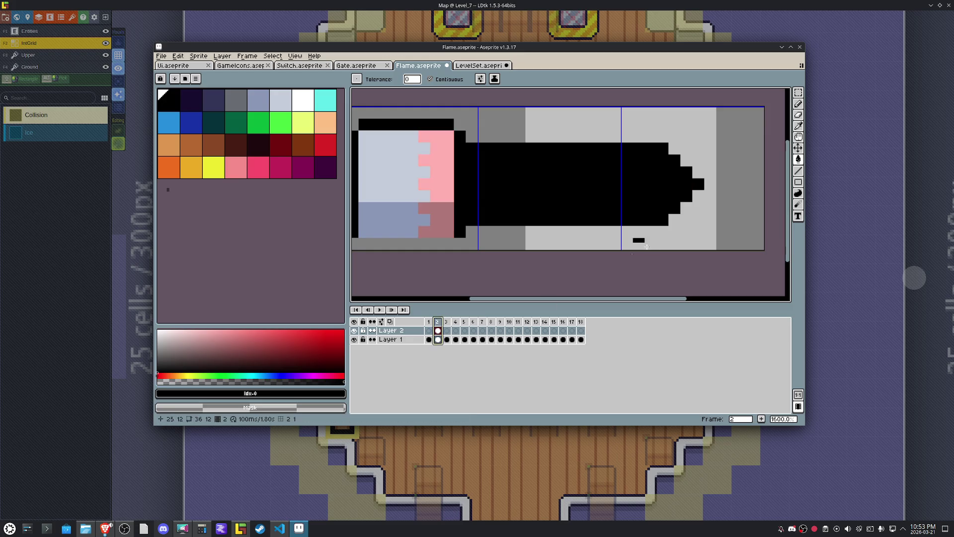
{"action": "left_click_drag", "start_coordinate": [418, 333], "coordinate": [405, 345]}
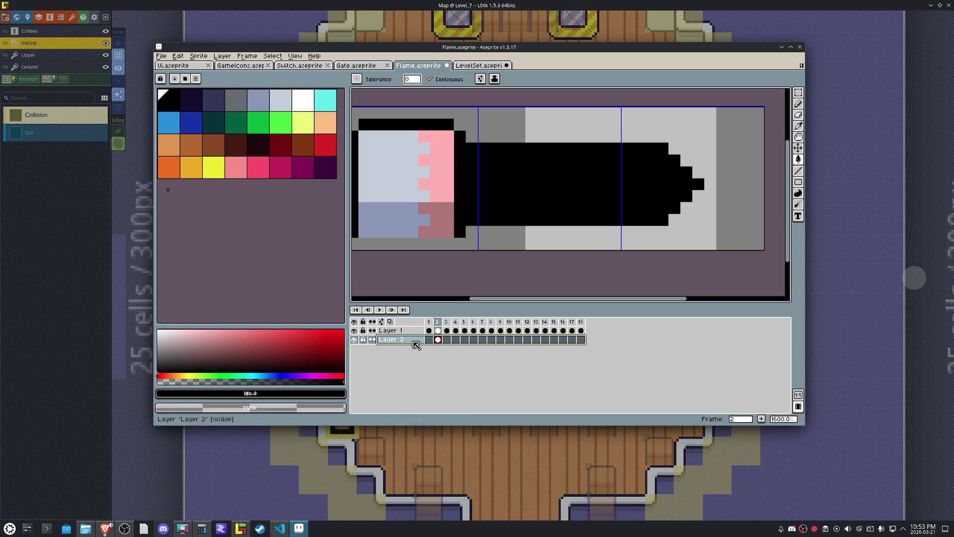
Lower Layer 2's opacity so the silhouette becomes a grey guide.
{"action": "double_click", "coordinate": [405, 341]}
{"action": "left_click", "coordinate": [413, 258]}
{"action": "left_click_drag", "start_coordinate": [413, 262], "coordinate": [390, 261]}
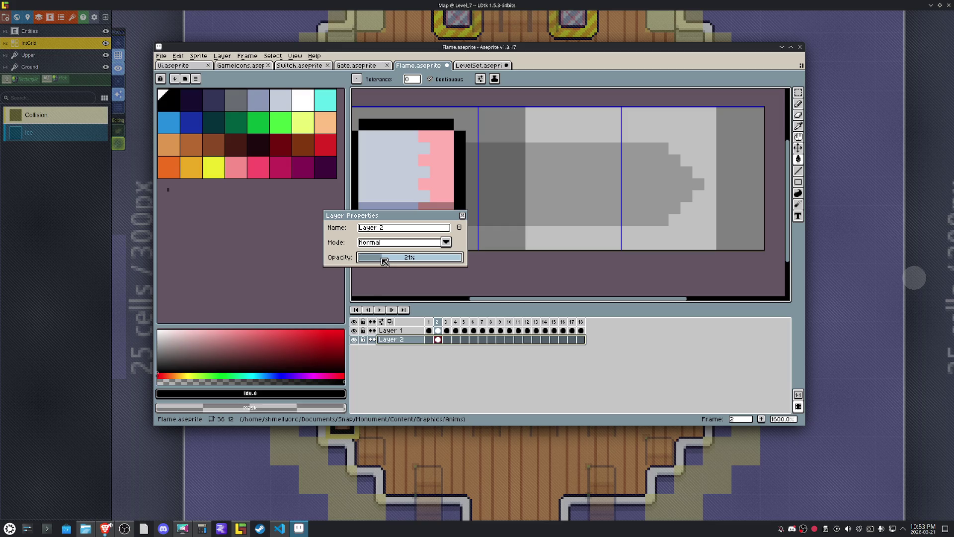
{"action": "left_click", "coordinate": [463, 215]}
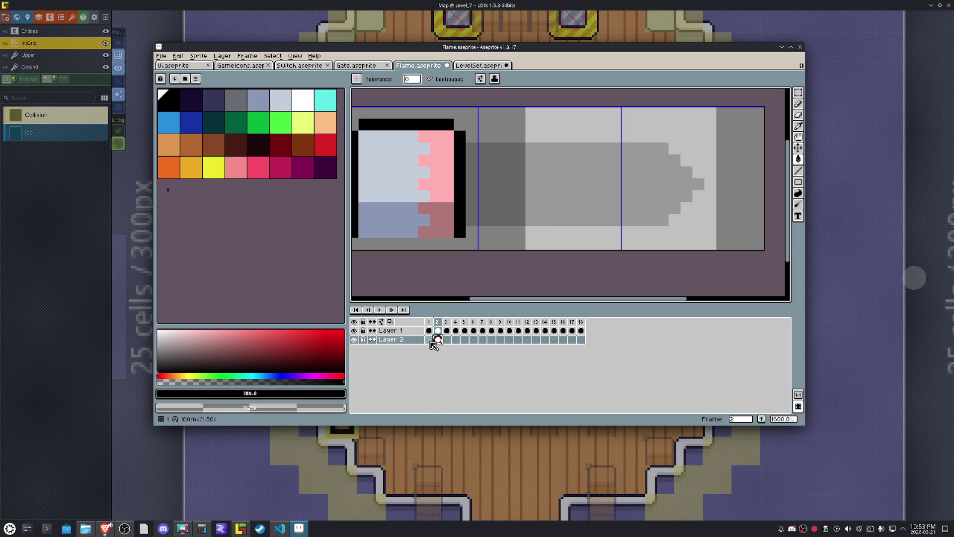
Link Layer 2's cels across frames 1–18, preview playback, then undo the linking.
{"action": "left_click", "coordinate": [431, 340]}
{"action": "left_click", "coordinate": [581, 339]}
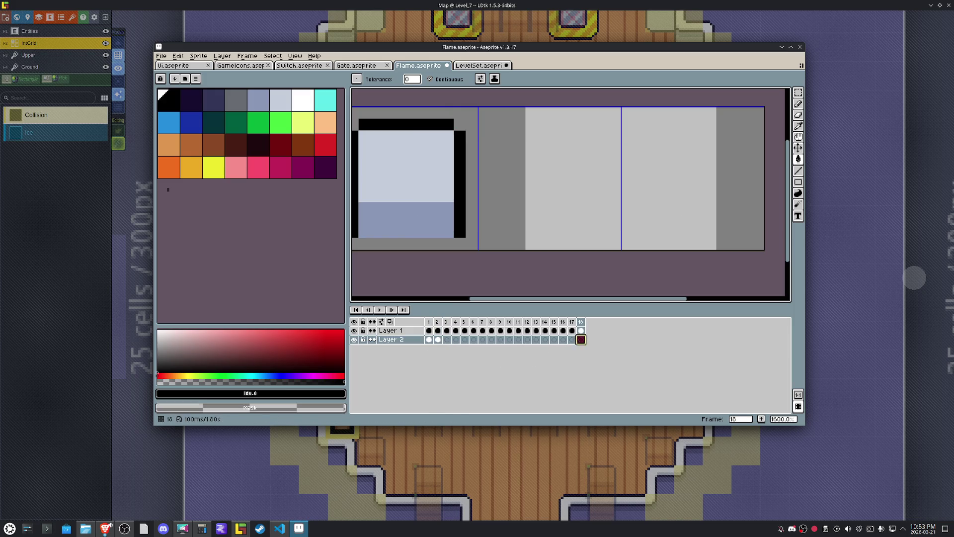
{"action": "left_click", "coordinate": [438, 340]}
{"action": "left_click_drag", "start_coordinate": [430, 340], "coordinate": [584, 345]}
{"action": "right_click", "coordinate": [581, 342]}
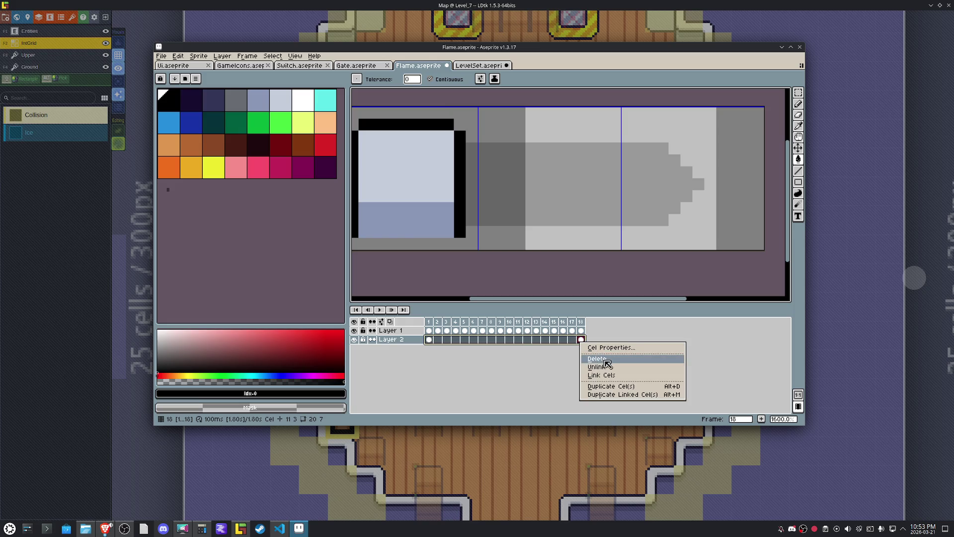
{"action": "left_click", "coordinate": [604, 379]}
{"action": "left_click", "coordinate": [430, 340]}
{"action": "key", "text": "Return"}
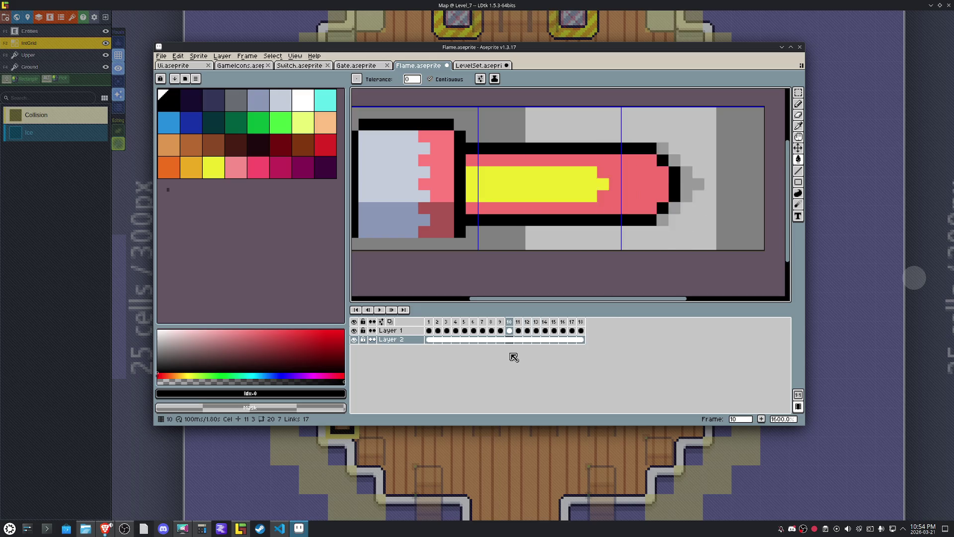
{"action": "key", "text": "ctrl+z"}
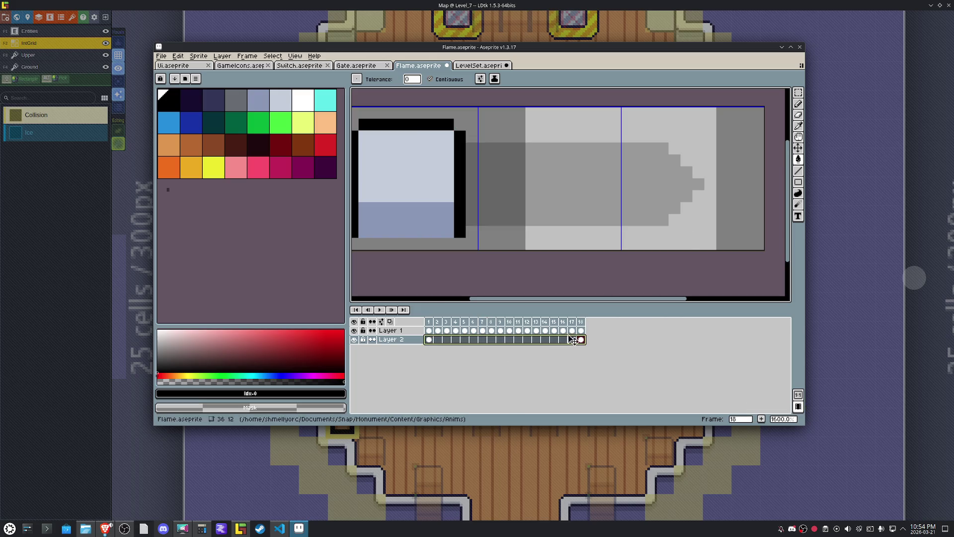
Shift the silhouette's tip pixels left on frame 1 and paint over a stray pixel.
{"action": "left_click", "coordinate": [429, 340]}
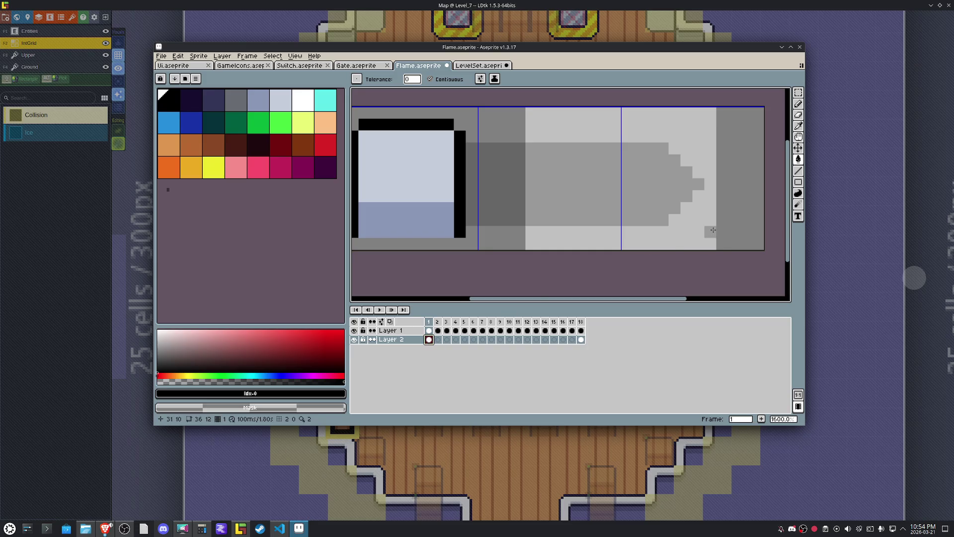
{"action": "key", "text": "m"}
{"action": "left_click_drag", "start_coordinate": [730, 228], "coordinate": [583, 140]}
{"action": "left_click_drag", "start_coordinate": [653, 201], "coordinate": [636, 199]}
{"action": "key", "text": "ctrl+d"}
{"action": "key", "text": "b"}
{"action": "left_click", "coordinate": [674, 183]}
{"action": "key", "text": "m"}
{"action": "mouse_move", "coordinate": [679, 237]}
{"action": "left_mouse_down"}
{"action": "mouse_move", "coordinate": [611, 149]}
{"action": "mouse_move", "coordinate": [593, 142]}
{"action": "left_mouse_up"}
{"action": "left_click_drag", "start_coordinate": [626, 186], "coordinate": [577, 188]}
{"action": "left_click", "coordinate": [688, 185]}
Link Layer 2's cels across all 18 frames, preview the animation, and save.
{"action": "left_click_drag", "start_coordinate": [435, 342], "coordinate": [581, 339]}
{"action": "right_click", "coordinate": [582, 340]}
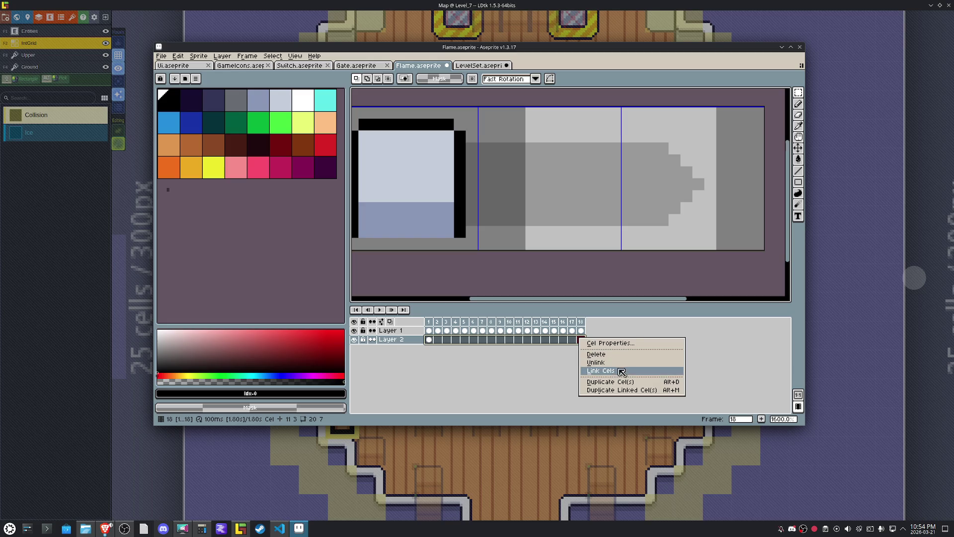
{"action": "left_click", "coordinate": [621, 372]}
{"action": "left_click", "coordinate": [429, 339]}
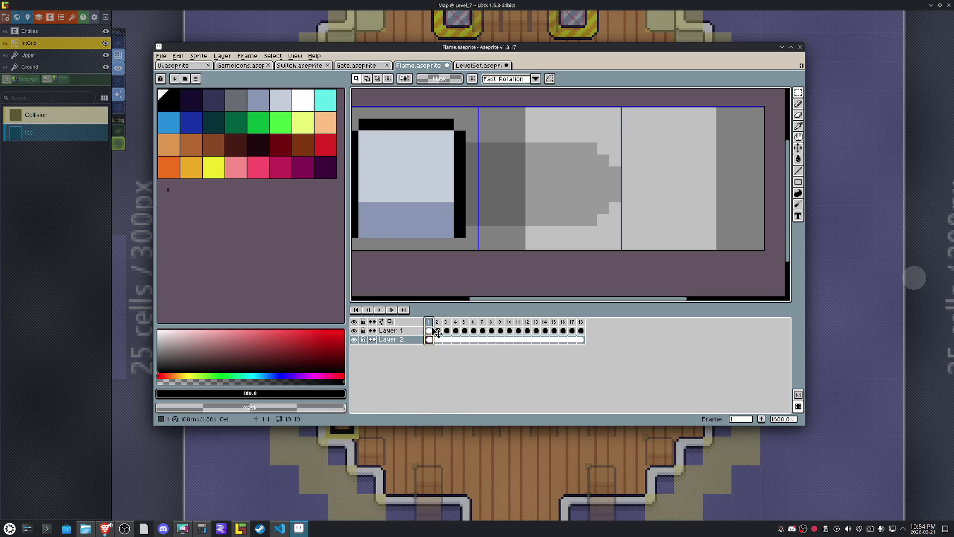
{"action": "key", "text": "Return"}
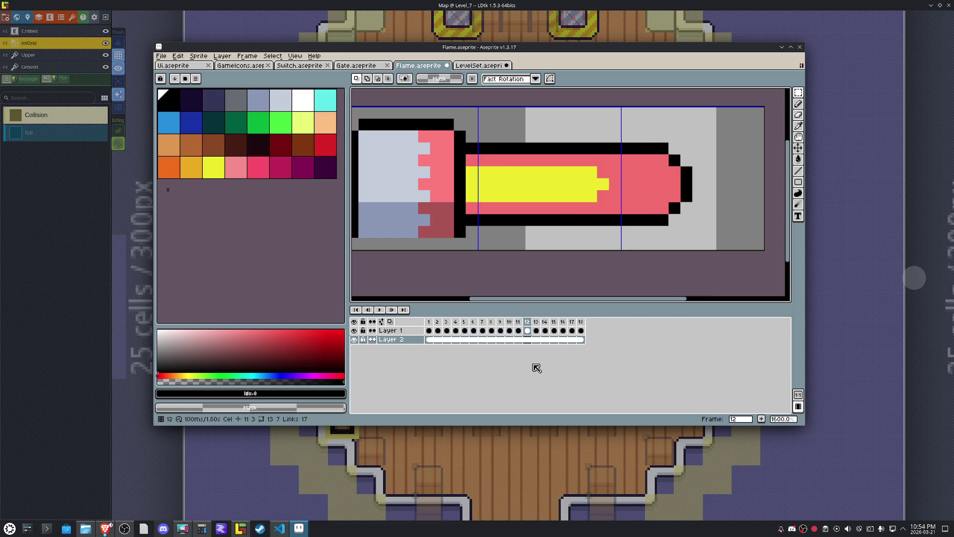
{"action": "key", "text": "ctrl+s"}
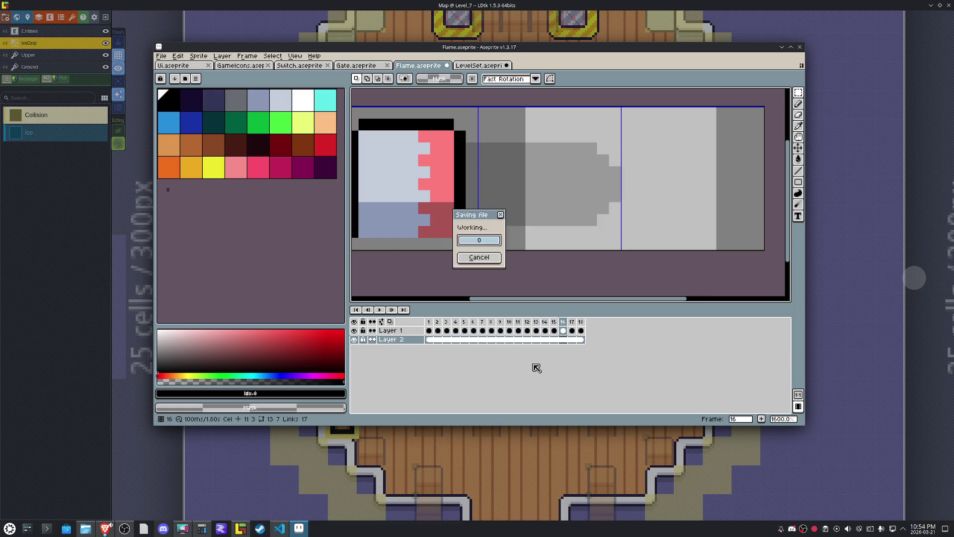
Export the frames with Export Sprite Sheet to Flame.png, then save Flame.aseprite.
{"action": "left_click", "coordinate": [166, 59]}
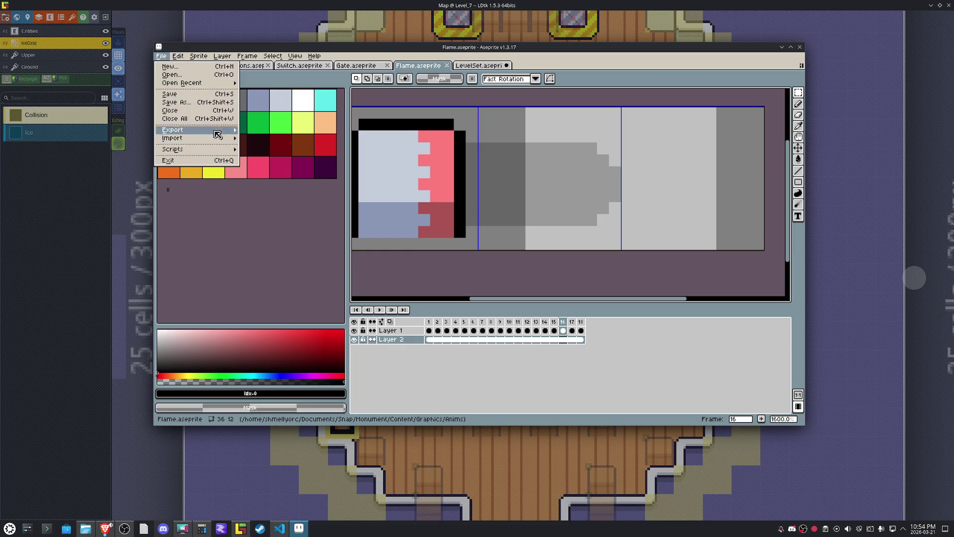
{"action": "mouse_move", "coordinate": [213, 130]}
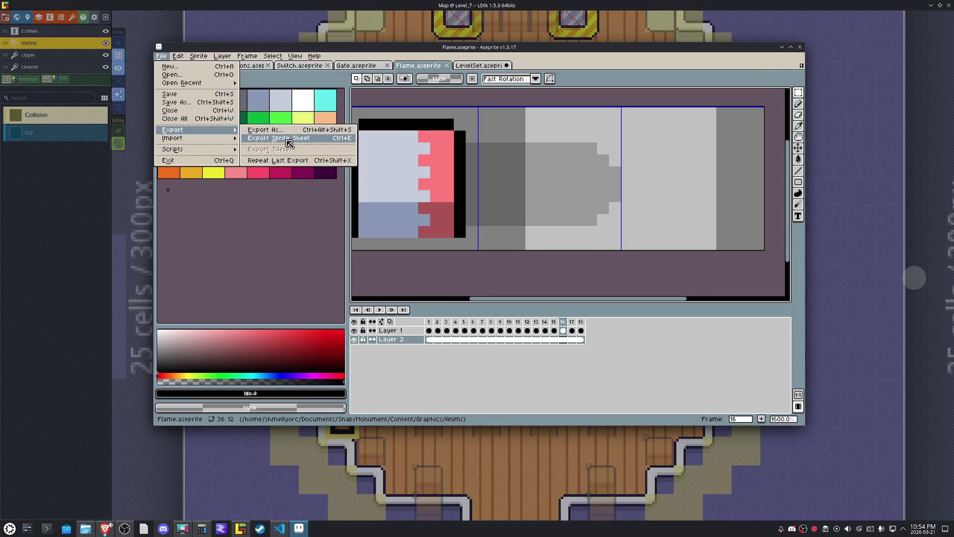
{"action": "left_click", "coordinate": [289, 143]}
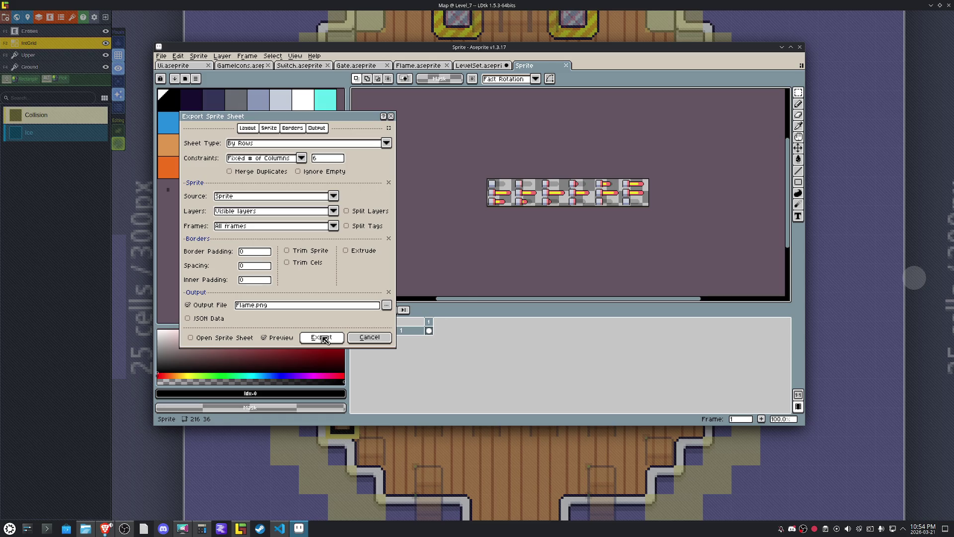
{"action": "left_click", "coordinate": [322, 337]}
{"action": "left_click", "coordinate": [477, 253]}
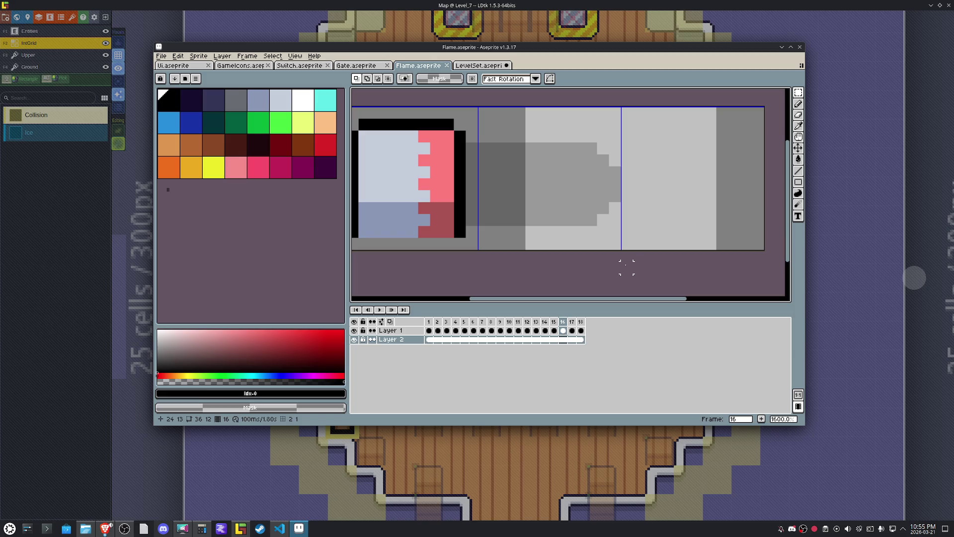
{"action": "key", "text": "ctrl+s"}
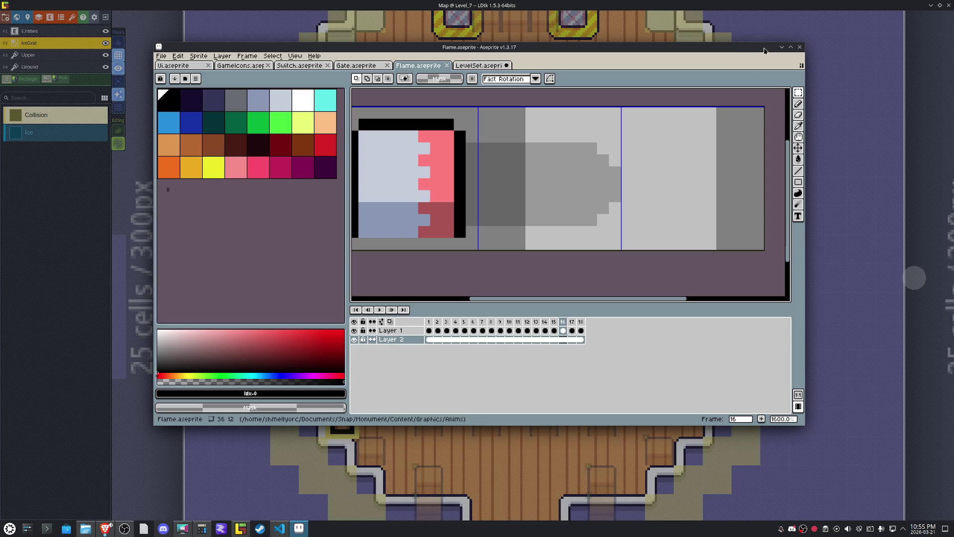
Return to LDtk and save the map with the updated flame sprites.
{"action": "left_click", "coordinate": [881, 98]}
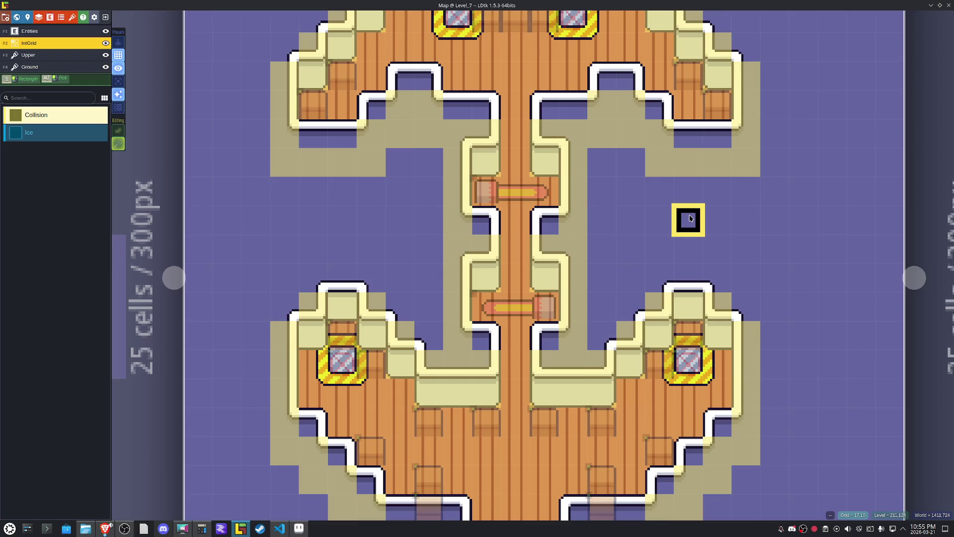
{"action": "left_click_drag", "start_coordinate": [512, 192], "coordinate": [628, 212]}
{"action": "key", "text": "Escape"}
{"action": "key", "text": "ctrl+s"}
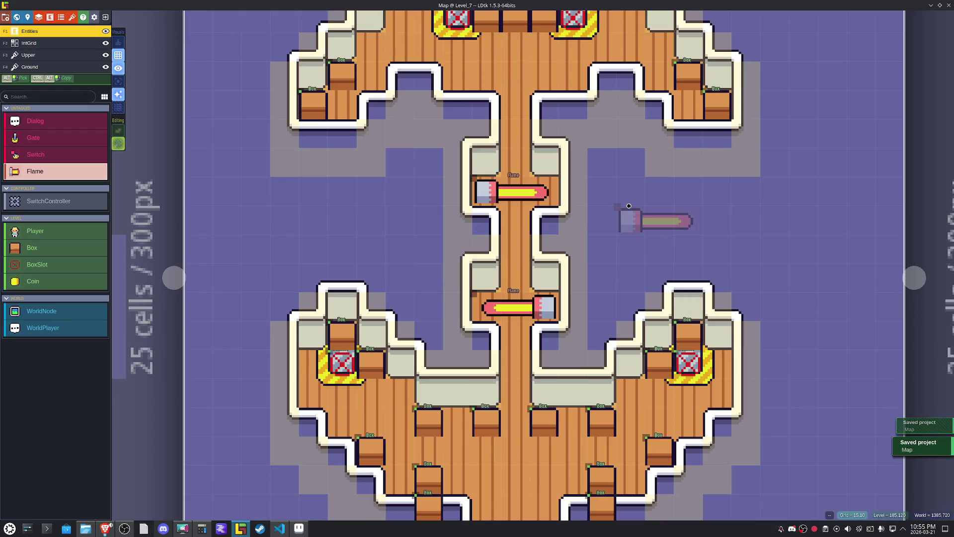
Open the upper Flame's entity definition and start a new single-value field.
{"action": "left_click", "coordinate": [514, 192]}
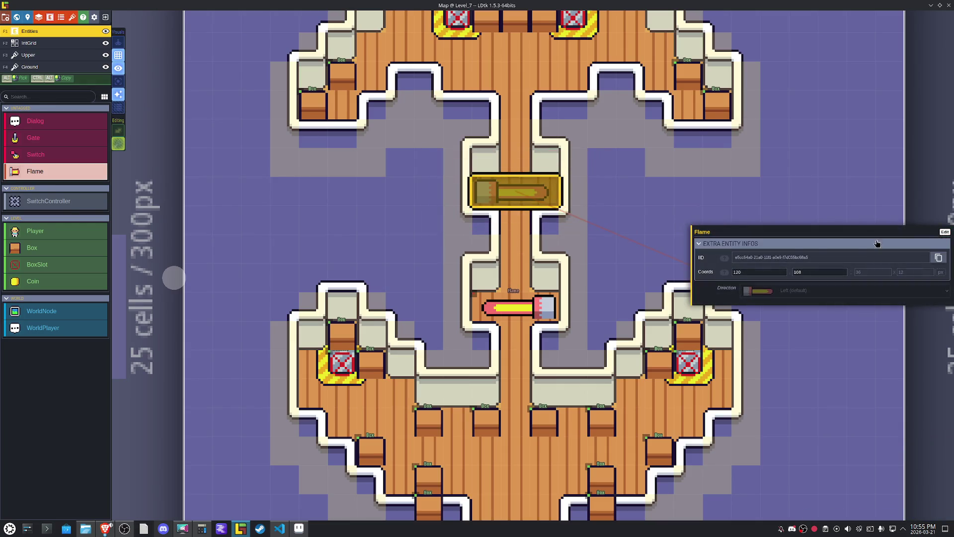
{"action": "left_click", "coordinate": [945, 232]}
{"action": "left_click", "coordinate": [130, 261]}
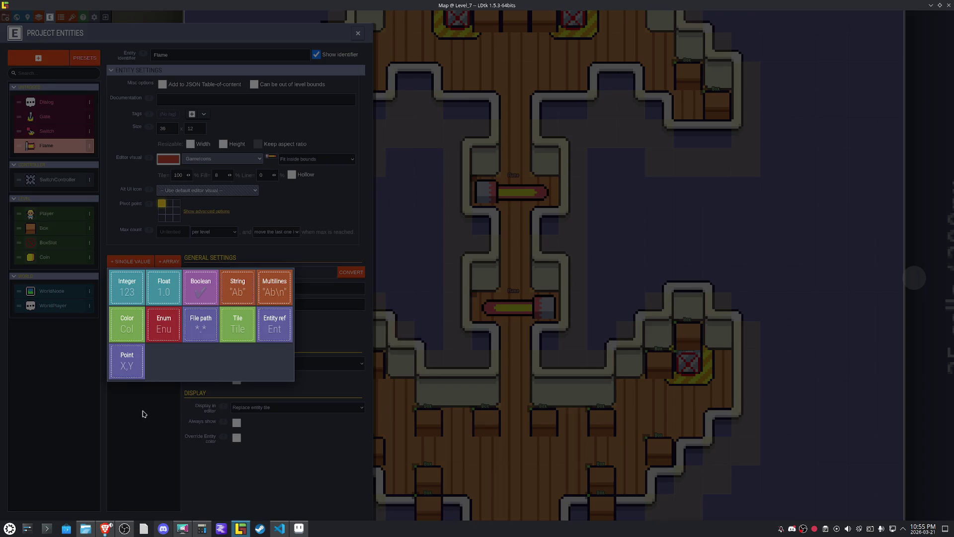
Bring Aseprite's Flame sprite forward and step through its first frames.
{"action": "left_click", "coordinate": [299, 529]}
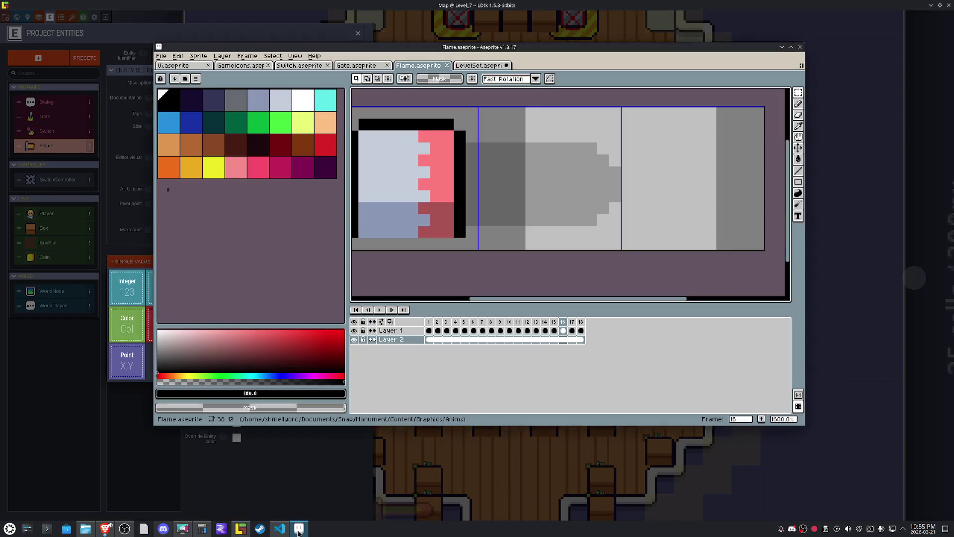
{"action": "left_click", "coordinate": [428, 322]}
{"action": "left_click", "coordinate": [446, 324]}
{"action": "left_click", "coordinate": [452, 323]}
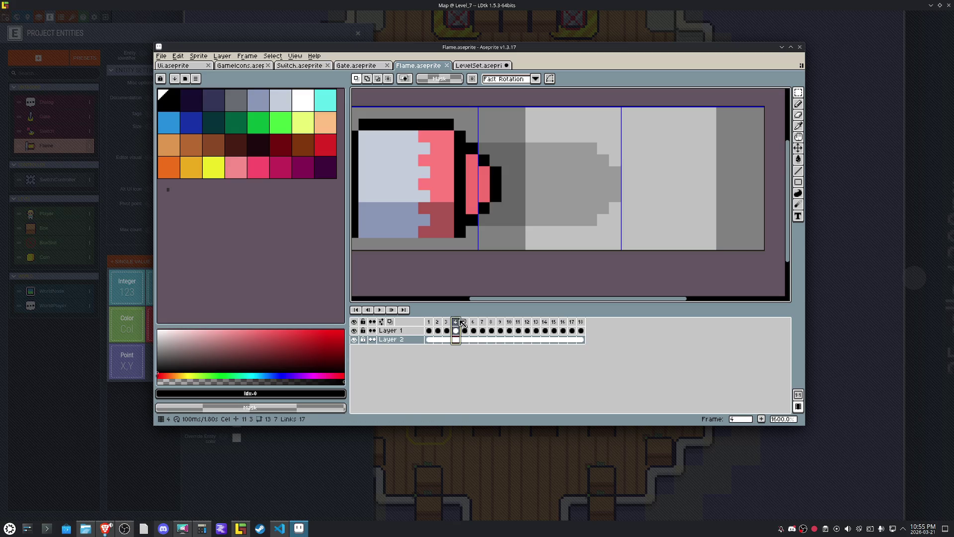
Tag frames 1–3 as Start, then select frames 4–15 for the next tag.
{"action": "left_click_drag", "start_coordinate": [446, 323], "coordinate": [431, 324]}
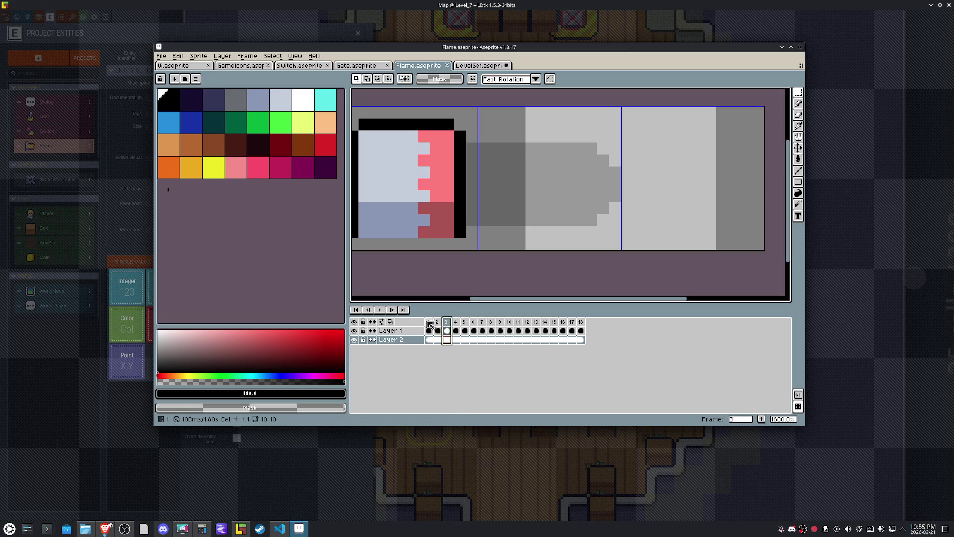
{"action": "right_click", "coordinate": [449, 324]}
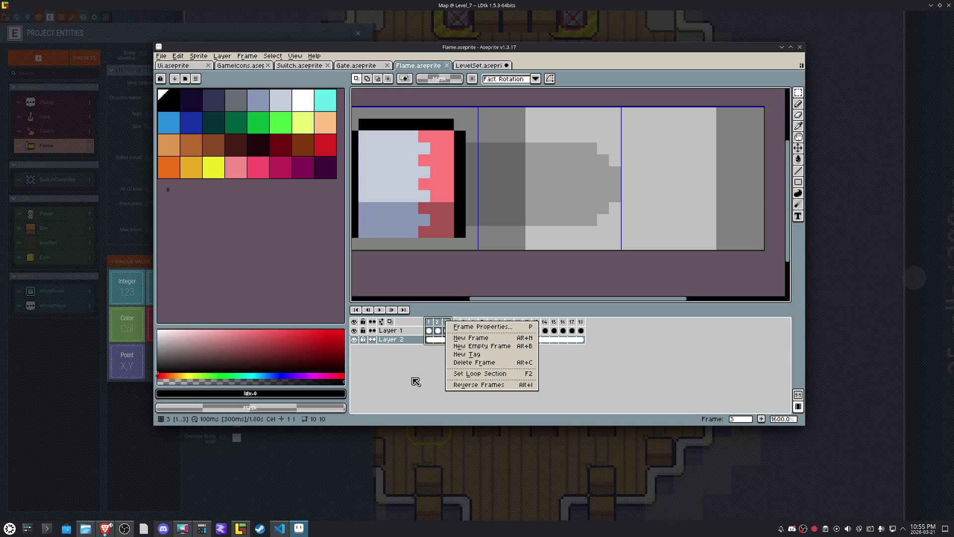
{"action": "left_click", "coordinate": [477, 354]}
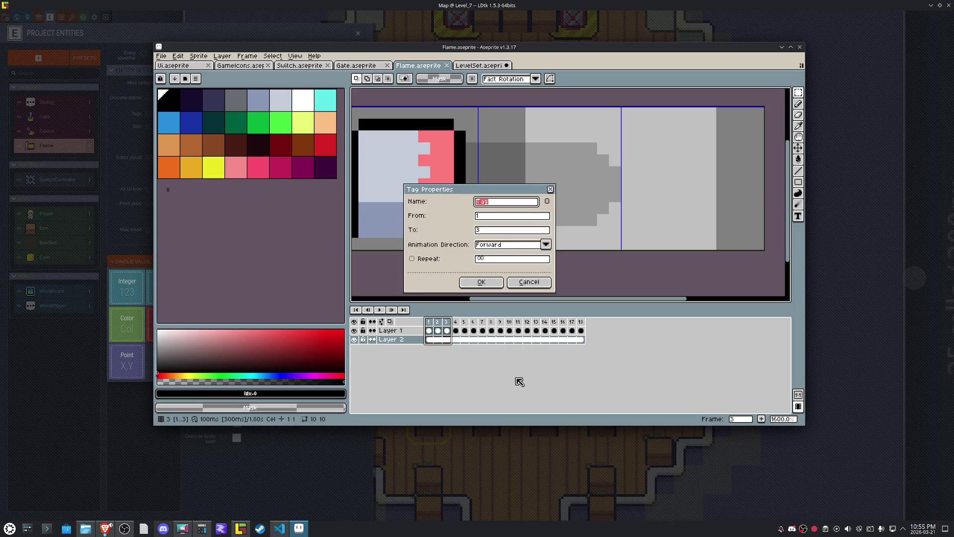
{"action": "type", "text": "tar"}
{"action": "key", "text": "Return"}
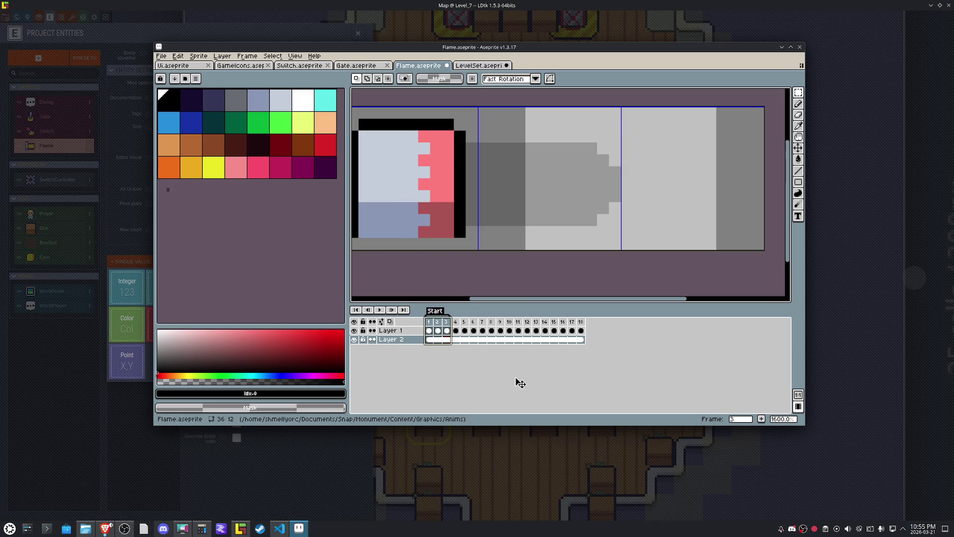
{"action": "mouse_move", "coordinate": [455, 321]}
{"action": "left_mouse_down"}
{"action": "mouse_move", "coordinate": [565, 326]}
{"action": "mouse_move", "coordinate": [556, 326]}
{"action": "left_mouse_up"}
{"action": "right_click", "coordinate": [554, 323]}
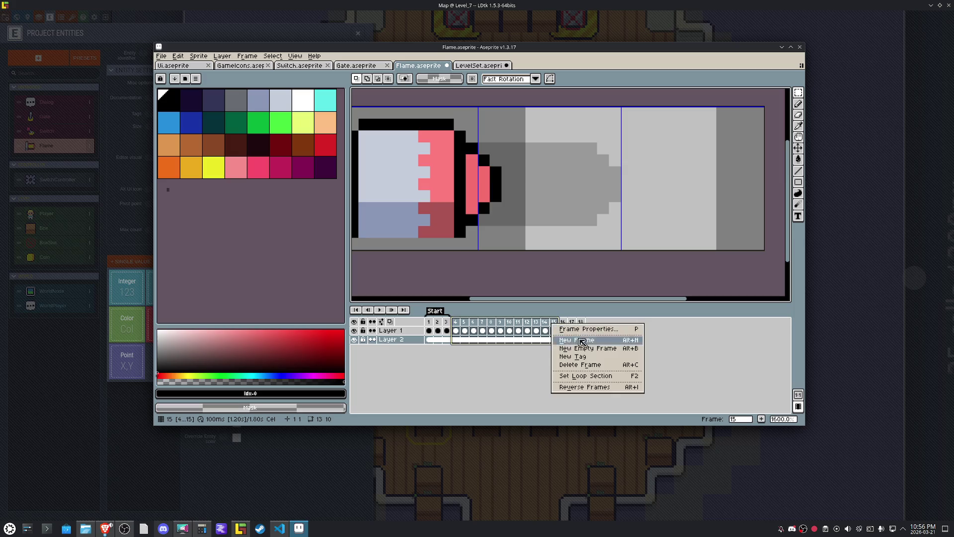
Tag frames 4–15 as Flame and delete the trailing frames 16–18.
{"action": "left_click", "coordinate": [584, 358]}
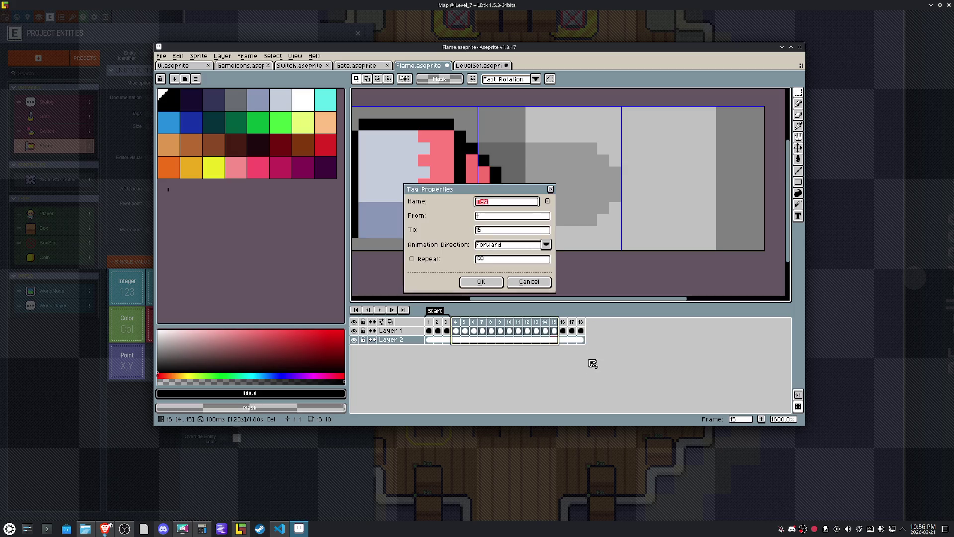
{"action": "key", "text": "Return"}
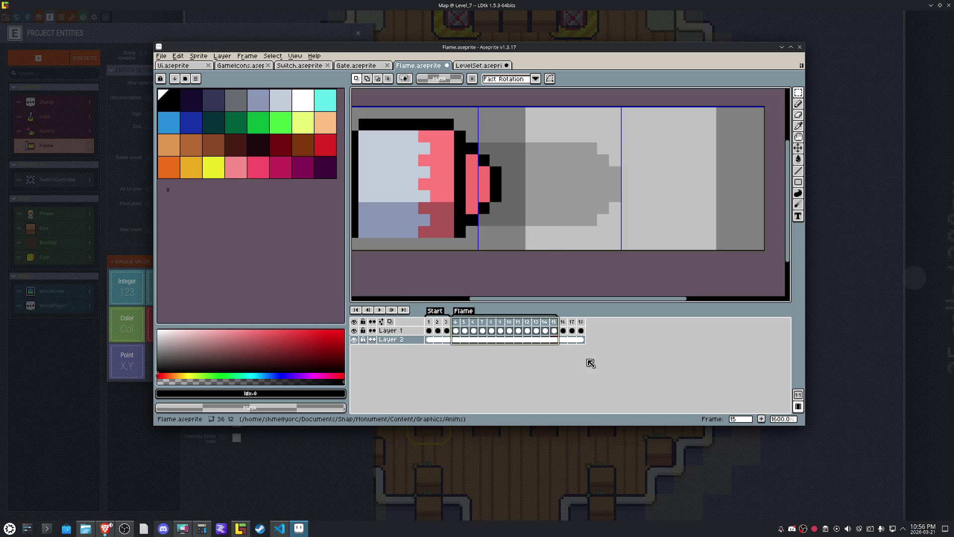
{"action": "left_click_drag", "start_coordinate": [562, 323], "coordinate": [585, 323]}
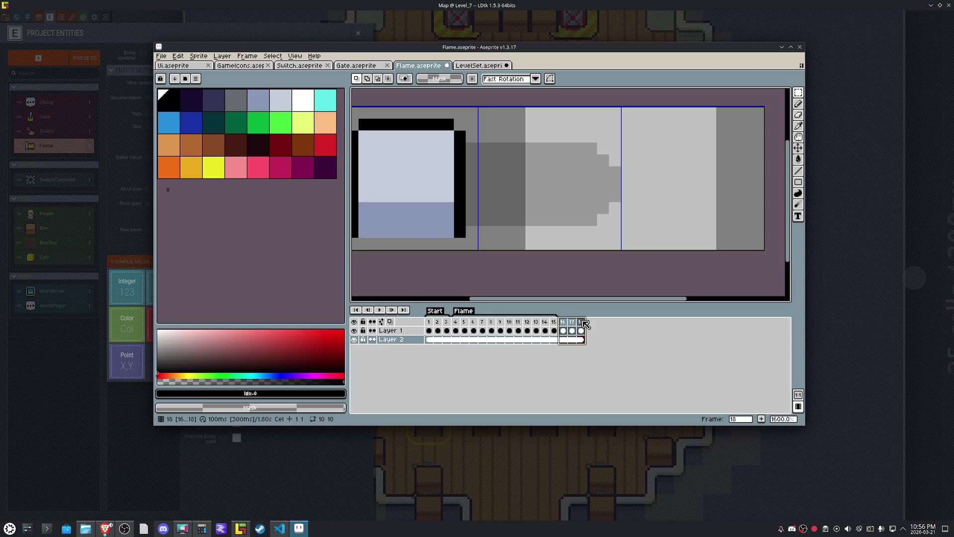
{"action": "left_click_drag", "start_coordinate": [429, 324], "coordinate": [447, 324]}
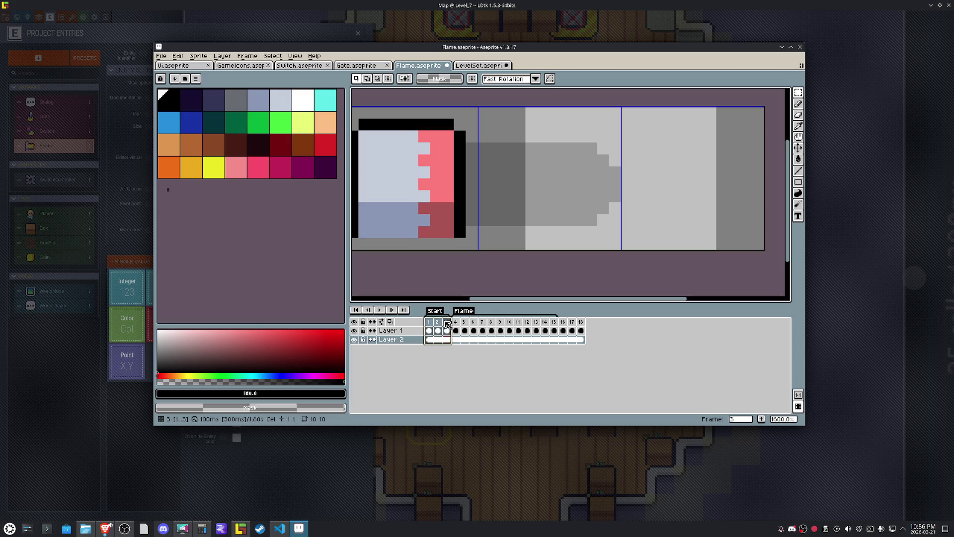
{"action": "left_click_drag", "start_coordinate": [563, 323], "coordinate": [584, 324]}
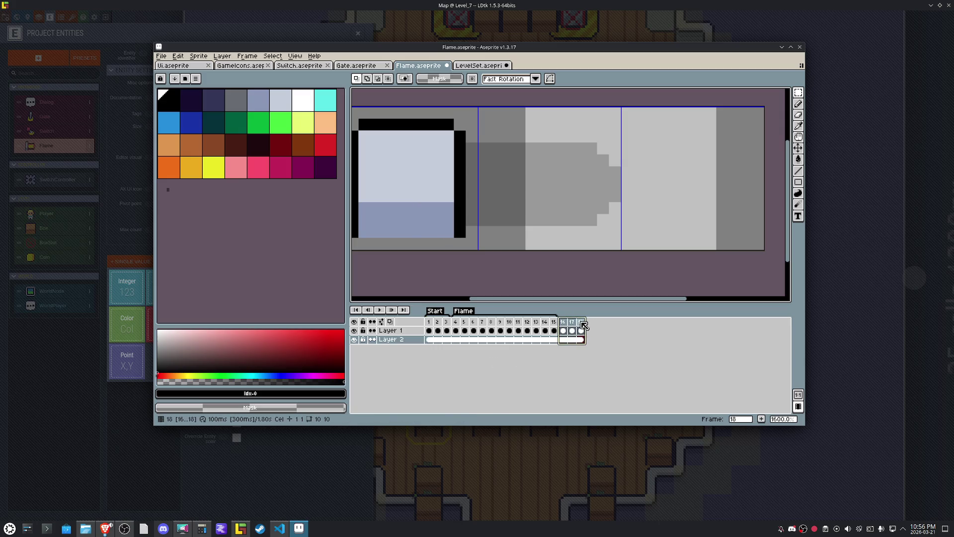
{"action": "right_click", "coordinate": [583, 325]}
{"action": "left_click", "coordinate": [602, 360]}
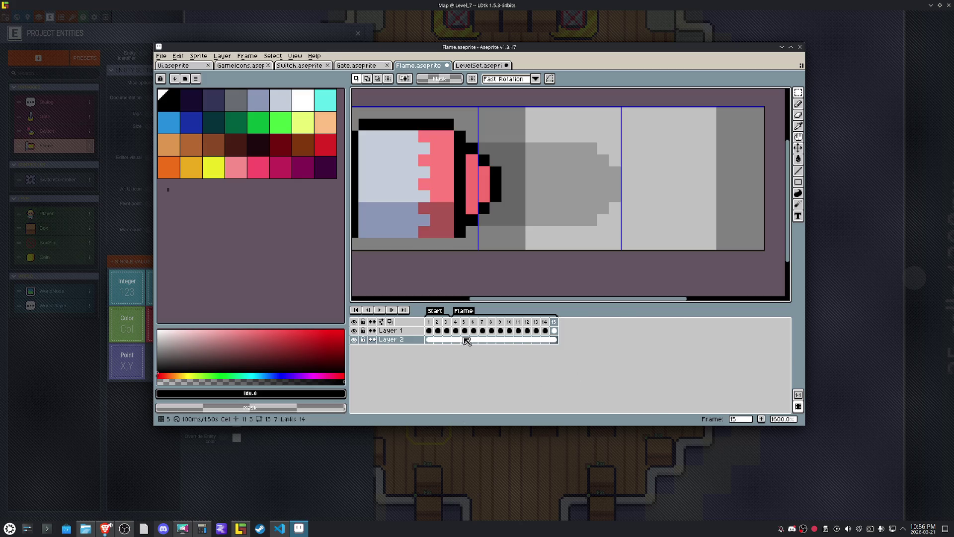
Remove the temporary Flame tag and select the frames from 4 onward.
{"action": "double_click", "coordinate": [462, 311]}
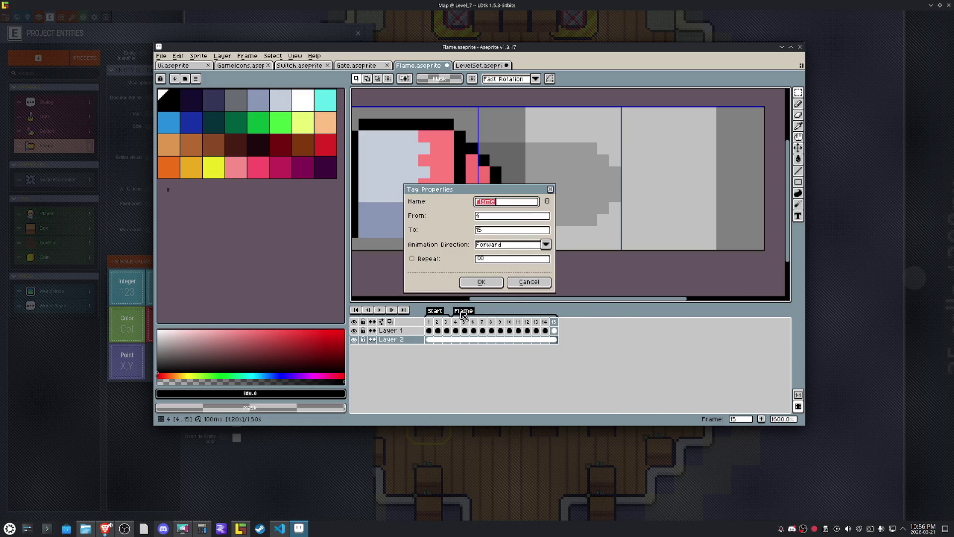
{"action": "left_click", "coordinate": [530, 286]}
{"action": "right_click", "coordinate": [471, 313]}
{"action": "left_click", "coordinate": [484, 327]}
{"action": "mouse_move", "coordinate": [455, 322]}
{"action": "left_mouse_down"}
{"action": "mouse_move", "coordinate": [492, 326]}
{"action": "mouse_move", "coordinate": [482, 326]}
{"action": "left_mouse_up"}
Tag frames 4–7 as FlameStart.
{"action": "right_click", "coordinate": [482, 323]}
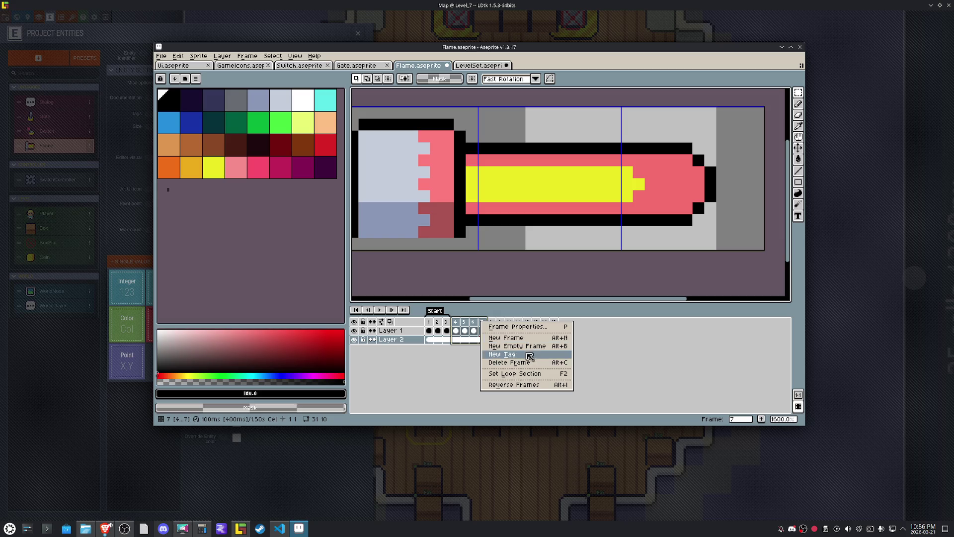
{"action": "left_click", "coordinate": [528, 355]}
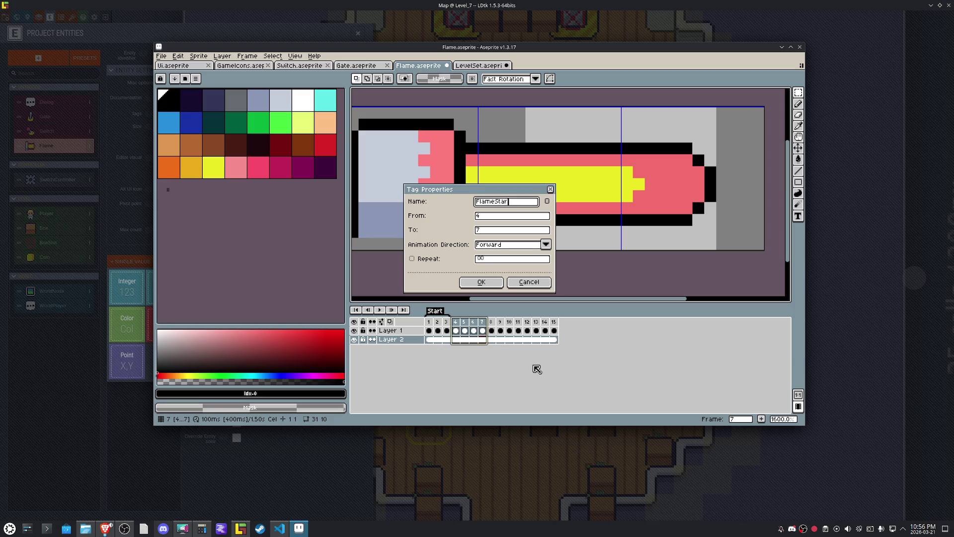
{"action": "type", "text": "rt"}
{"action": "key", "text": "Return"}
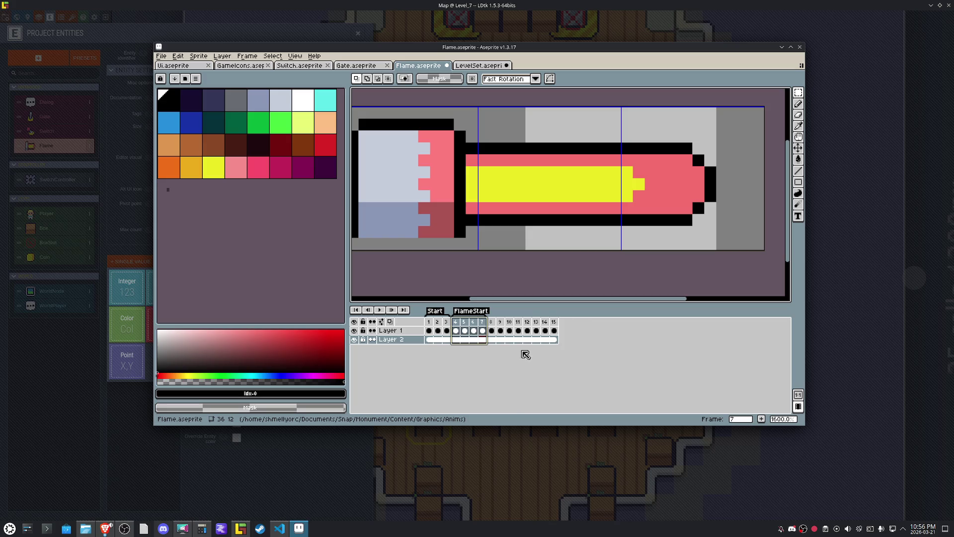
{"action": "double_click", "coordinate": [475, 311]}
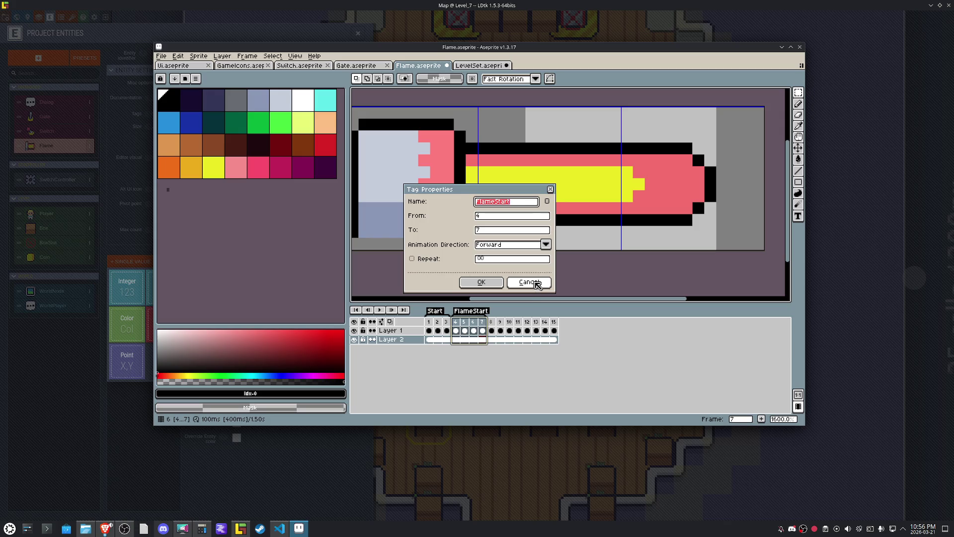
{"action": "left_click", "coordinate": [482, 282]}
Tag frames 8–12 as Idle.
{"action": "left_click", "coordinate": [492, 322]}
{"action": "left_click_drag", "start_coordinate": [496, 327], "coordinate": [535, 325]}
{"action": "right_click", "coordinate": [527, 324]}
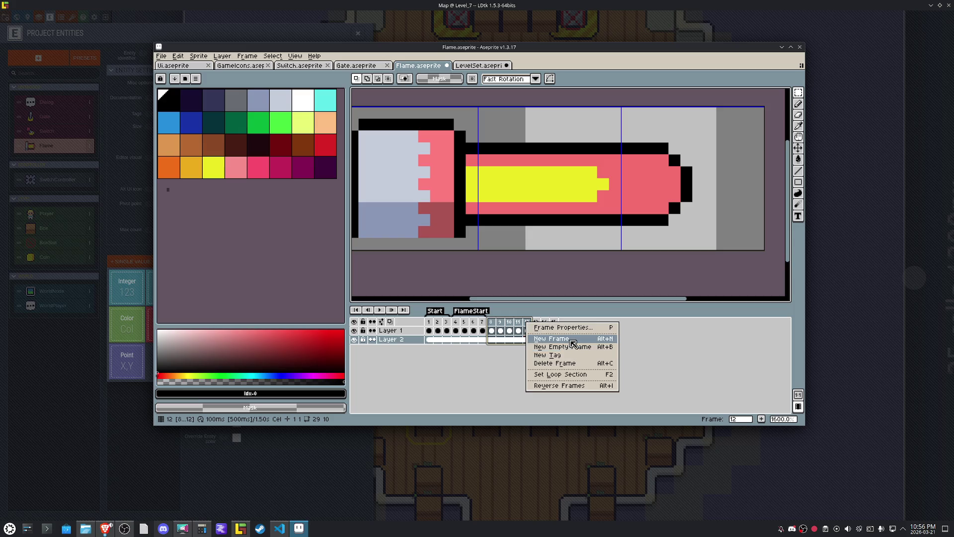
{"action": "left_click", "coordinate": [563, 356]}
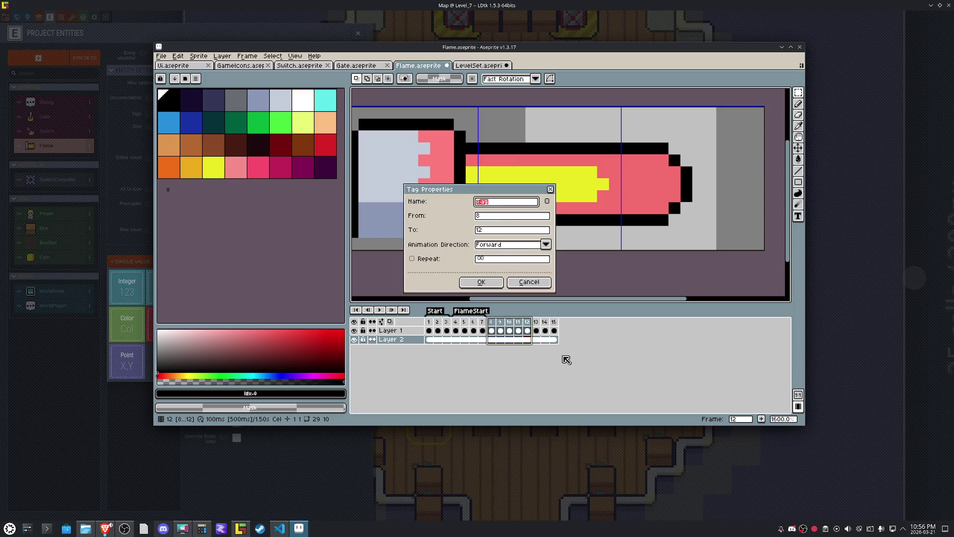
{"action": "key", "text": "Return"}
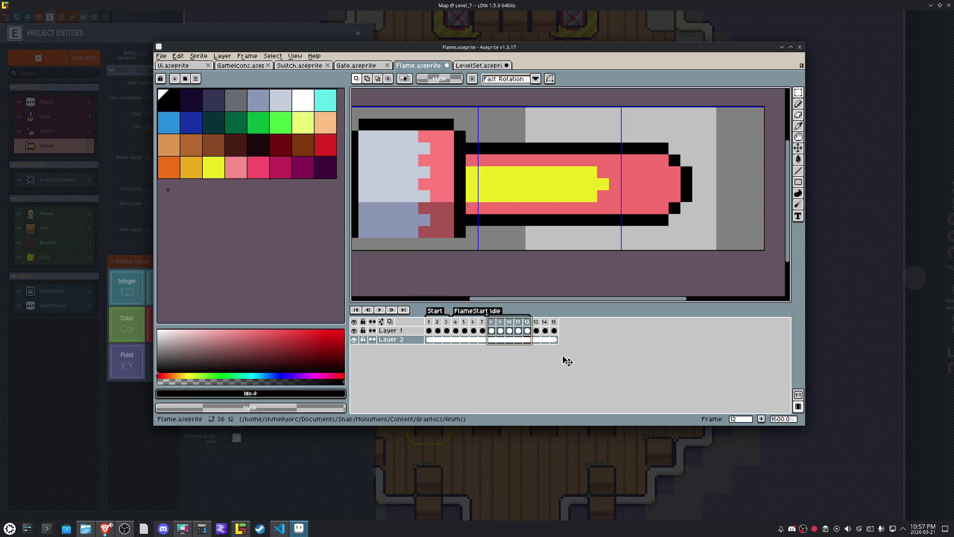
{"action": "double_click", "coordinate": [470, 311]}
{"action": "left_click", "coordinate": [528, 282]}
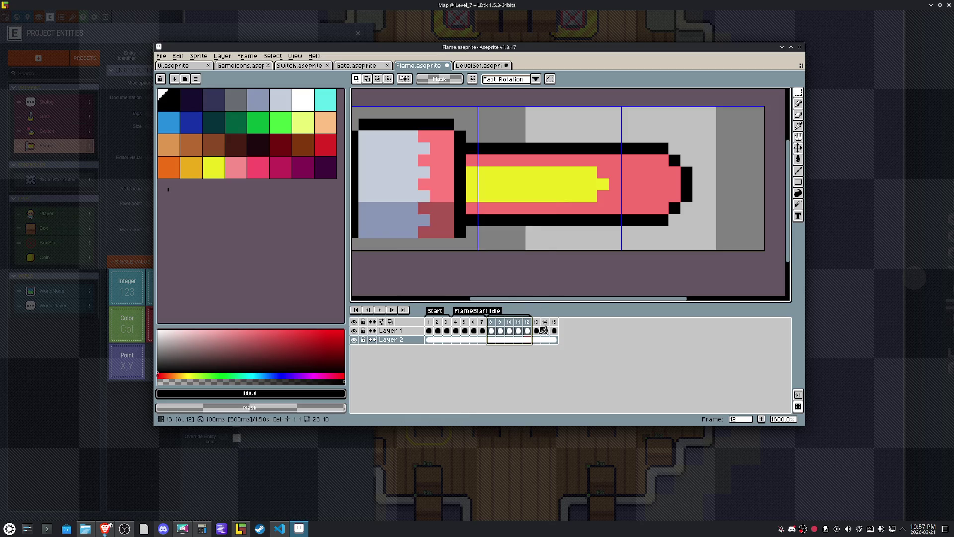
Select frames 13–15, then review frame 6 and select frames 4–6.
{"action": "left_click", "coordinate": [538, 323]}
{"action": "left_click_drag", "start_coordinate": [540, 324], "coordinate": [555, 325]}
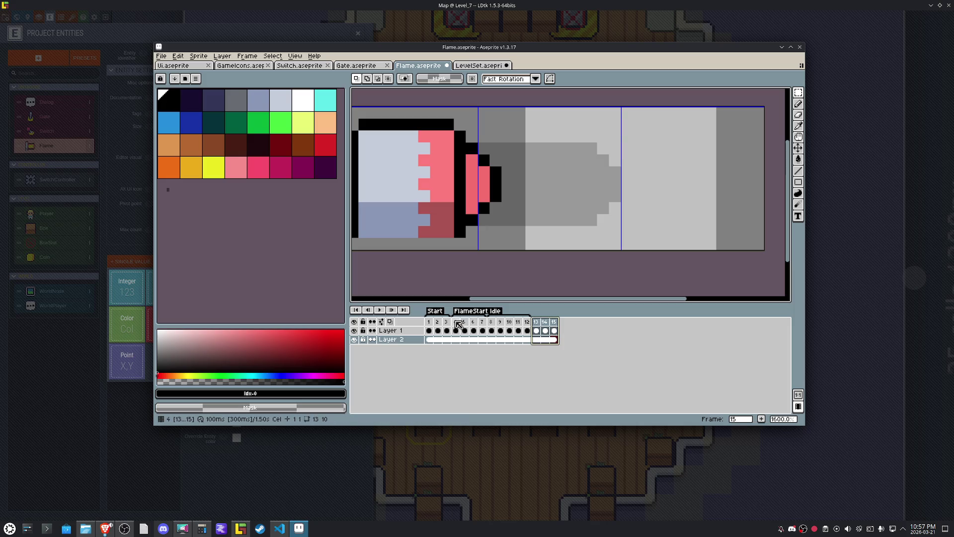
{"action": "left_click", "coordinate": [476, 323]}
{"action": "left_click_drag", "start_coordinate": [480, 325], "coordinate": [459, 325]}
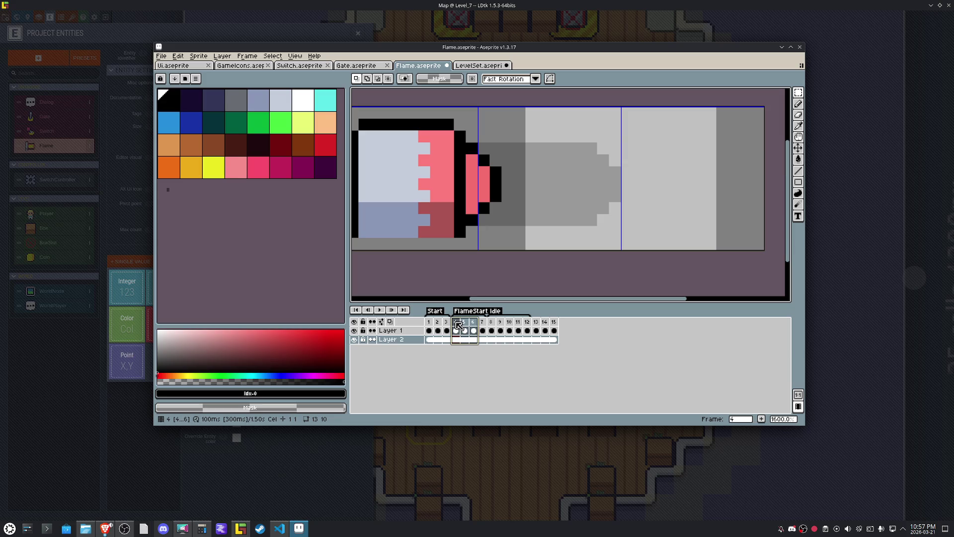
Delete frames 13–15 so the flame animation ends at frame 12.
{"action": "left_click_drag", "start_coordinate": [458, 325], "coordinate": [427, 325]}
{"action": "left_click", "coordinate": [538, 328]}
{"action": "mouse_move", "coordinate": [541, 326]}
{"action": "left_mouse_down"}
{"action": "mouse_move", "coordinate": [534, 326]}
{"action": "mouse_move", "coordinate": [553, 326]}
{"action": "left_mouse_up"}
{"action": "right_click", "coordinate": [554, 326]}
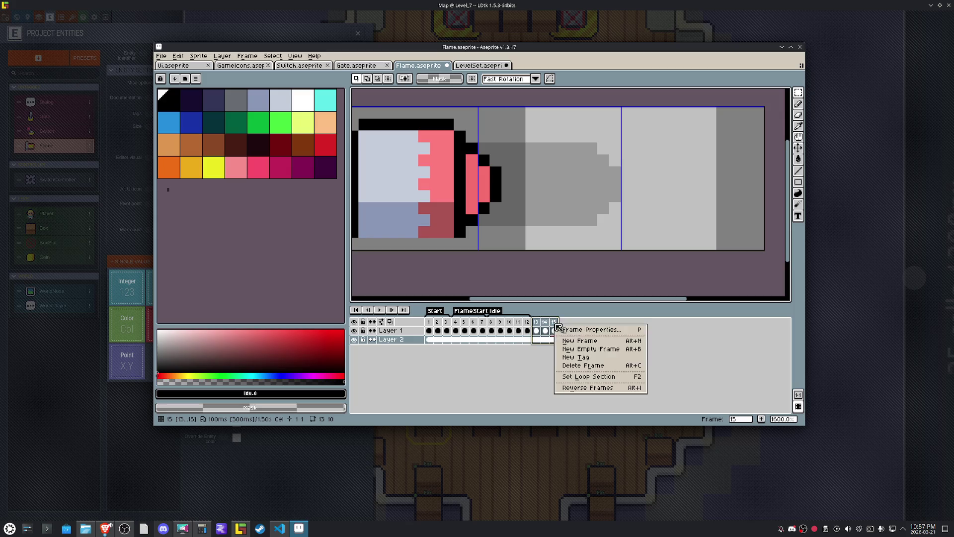
{"action": "left_click", "coordinate": [575, 366]}
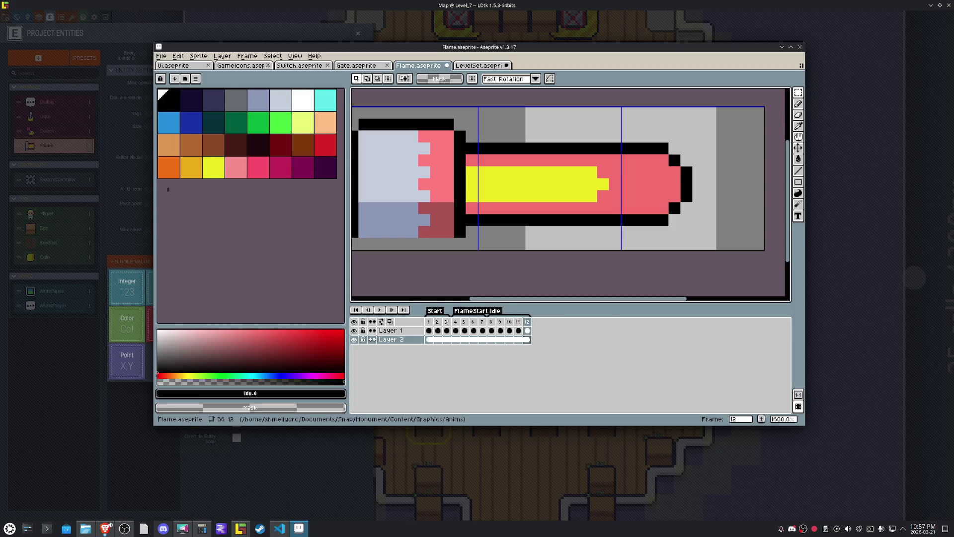
Colour the FlameStart tag red in Tag Properties and confirm it.
{"action": "double_click", "coordinate": [467, 312]}
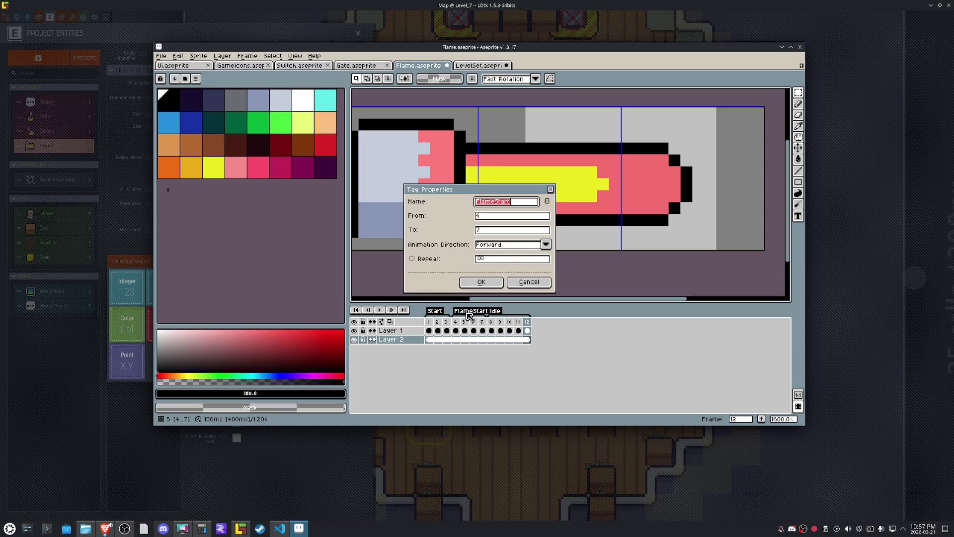
{"action": "left_click", "coordinate": [547, 201]}
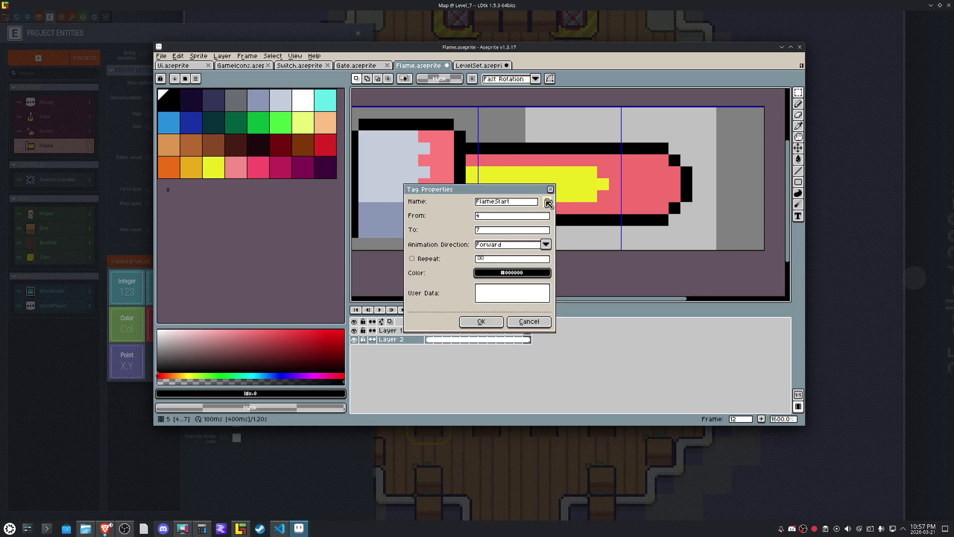
{"action": "left_click", "coordinate": [542, 274]}
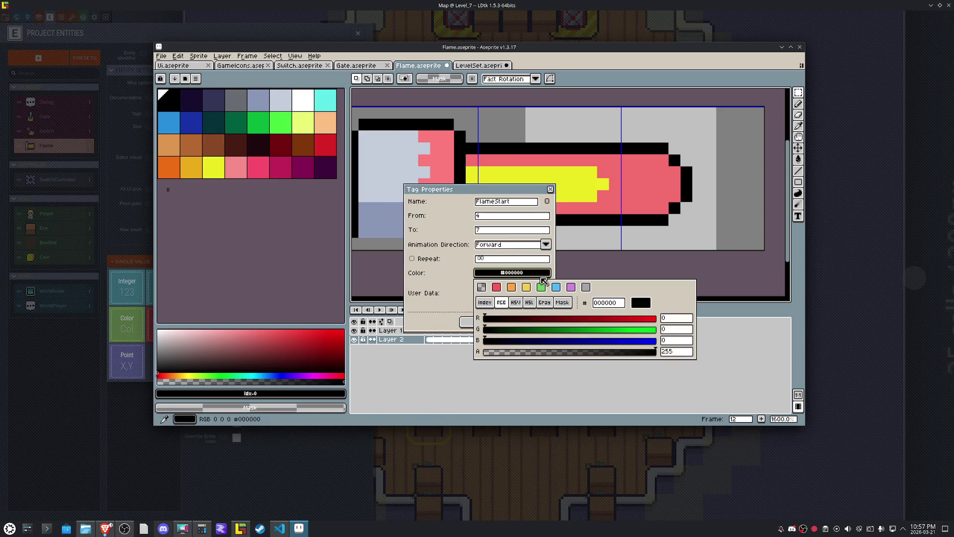
{"action": "left_click", "coordinate": [496, 287]}
{"action": "left_click", "coordinate": [472, 321]}
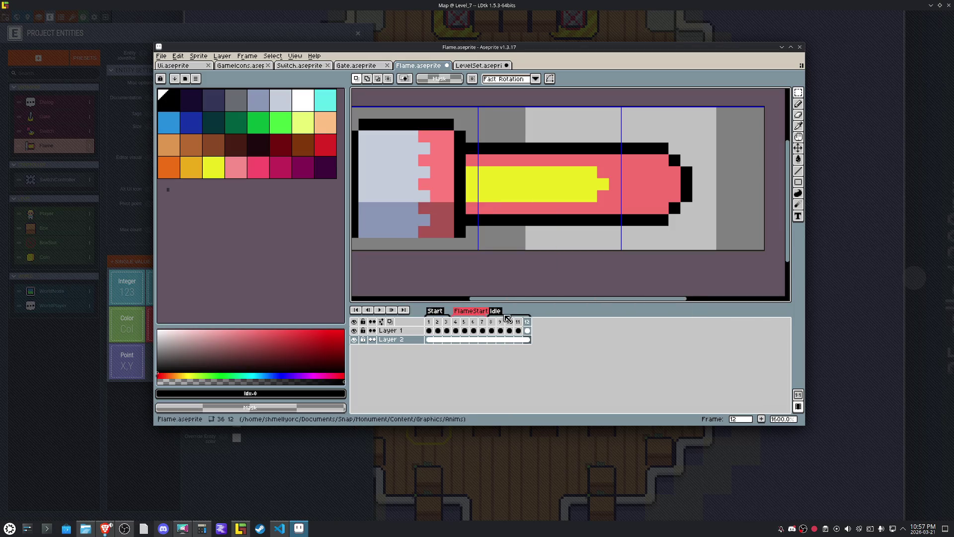
Rename the Idle tag to Flame Idle and colour it green.
{"action": "scroll", "coordinate": [522, 343], "scroll_direction": "up", "scroll_amount": 3}
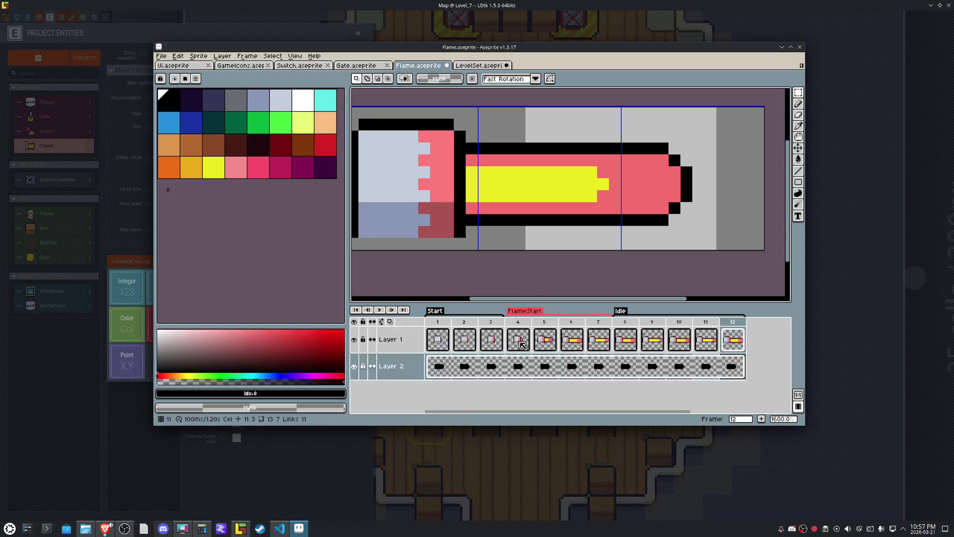
{"action": "scroll", "coordinate": [523, 346], "scroll_direction": "down", "scroll_amount": 2}
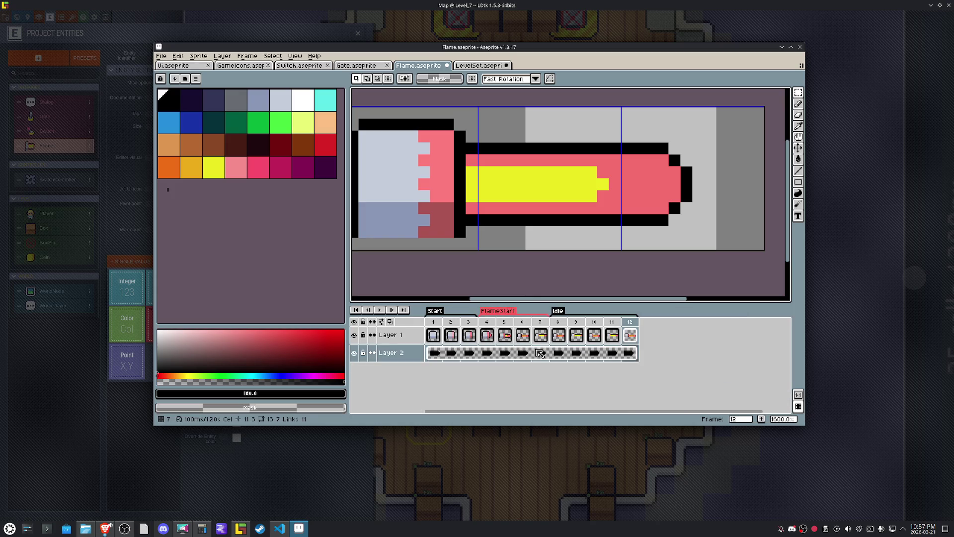
{"action": "scroll", "coordinate": [540, 353], "scroll_direction": "up", "scroll_amount": 1}
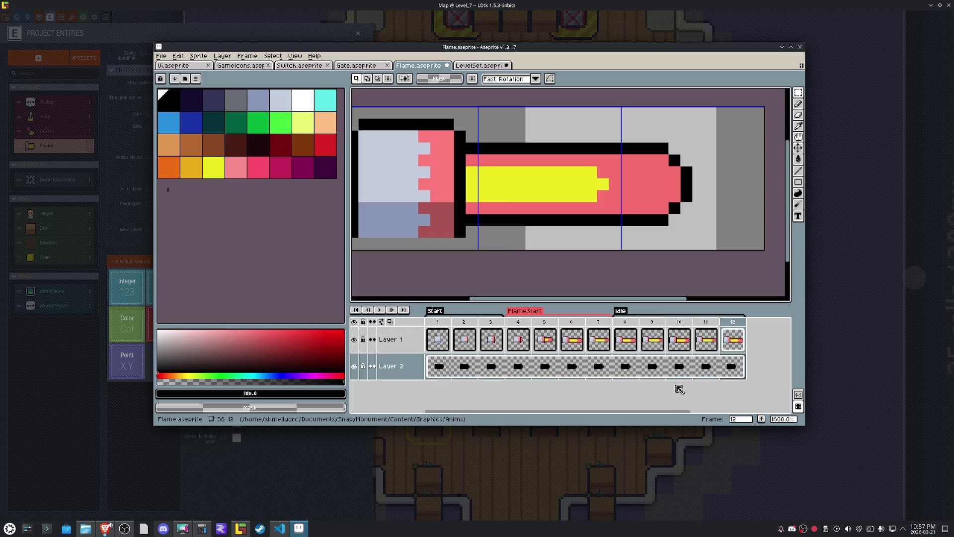
{"action": "double_click", "coordinate": [621, 310]}
{"action": "type", "text": "Flame Idl"}
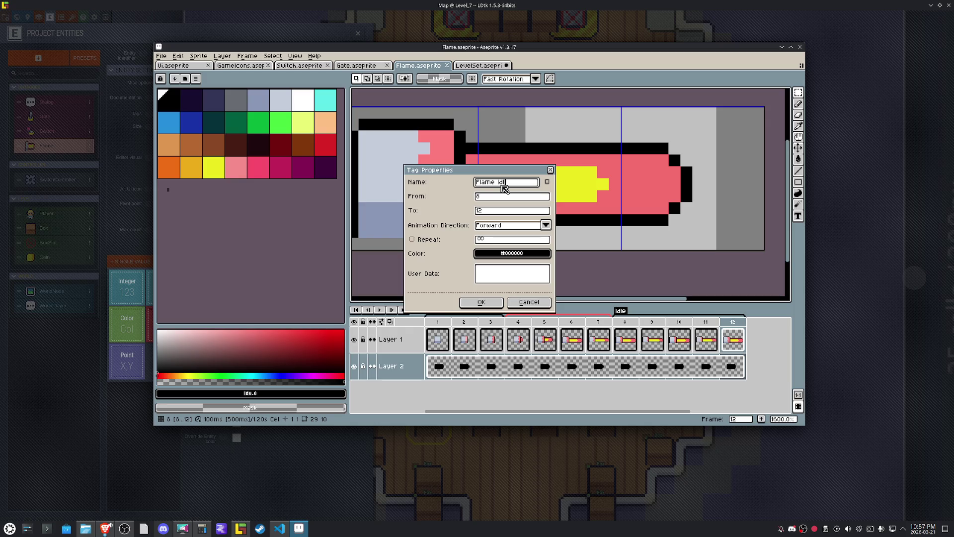
{"action": "type", "text": "e"}
{"action": "key", "text": "Return"}
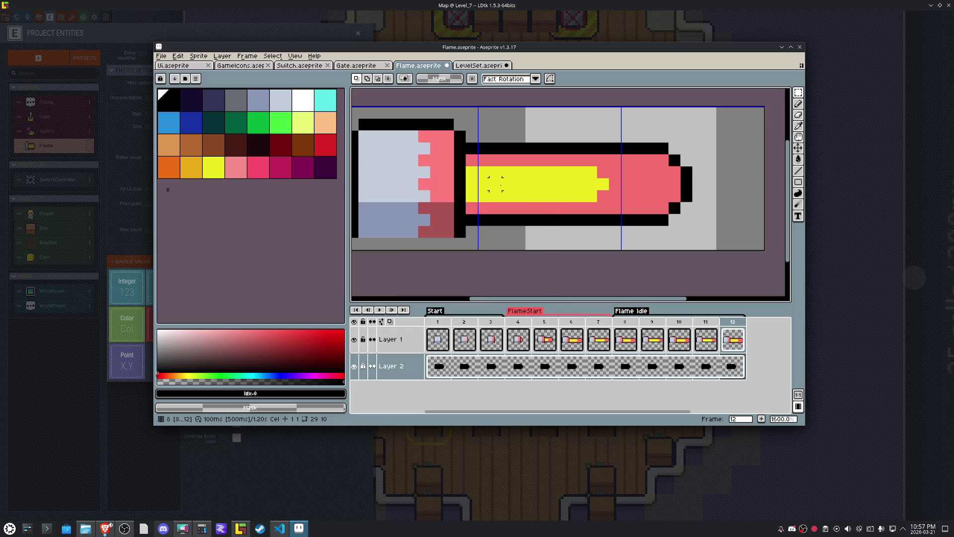
{"action": "double_click", "coordinate": [642, 310]}
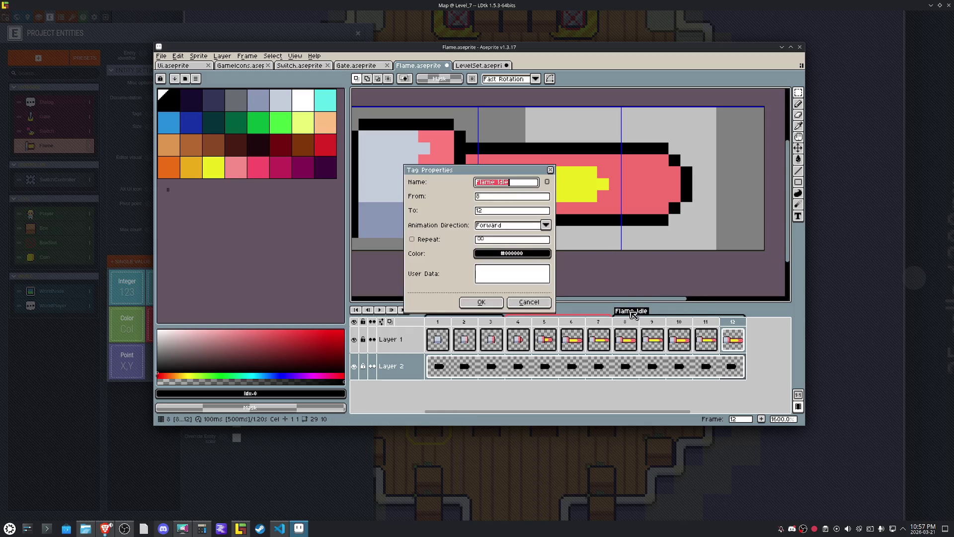
{"action": "left_click", "coordinate": [500, 255]}
{"action": "left_click", "coordinate": [527, 267]}
{"action": "left_click", "coordinate": [462, 303]}
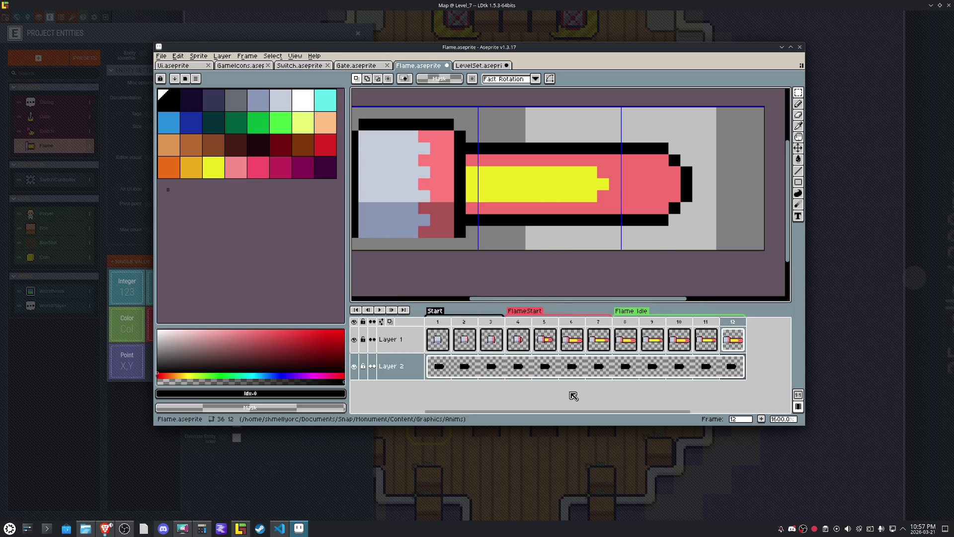
Colour the Start tag red and FlameStart orange, then save Flame.aseprite.
{"action": "double_click", "coordinate": [435, 311]}
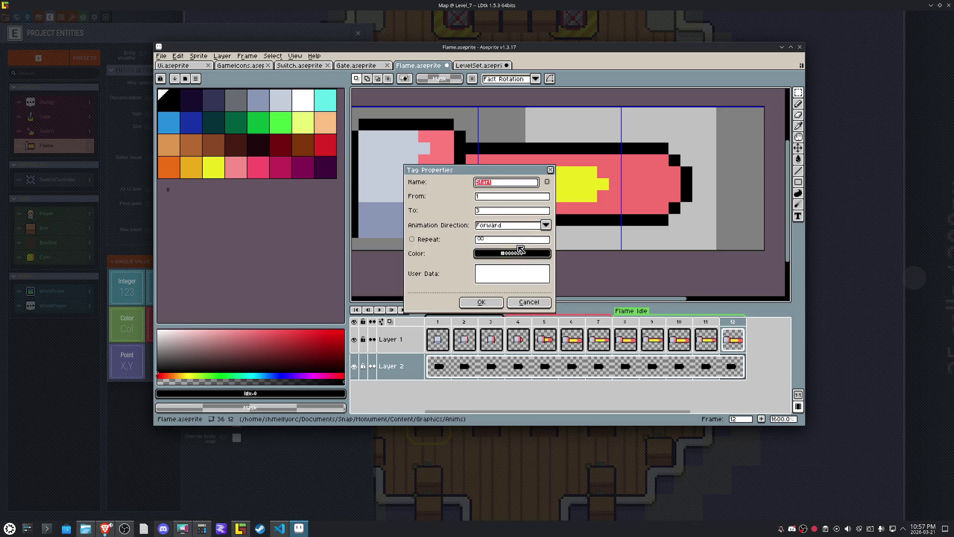
{"action": "left_click", "coordinate": [502, 254]}
{"action": "left_click", "coordinate": [496, 268]}
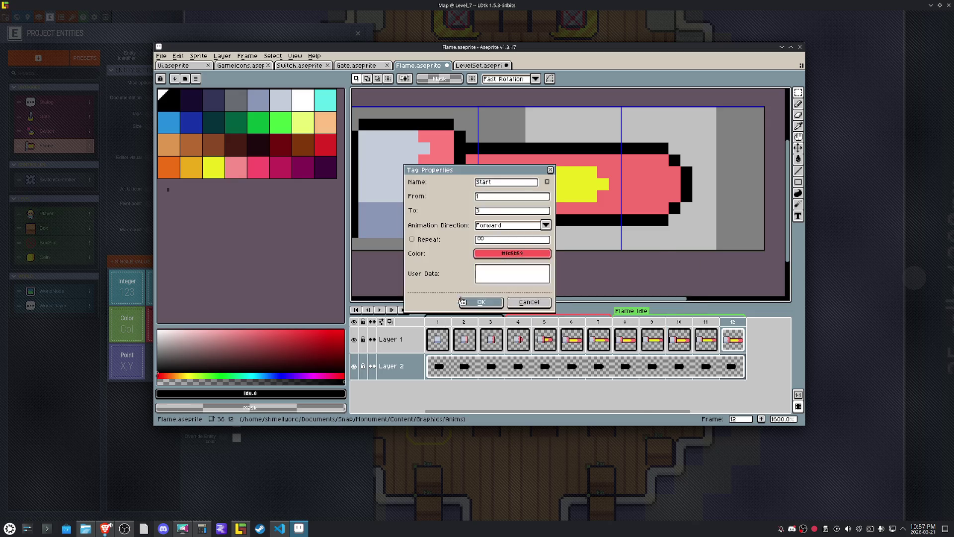
{"action": "left_click", "coordinate": [466, 302]}
{"action": "double_click", "coordinate": [524, 311]}
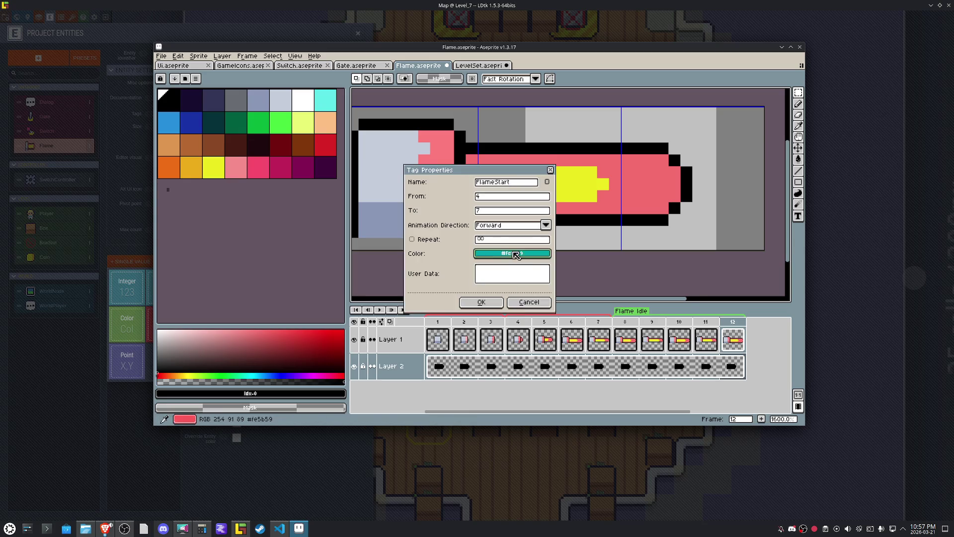
{"action": "left_click", "coordinate": [512, 254]}
{"action": "left_click", "coordinate": [511, 267]}
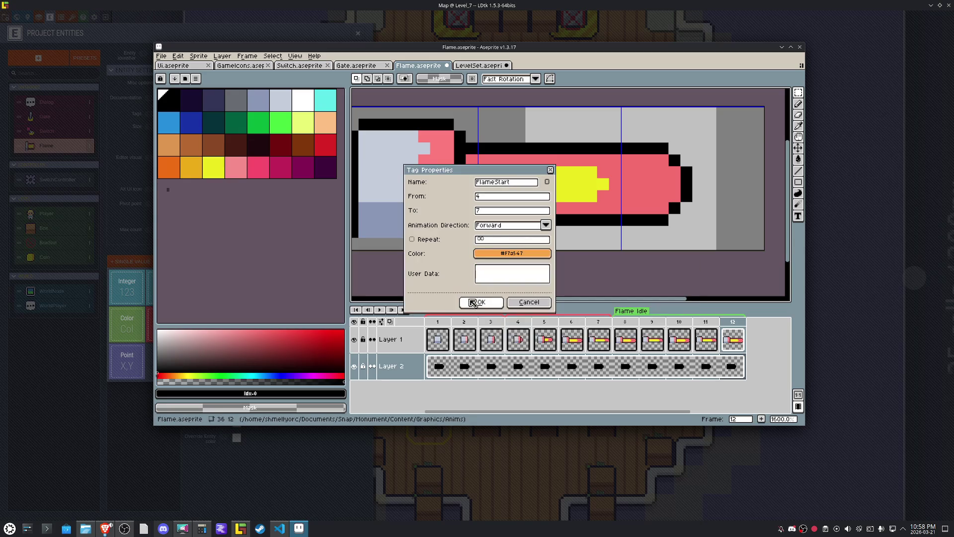
{"action": "left_click", "coordinate": [466, 302]}
{"action": "key", "text": "ctrl+s"}
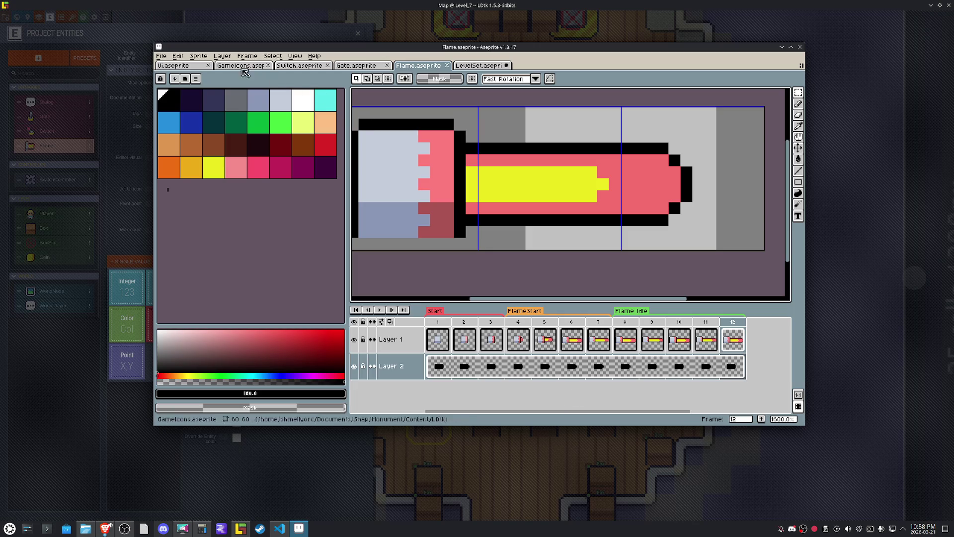
Export the animation as the Flame.png sprite sheet and move Aseprite aside to reveal LDtk.
{"action": "left_click", "coordinate": [162, 56]}
{"action": "mouse_move", "coordinate": [174, 130]}
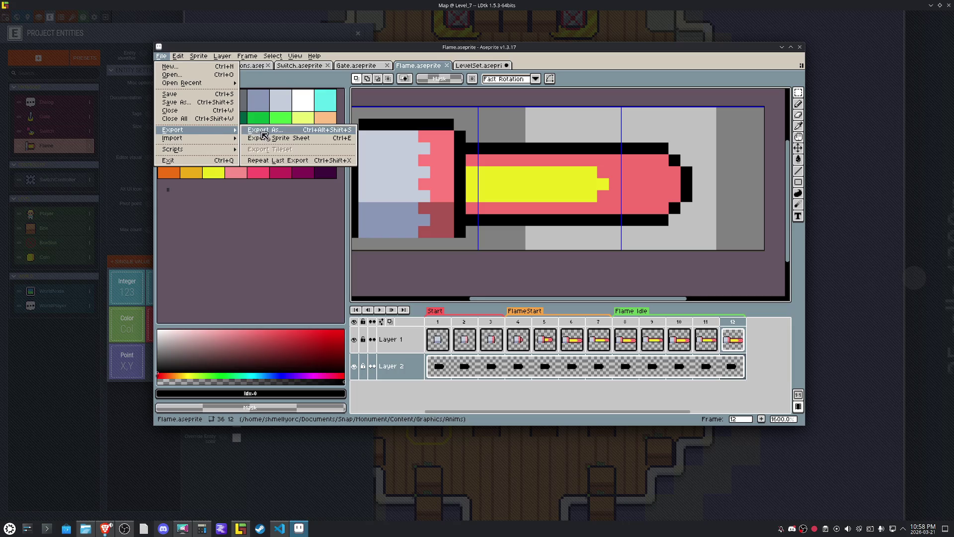
{"action": "left_click", "coordinate": [278, 135]}
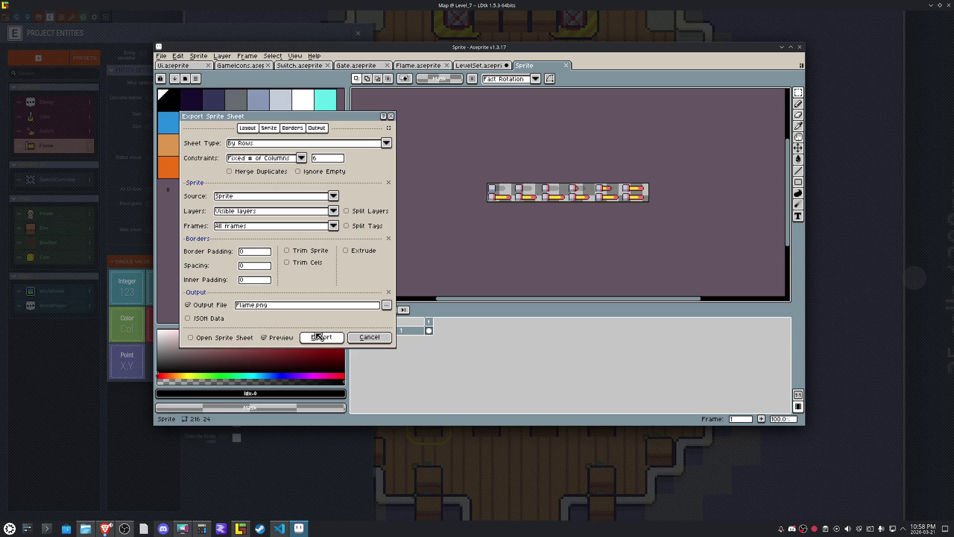
{"action": "left_click", "coordinate": [320, 337]}
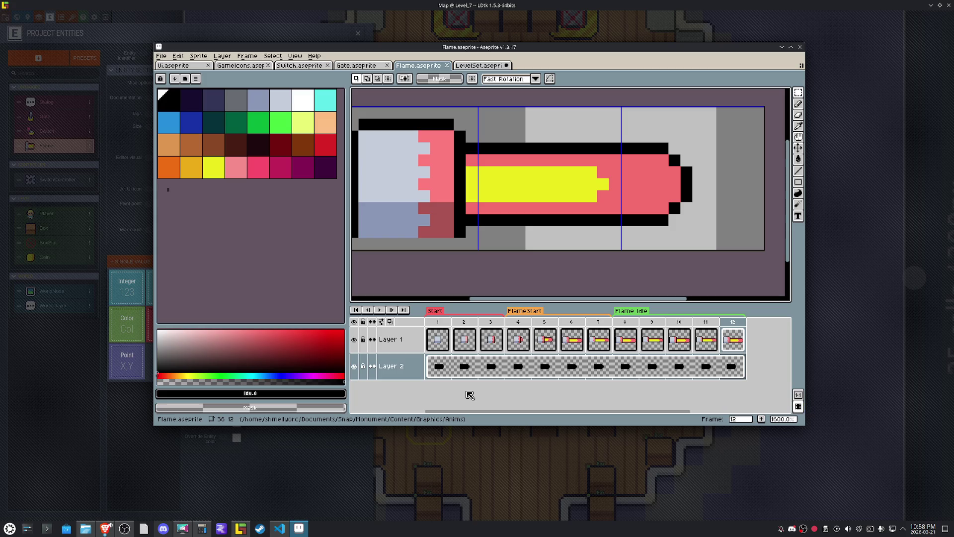
{"action": "mouse_move", "coordinate": [574, 50]}
{"action": "left_mouse_down"}
{"action": "mouse_move", "coordinate": [793, 97]}
{"action": "mouse_move", "coordinate": [953, 82]}
{"action": "left_mouse_up"}
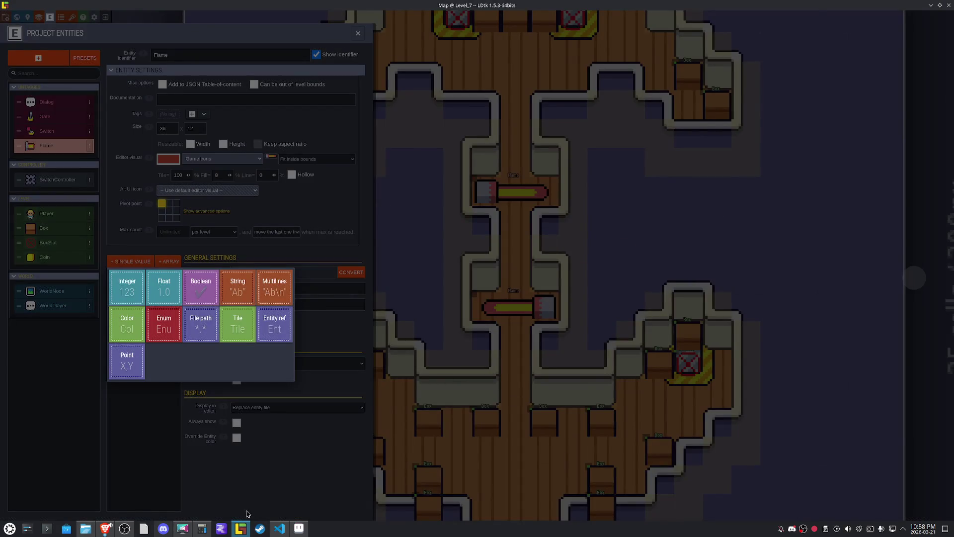
Make the Flame class derive from MapEntity.
{"action": "left_click", "coordinate": [279, 530]}
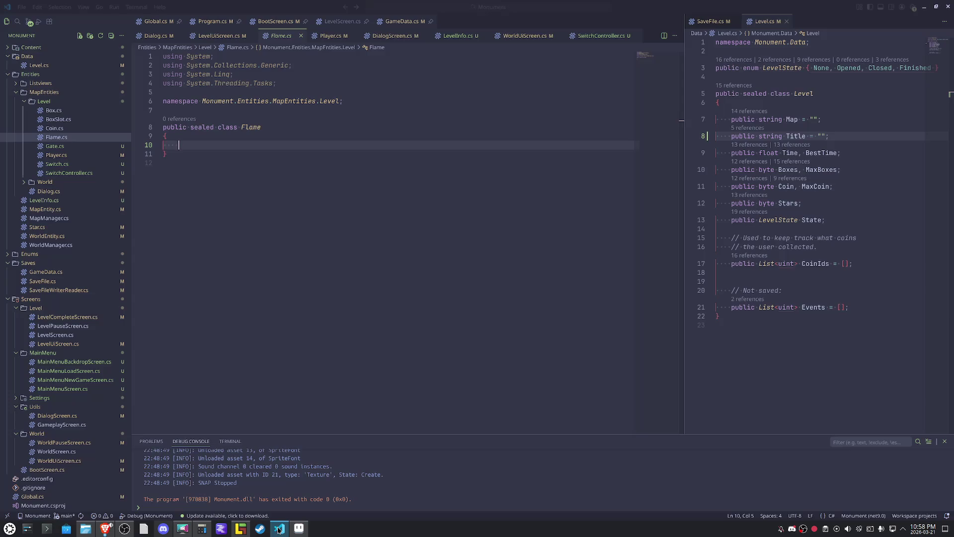
{"action": "left_click", "coordinate": [220, 151]}
{"action": "left_click", "coordinate": [316, 124]}
{"action": "type", "text": ": MAp"}
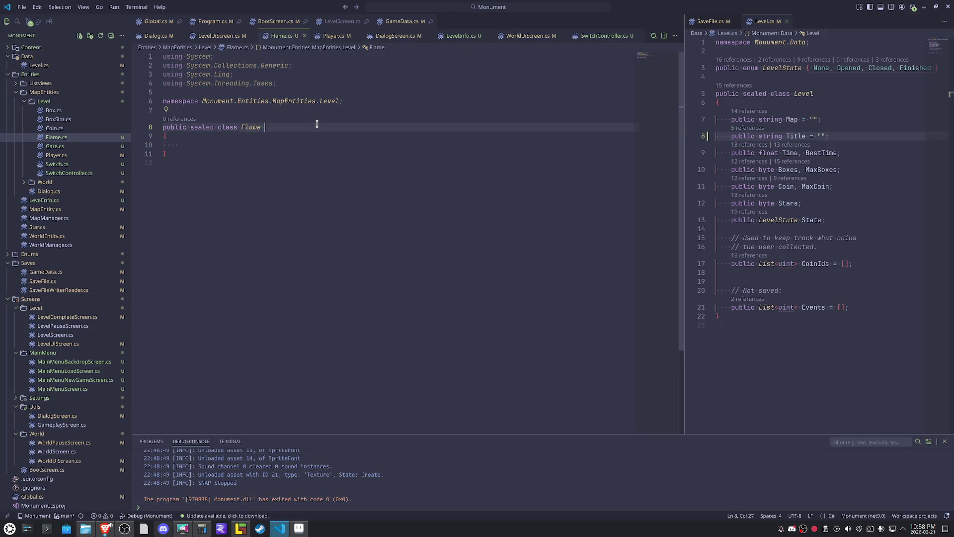
{"action": "type", "text": "Ent"}
{"action": "key", "text": "Tab"}
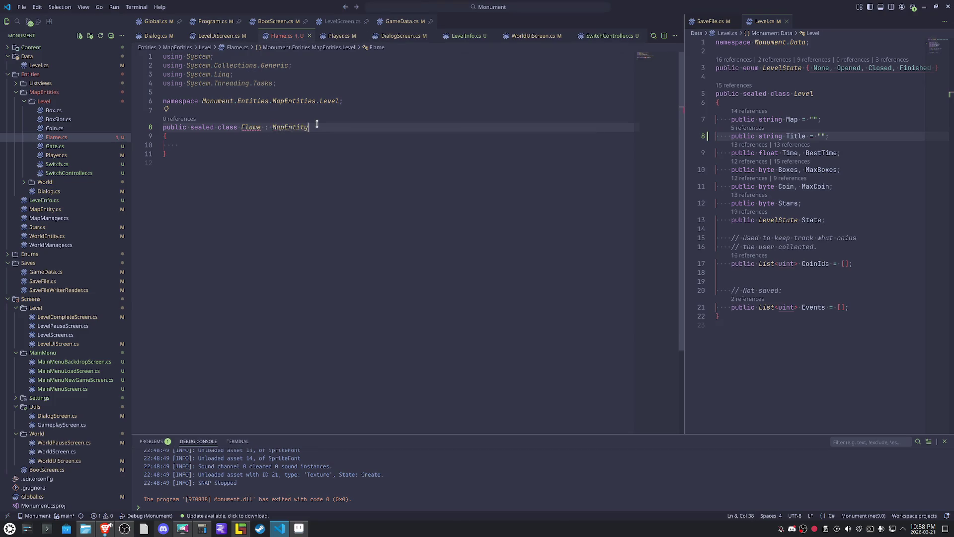
Generate the Flame constructor from MapEntity with a Quick Fix.
{"action": "key", "text": "Left"}
{"action": "key", "text": "ctrl+period"}
{"action": "key", "text": "Down"}
{"action": "key", "text": "Up"}
{"action": "key", "text": "Return"}
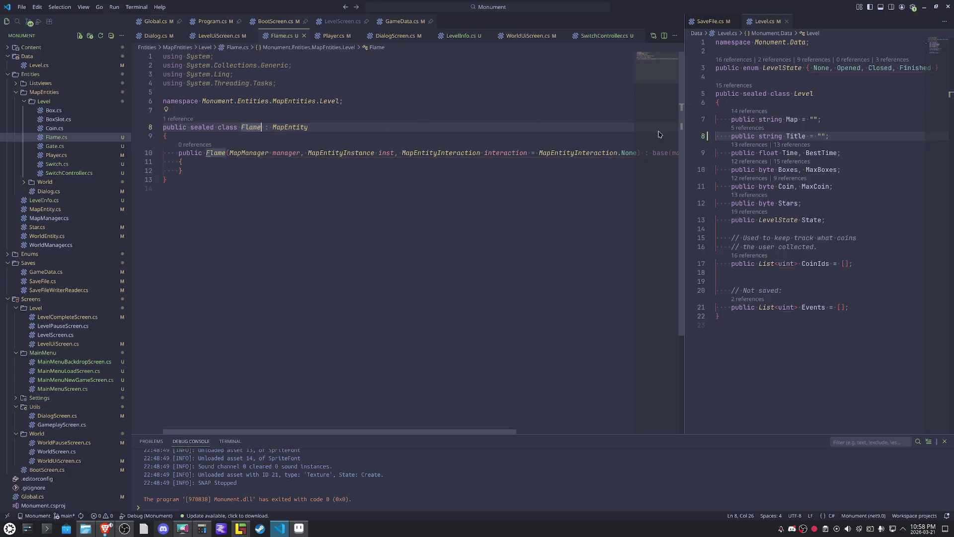
Drop the interaction parameter and pass MapEntityInteraction.None to the base call.
{"action": "mouse_move", "coordinate": [638, 154]}
{"action": "left_mouse_down"}
{"action": "mouse_move", "coordinate": [417, 153]}
{"action": "mouse_move", "coordinate": [465, 153]}
{"action": "mouse_move", "coordinate": [172, 136]}
{"action": "mouse_move", "coordinate": [403, 153]}
{"action": "left_mouse_up"}
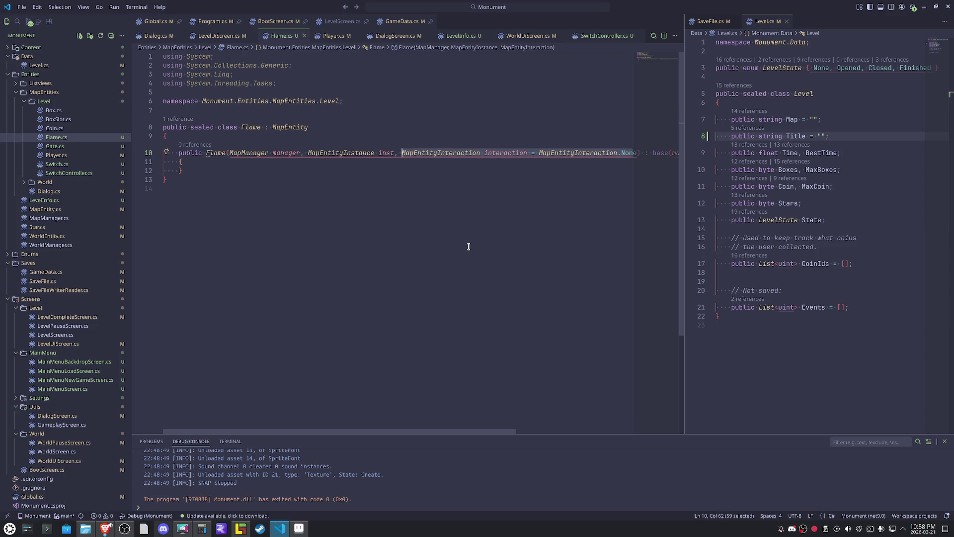
{"action": "key", "text": "BackSpace"}
{"action": "key", "text": "BackSpace"}
{"action": "key", "text": "BackSpace"}
{"action": "key", "text": "ctrl+Right"}
{"action": "key", "text": "ctrl+Right"}
{"action": "key", "text": "ctrl+Right"}
{"action": "key", "text": "ctrl+Right"}
{"action": "key", "text": "ctrl+Right"}
{"action": "key", "text": "ctrl+Right"}
{"action": "key", "text": "ctrl+shift+Left"}
{"action": "key", "text": "BackSpace"}
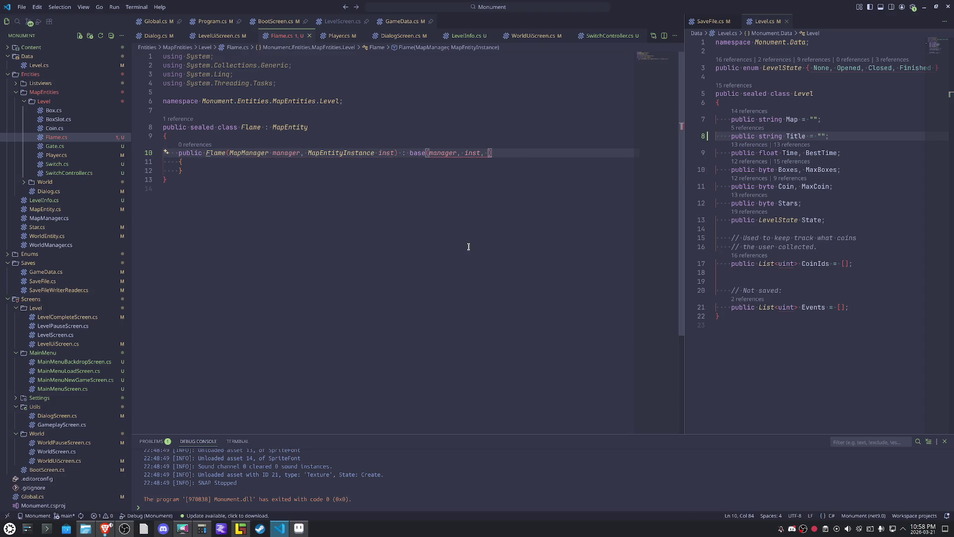
{"action": "key", "text": "ctrl+space"}
{"action": "key", "text": "Down"}
{"action": "key", "text": "Down"}
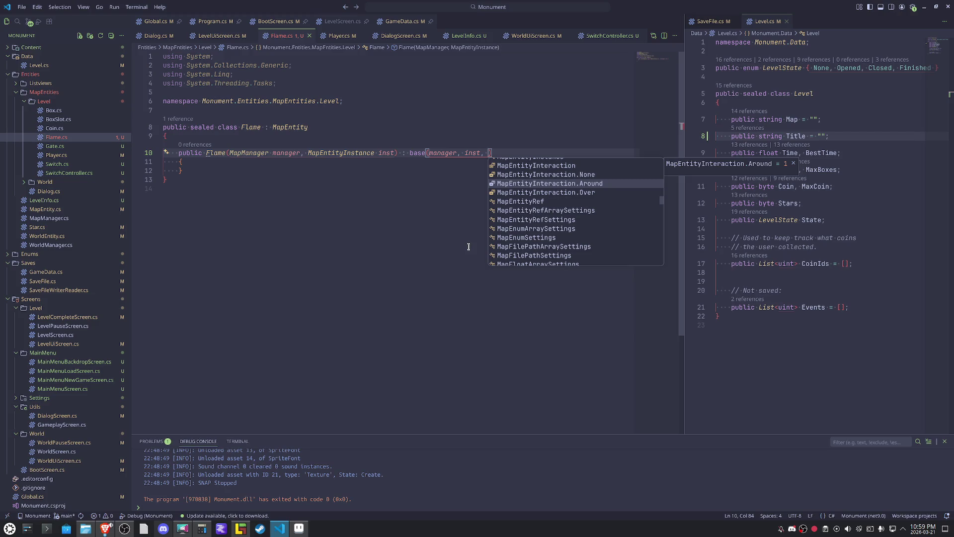
{"action": "key", "text": "Up"}
{"action": "key", "text": "Return"}
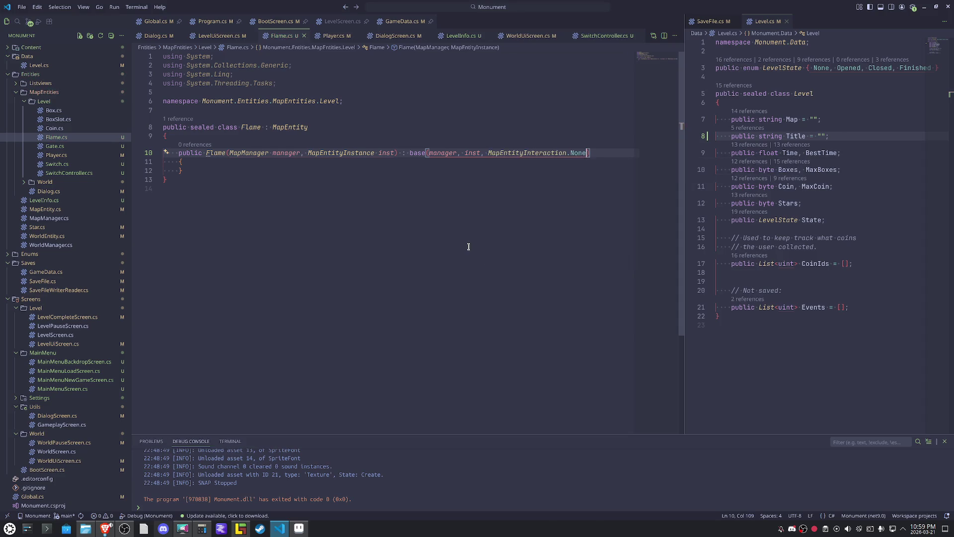
Move the base constructor call onto its own indented line.
{"action": "key", "text": "ctrl+Left"}
{"action": "key", "text": "ctrl+Left"}
{"action": "key", "text": "ctrl+Left"}
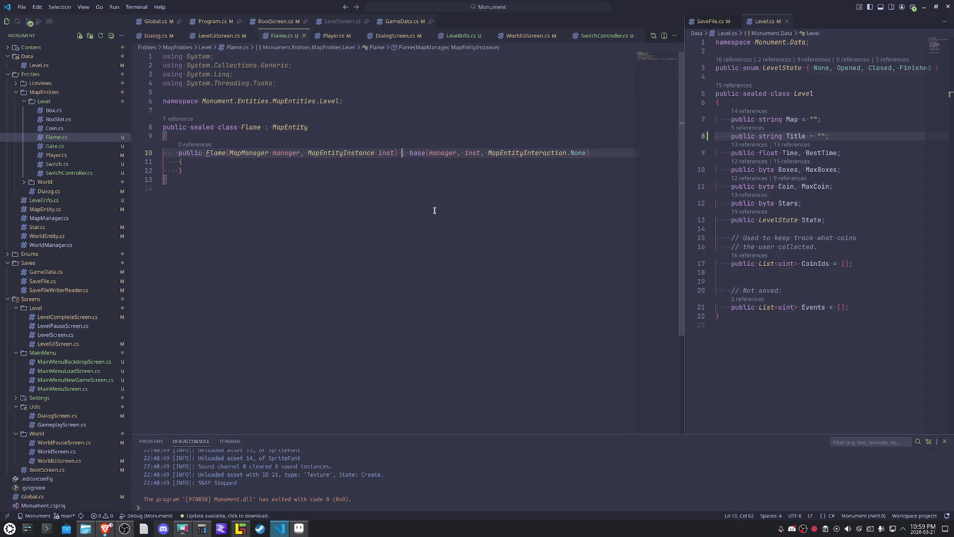
{"action": "key", "text": "Return"}
{"action": "key", "text": "Tab"}
{"action": "key", "text": "Up"}
{"action": "key", "text": "Right"}
{"action": "key", "text": "Right"}
{"action": "key", "text": "Right"}
{"action": "key", "text": "ctrl+period"}
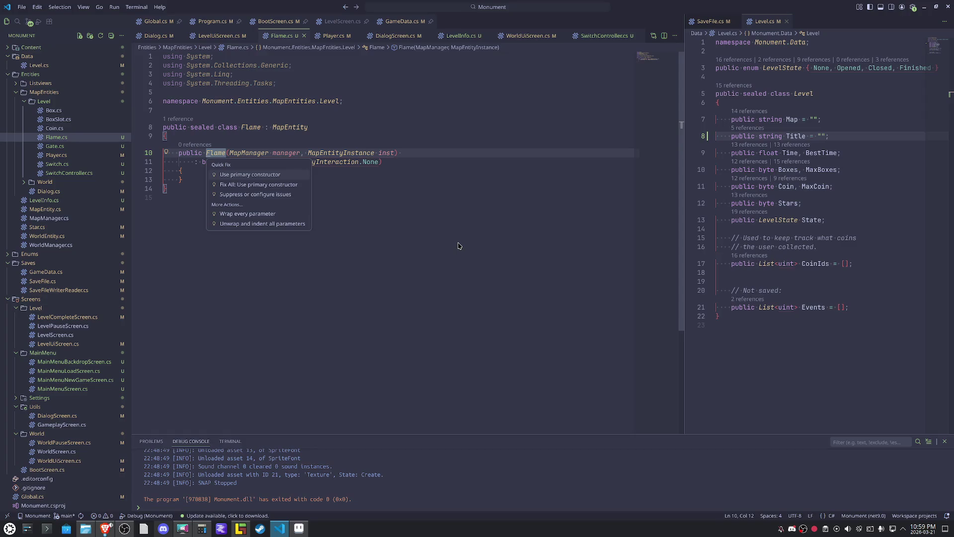
Convert Flame to a primary constructor with the MapEntity base call wrapped.
{"action": "key", "text": "Return"}
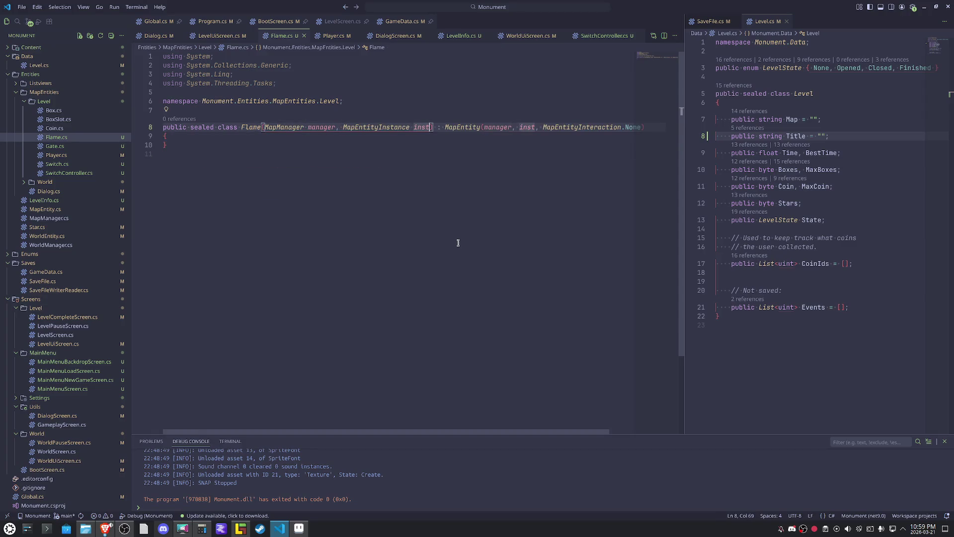
{"action": "key", "text": "Right"}
{"action": "key", "text": "Return"}
Add an OnEnter override that calls base.OnEnter().
{"action": "key", "text": "Down"}
{"action": "key", "text": "Return"}
{"action": "key", "text": "Return"}
{"action": "key", "text": "Return"}
{"action": "key", "text": "Return"}
{"action": "type", "text": "override"}
{"action": "key", "text": "Down"}
{"action": "key", "text": "Down"}
{"action": "key", "text": "Down"}
{"action": "key", "text": "Return"}
{"action": "key", "text": "Return"}
{"action": "key", "text": "Return"}
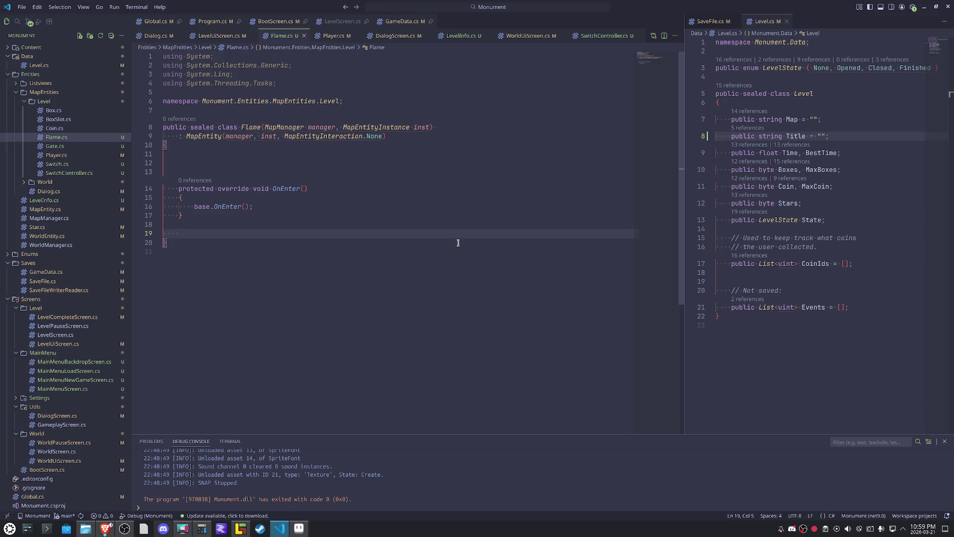
Discard the extra override and add 'private FlameDirection { Left, Right }' above OnEnter.
{"action": "type", "text": "override"}
{"action": "key", "text": "Up"}
{"action": "key", "text": "Up"}
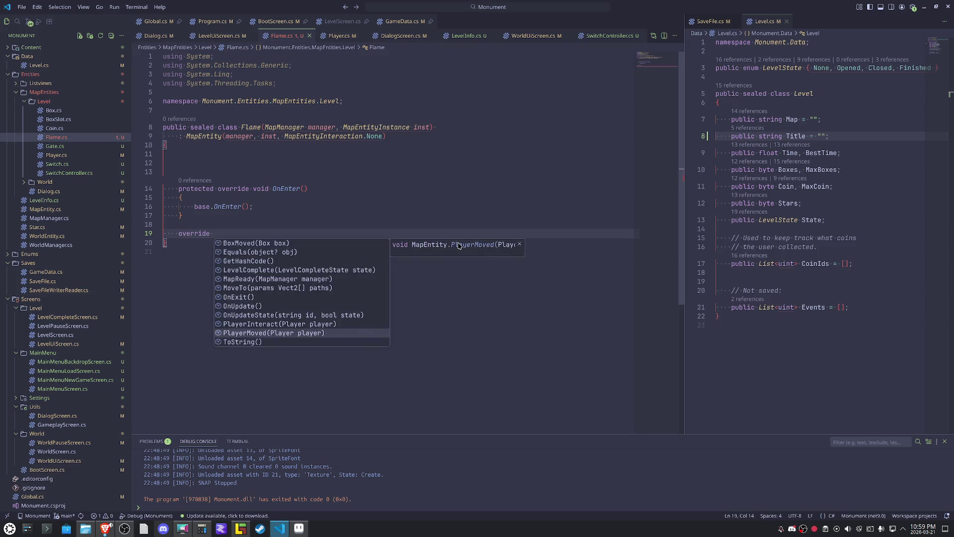
{"action": "key", "text": "Up"}
{"action": "key", "text": "Up"}
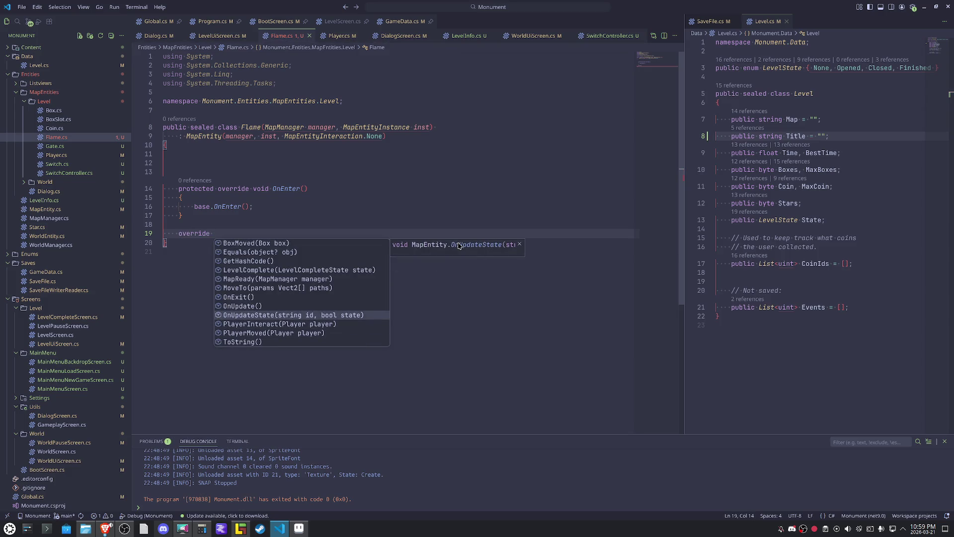
{"action": "key", "text": "ctrl+z"}
{"action": "key", "text": "Up"}
{"action": "key", "text": "Up"}
{"action": "key", "text": "Up"}
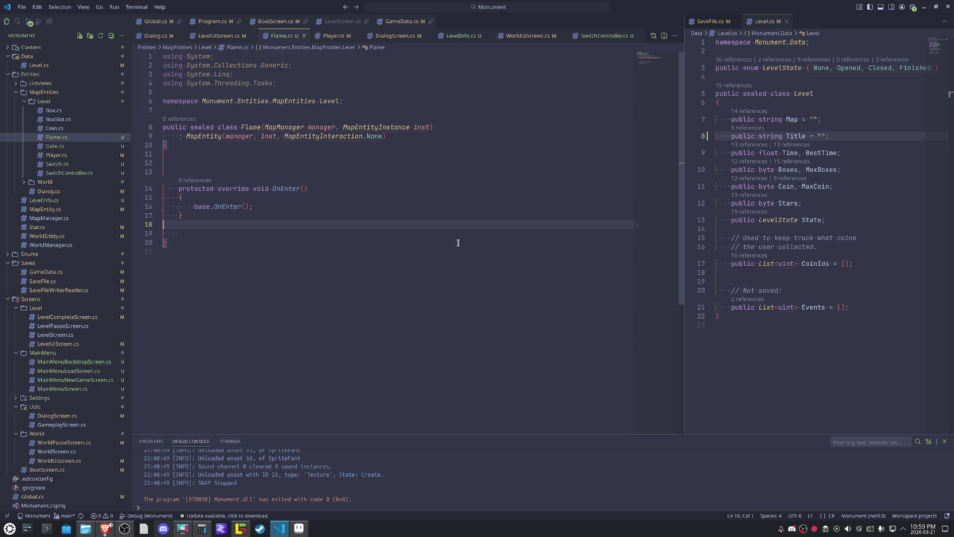
{"action": "key", "text": "Return"}
{"action": "key", "text": "Return"}
{"action": "key", "text": "Return"}
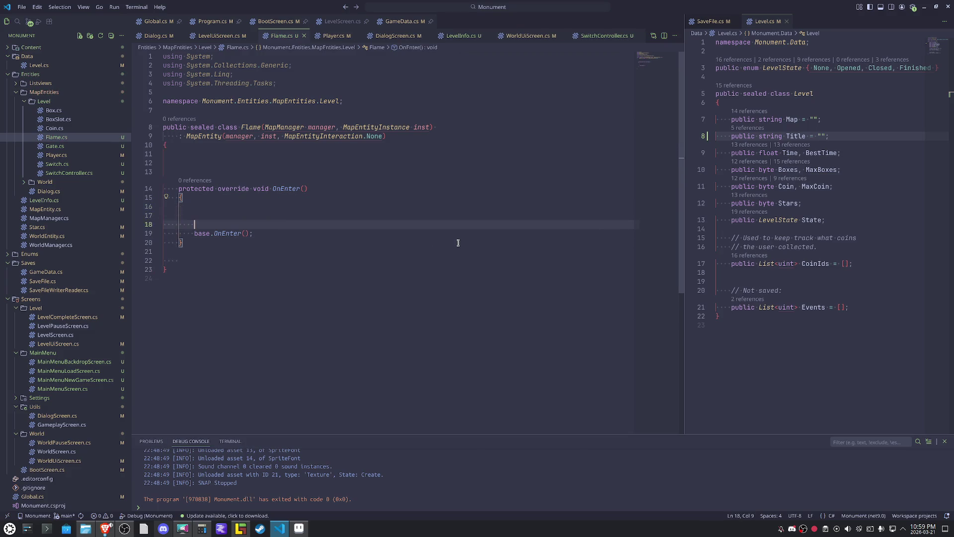
{"action": "key", "text": "Up"}
{"action": "key", "text": "Up"}
{"action": "key", "text": "Up"}
{"action": "key", "text": "Up"}
{"action": "key", "text": "Tab"}
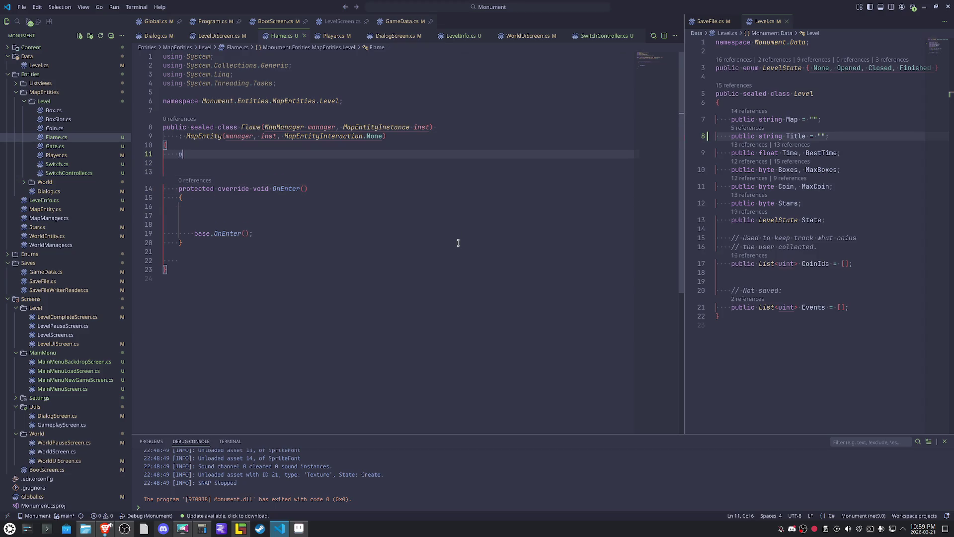
{"action": "type", "text": "private "}
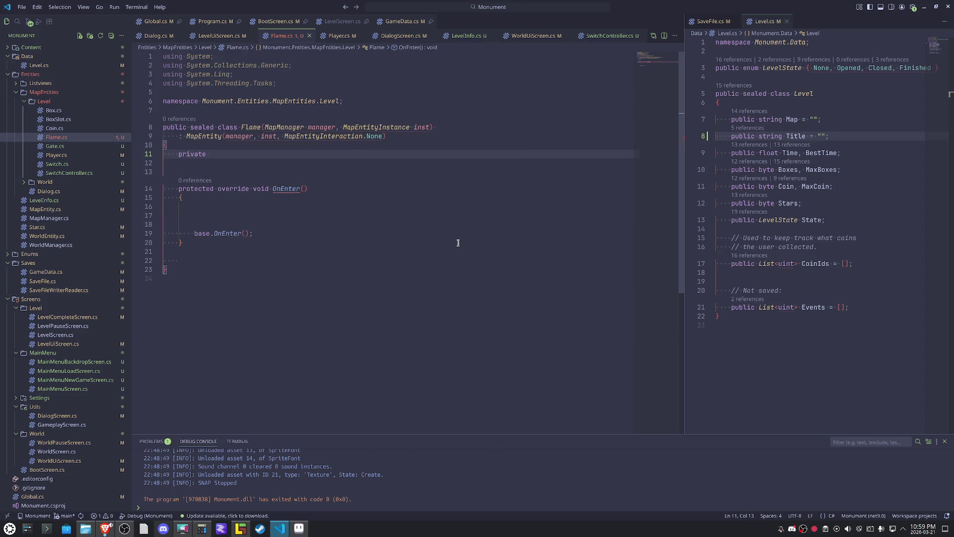
{"action": "type", "text": "Flam"}
{"action": "type", "text": "eDirection { "}
{"action": "type", "text": "Left, "}
{"action": "type", "text": "Right"}
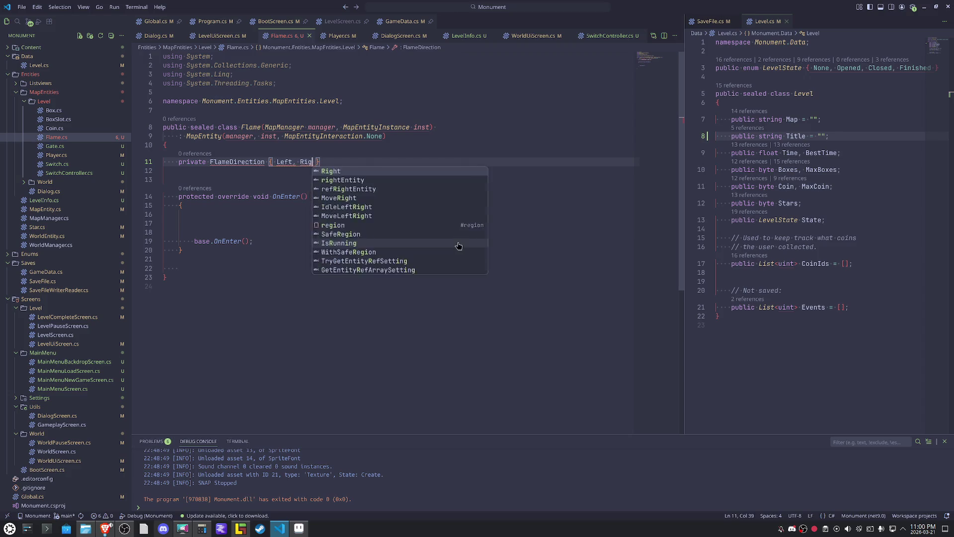
{"action": "left_click", "coordinate": [463, 301]}
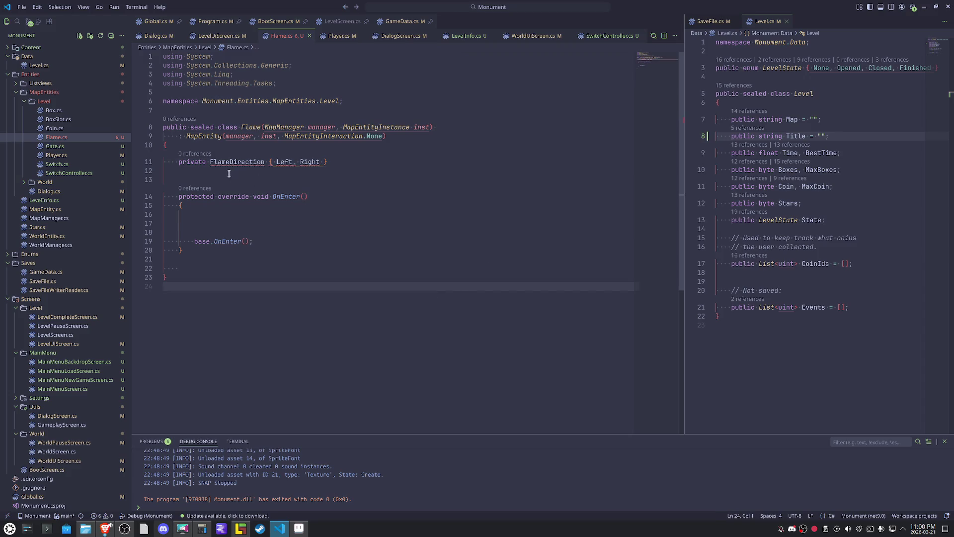
Insert the enum keyword so the line reads 'private enum FlameDirection'.
{"action": "left_click", "coordinate": [213, 163]}
{"action": "key", "text": "Left"}
{"action": "type", "text": "En"}
{"action": "key", "text": "Return"}
{"action": "key", "text": "ctrl+z"}
{"action": "key", "text": "ctrl+z"}
{"action": "type", "text": "enm"}
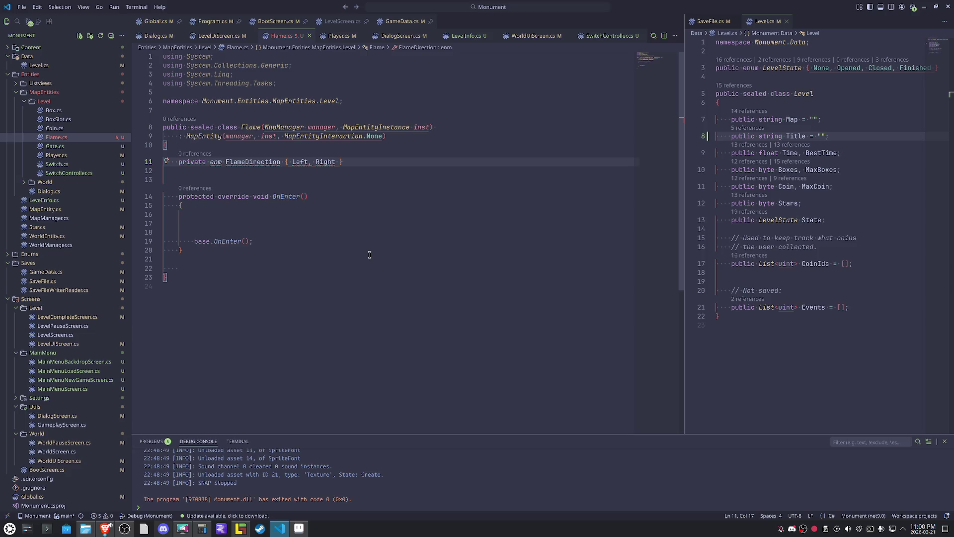
{"action": "key", "text": "BackSpace"}
{"action": "key", "text": "BackSpace"}
{"action": "type", "text": "um"}
Delete the four unused using lines at the top of Flame.cs.
{"action": "left_click", "coordinate": [428, 269]}
{"action": "key", "text": "BackSpace"}
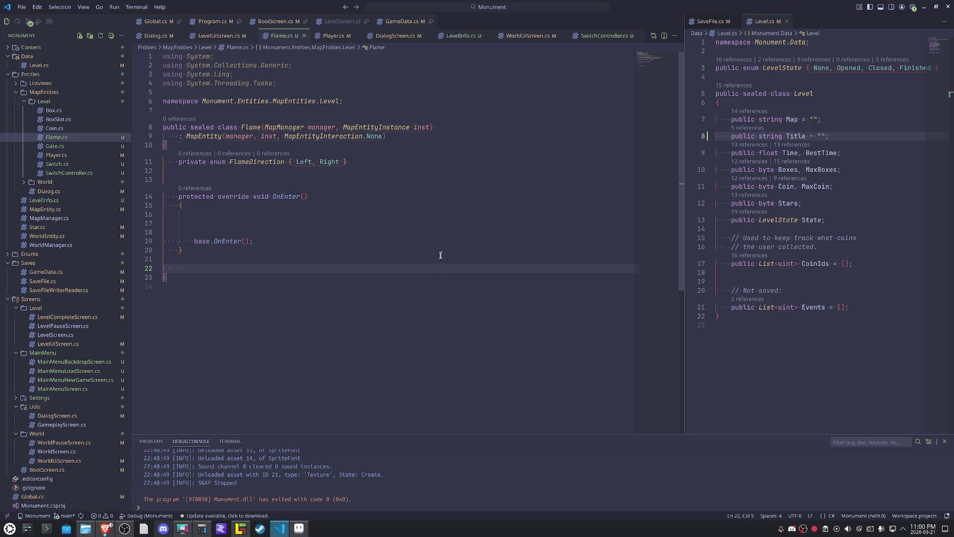
{"action": "left_click_drag", "start_coordinate": [282, 84], "coordinate": [163, 56]}
{"action": "key", "text": "ctrl+shift+k"}
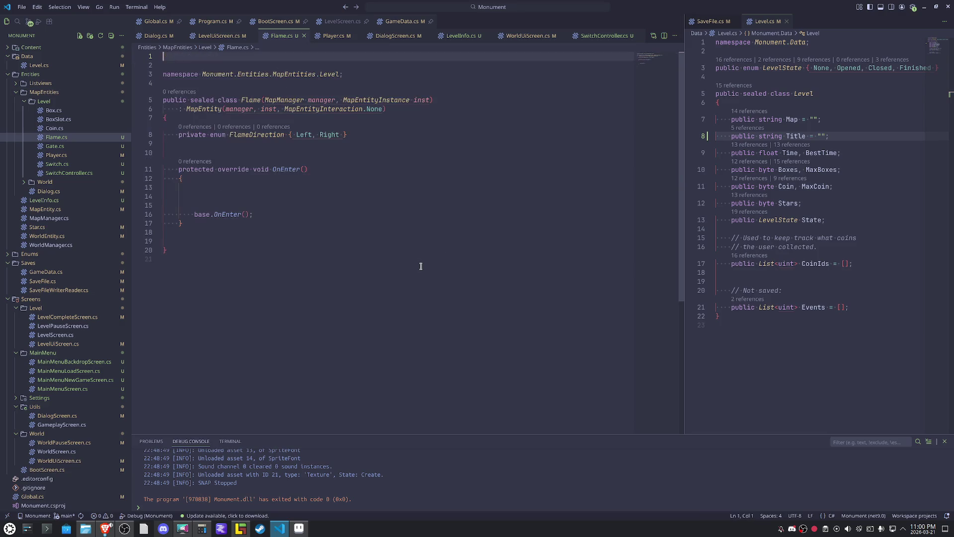
{"action": "key", "text": "Delete"}
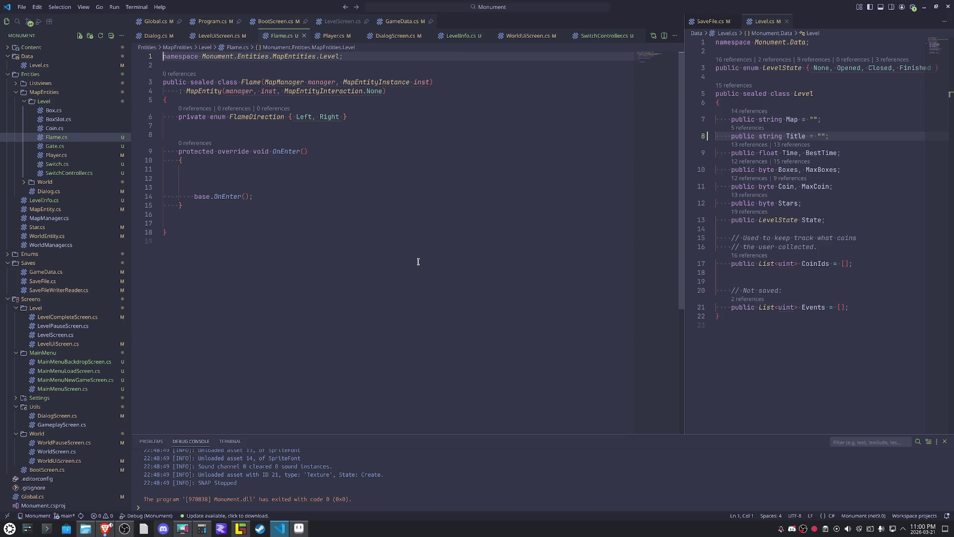
{"action": "left_click", "coordinate": [371, 214]}
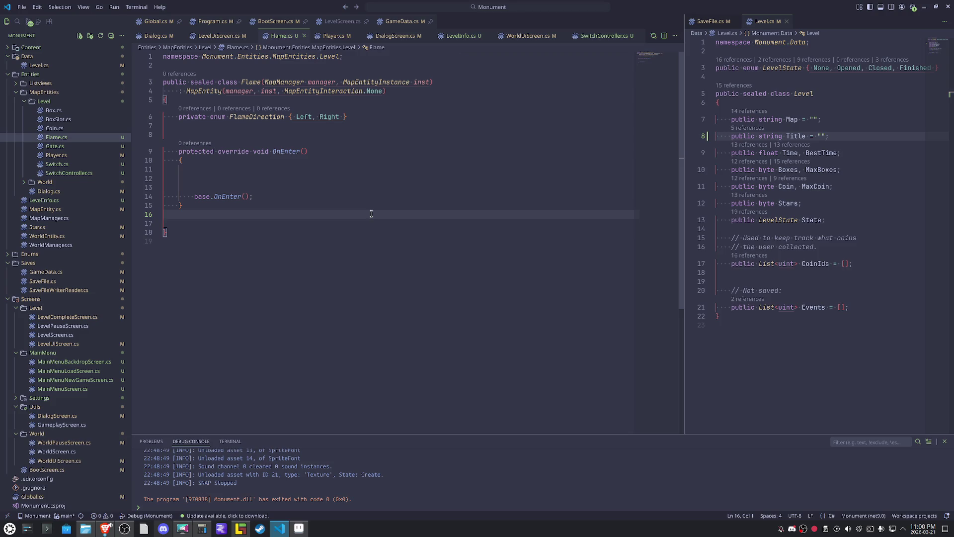
{"action": "mouse_move", "coordinate": [206, 532]}
{"action": "left_click", "coordinate": [240, 528]}
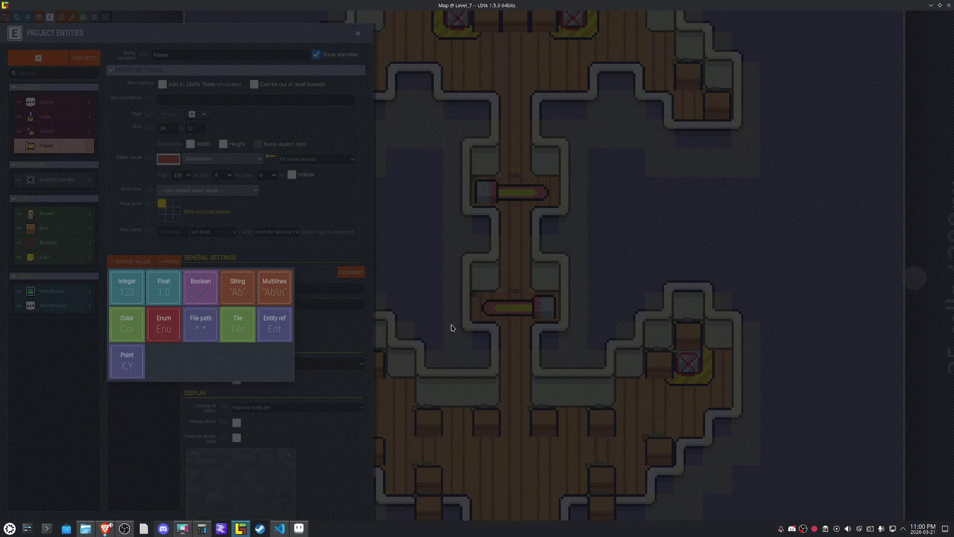
{"action": "left_click", "coordinate": [541, 308]}
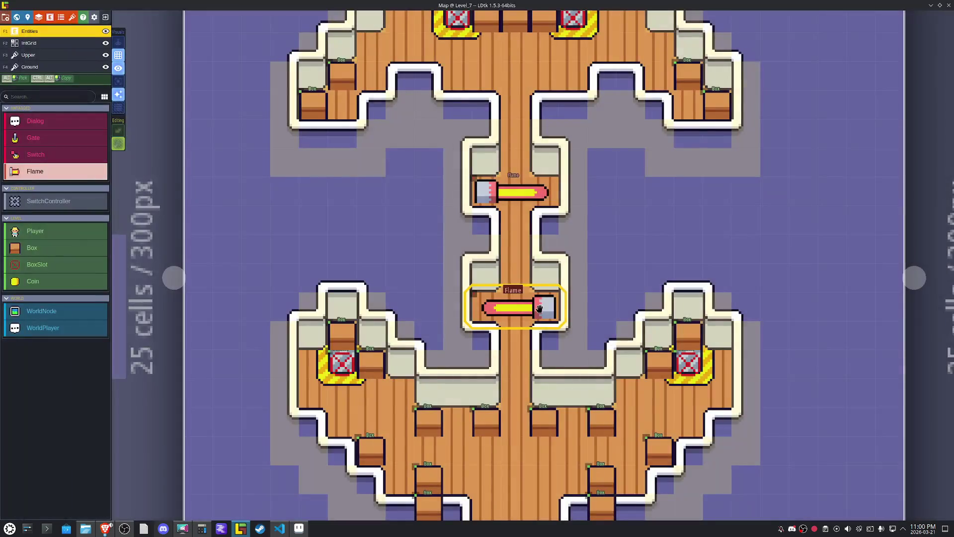
{"action": "left_click", "coordinate": [537, 202]}
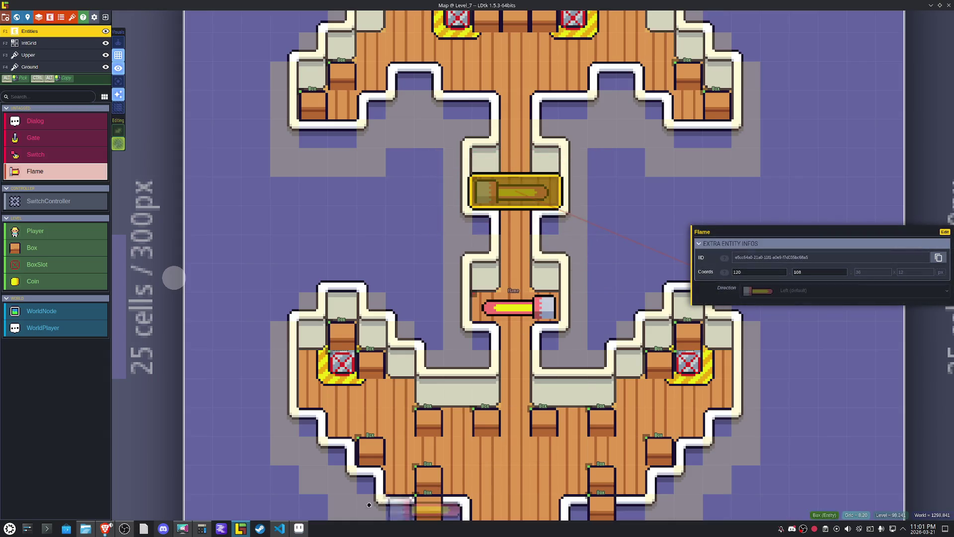
{"action": "left_click", "coordinate": [280, 529]}
{"action": "left_click", "coordinate": [254, 168]}
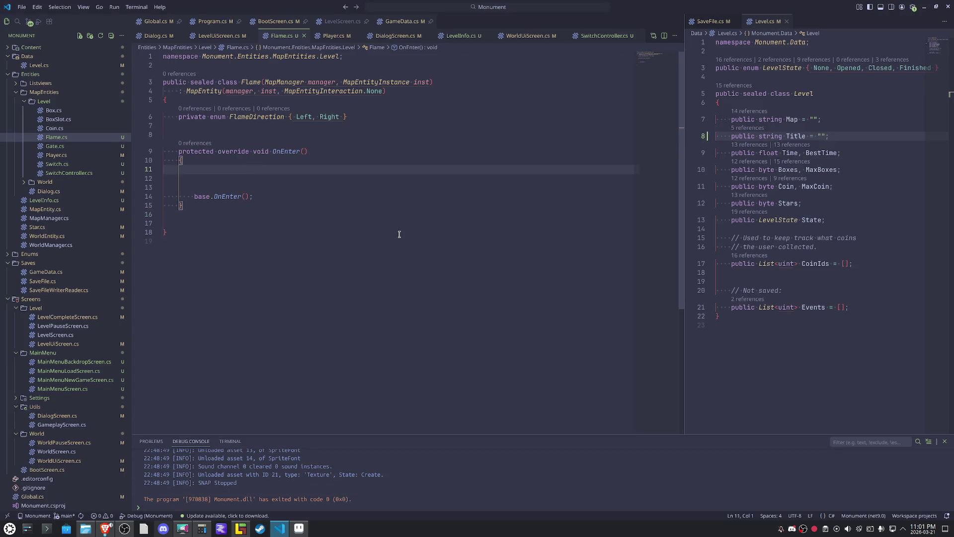
Store the Direction setting in a variable via MapSetting.GetEnumSetting<FlameDirection>(Settings, "Direction").
{"action": "type", "text": "var direc"}
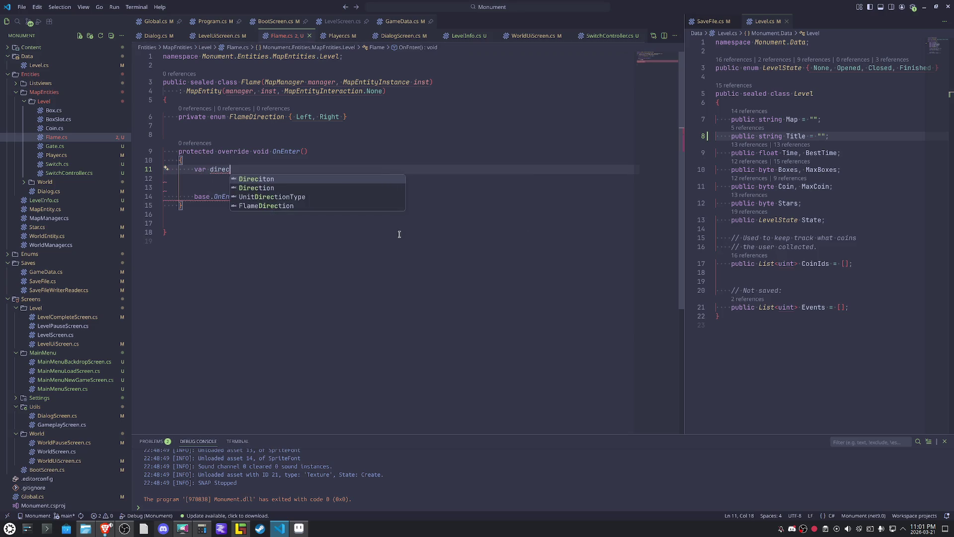
{"action": "type", "text": "tion = MapStringArraySettings."}
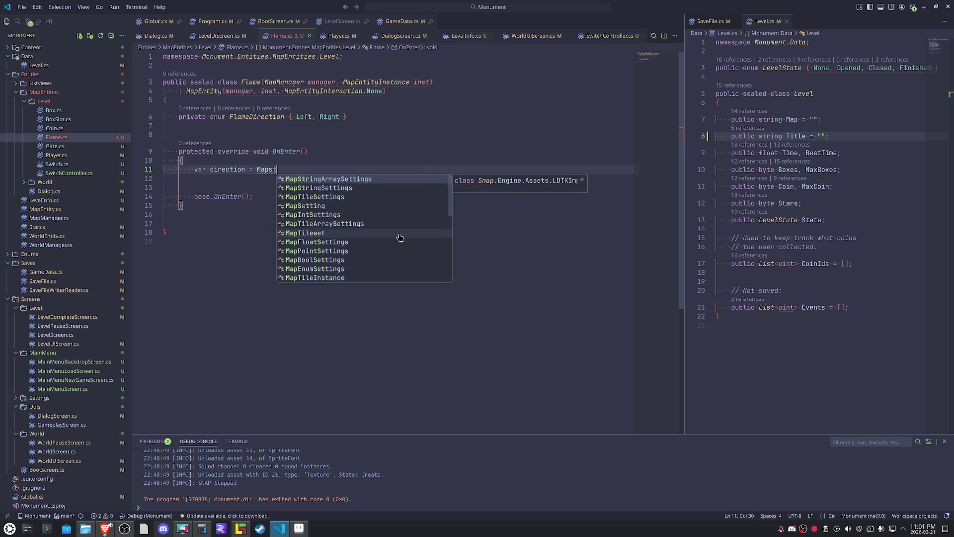
{"action": "key", "text": "BackSpace"}
{"action": "key", "text": "BackSpace"}
{"action": "key", "text": "BackSpace"}
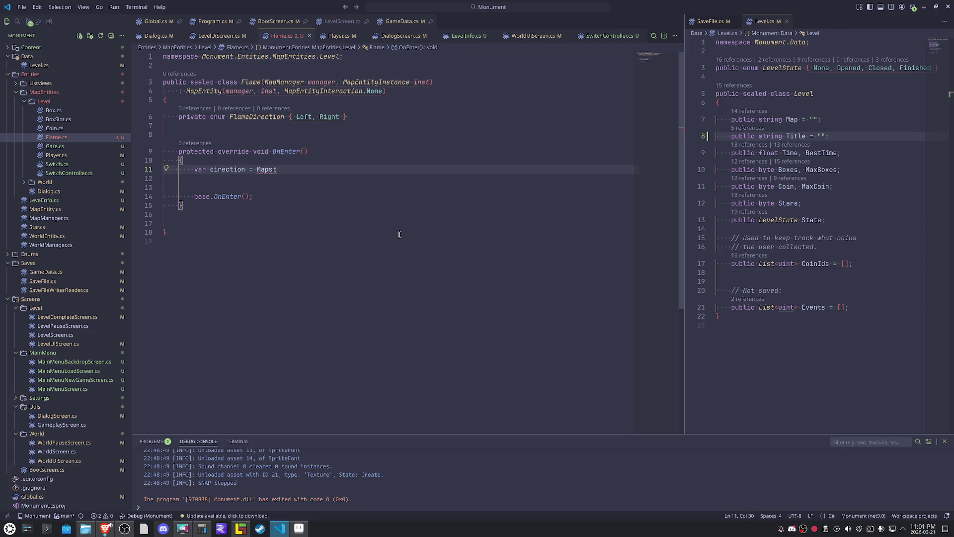
{"action": "type", "text": "etting.enums"}
{"action": "key", "text": "Tab"}
{"action": "type", "text": "<Flame"}
{"action": "key", "text": "Down"}
{"action": "key", "text": "Tab"}
{"action": "type", "text": ">(Set"}
{"action": "key", "text": "Tab"}
{"action": "type", "text": ", \"Direction\");"}
{"action": "key", "text": "Down"}
Add an if block testing direction == FlameDirection.Left.
{"action": "key", "text": "Return"}
{"action": "key", "text": "Return"}
{"action": "key", "text": "Return"}
{"action": "type", "text": "if(di"}
{"action": "key", "text": "Tab"}
{"action": "type", "text": ")"}
{"action": "key", "text": "Return"}
{"action": "type", "text": "{"}
{"action": "key", "text": "Return"}
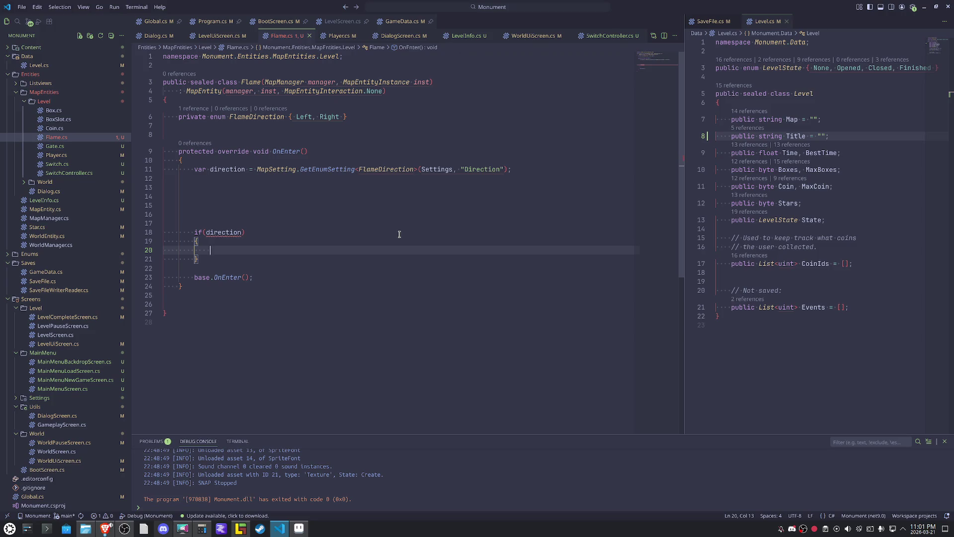
{"action": "key", "text": "Up"}
{"action": "key", "text": "Up"}
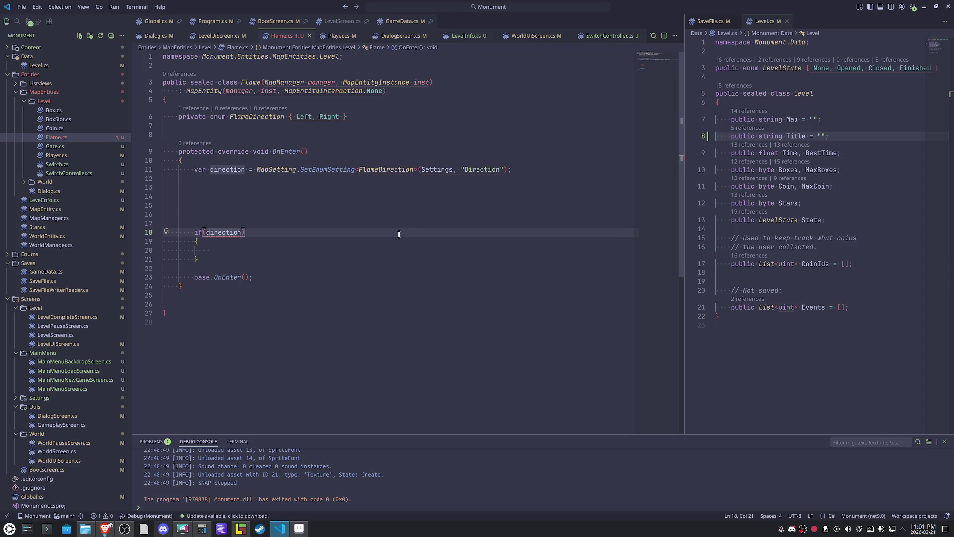
{"action": "type", "text": "=="}
{"action": "key", "text": "Down"}
{"action": "key", "text": "Return"}
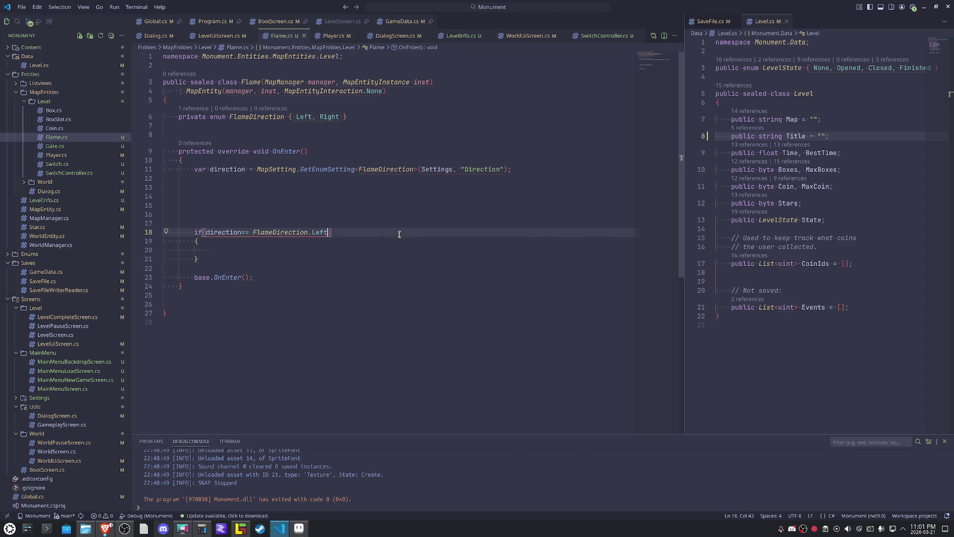
Inside the if, call Manager.SetCollision(Bodies[0], true).
{"action": "key", "text": "Down"}
{"action": "key", "text": "Down"}
{"action": "type", "text": "Manager"}
{"action": "key", "text": "Escape"}
{"action": "type", "text": "."}
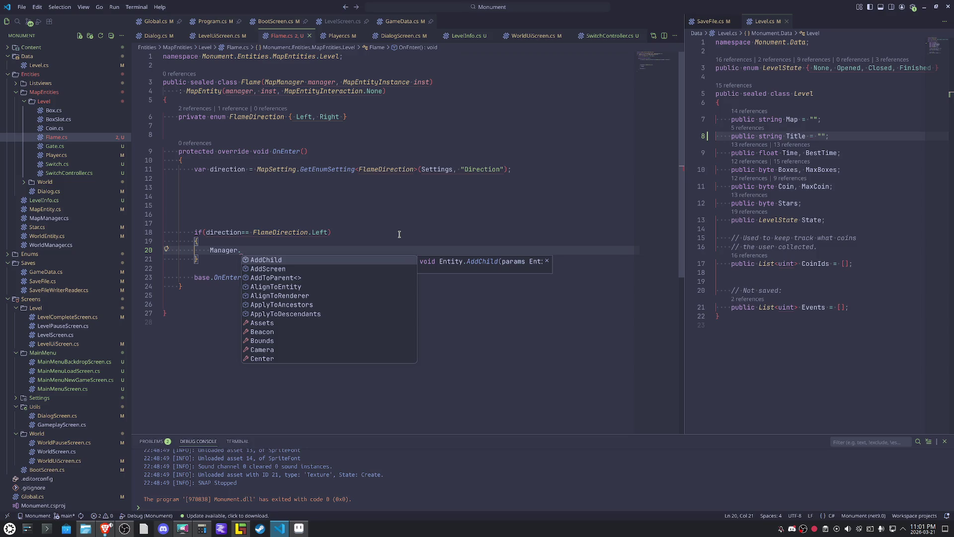
{"action": "type", "text": "SetC"}
{"action": "key", "text": "Tab"}
{"action": "type", "text": "("}
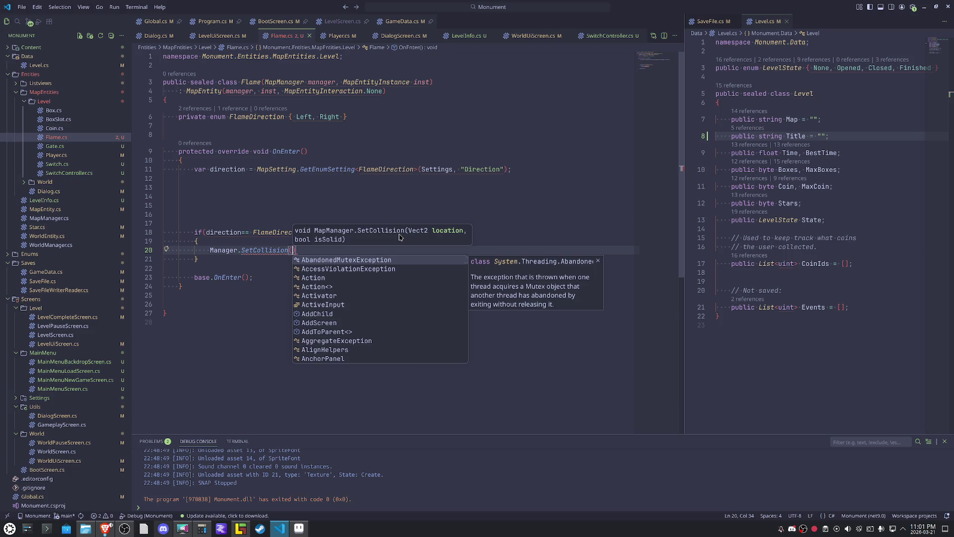
{"action": "type", "text": "Bod"}
{"action": "key", "text": "Tab"}
{"action": "type", "text": "[0"}
{"action": "type", "text": "], "}
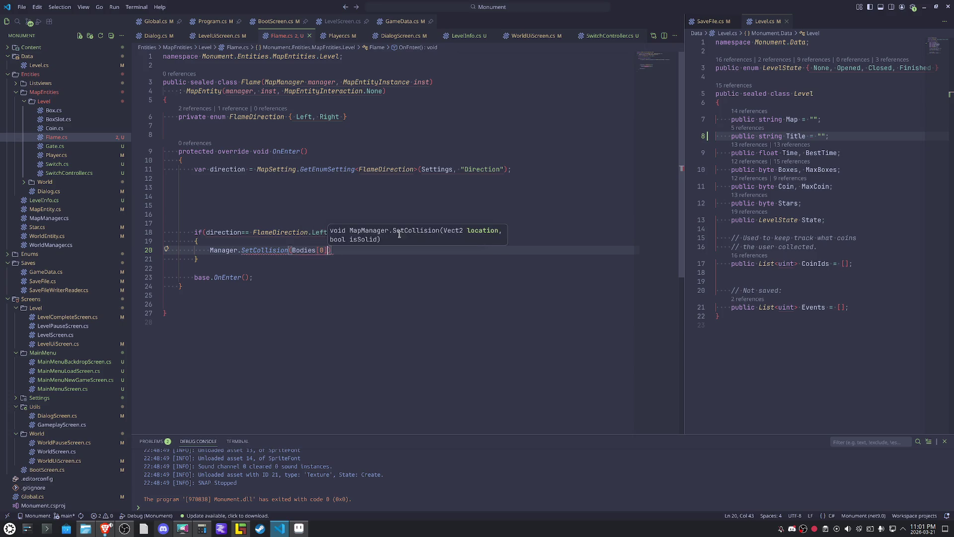
{"action": "type", "text": "true);"}
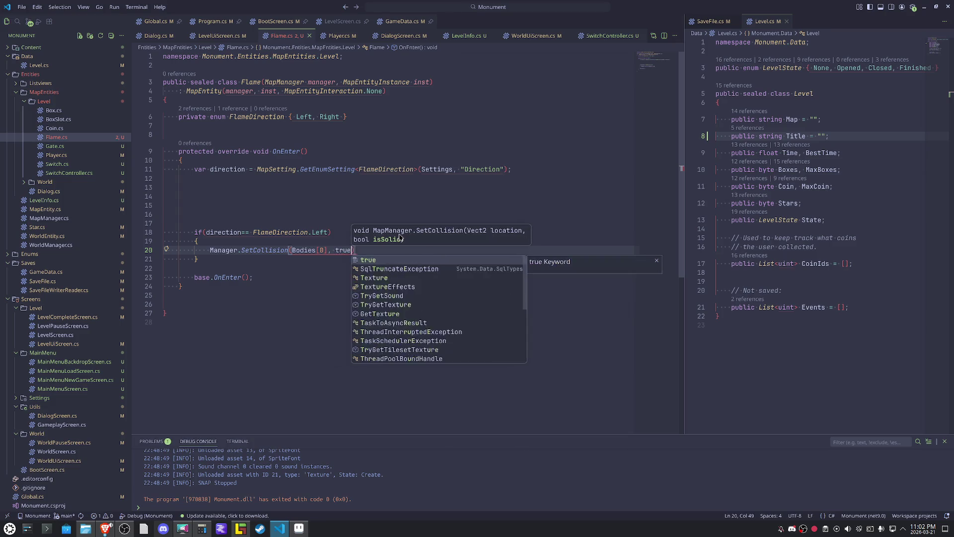
Add an else branch calling Manager.SetCollision(Bodies[^1], true) and save the file.
{"action": "key", "text": "Down"}
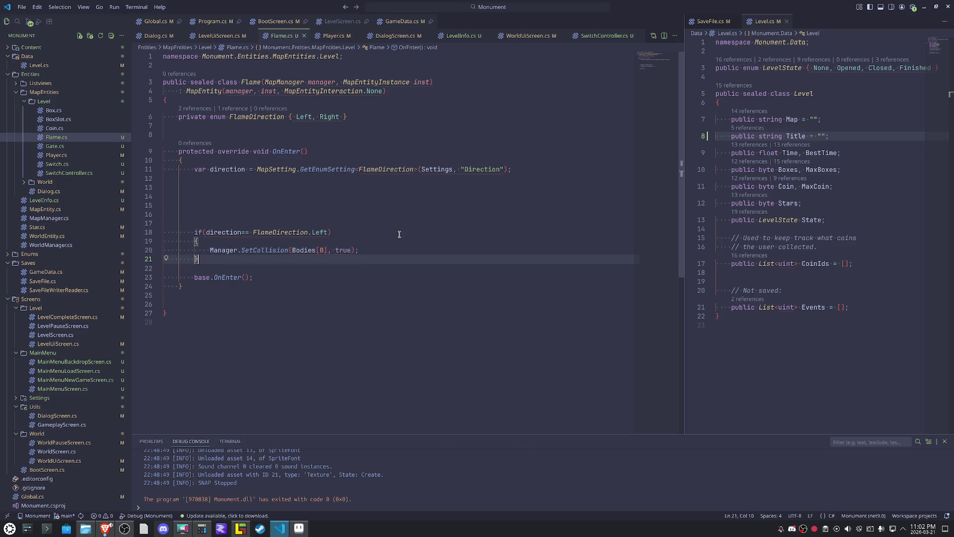
{"action": "key", "text": "Return"}
{"action": "type", "text": "else"}
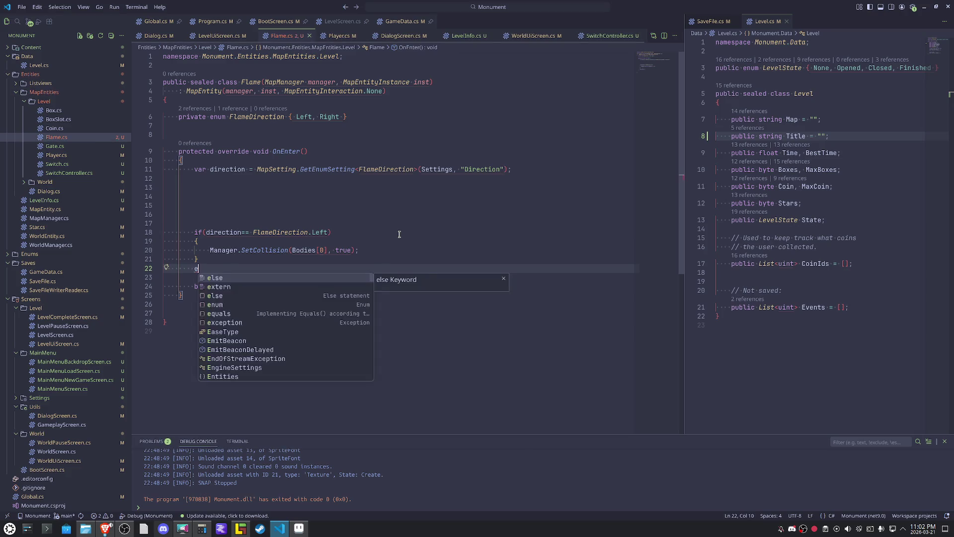
{"action": "key", "text": "Return"}
{"action": "type", "text": "{"}
{"action": "key", "text": "Return"}
{"action": "key", "text": "Up"}
{"action": "key", "text": "Up"}
{"action": "key", "text": "Up"}
{"action": "key", "text": "End"}
{"action": "key", "text": "shift+Home"}
{"action": "key", "text": "ctrl+c"}
{"action": "key", "text": "Down"}
{"action": "key", "text": "Down"}
{"action": "key", "text": "Down"}
{"action": "key", "text": "ctrl+v"}
{"action": "key", "text": "Left"}
{"action": "key", "text": "Left"}
{"action": "key", "text": "Left"}
{"action": "key", "text": "Left"}
{"action": "key", "text": "Left"}
{"action": "key", "text": "Left"}
{"action": "key", "text": "BackSpace"}
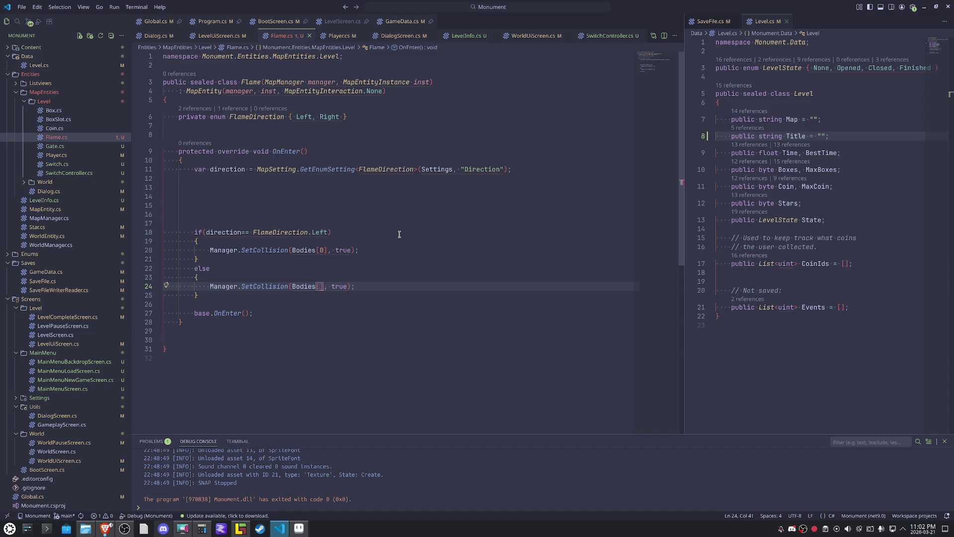
{"action": "type", "text": "^1"}
{"action": "key", "text": "End"}
{"action": "key", "text": "ctrl+s"}
Remove the braces around the if and else statements.
{"action": "key", "text": "Up"}
{"action": "key", "text": "Up"}
{"action": "key", "text": "Up"}
{"action": "key", "text": "ctrl+shift+k"}
{"action": "key", "text": "Up"}
{"action": "key", "text": "Up"}
{"action": "key", "text": "ctrl+shift+k"}
{"action": "key", "text": "Down"}
{"action": "key", "text": "Down"}
{"action": "key", "text": "ctrl+shift+k"}
{"action": "key", "text": "Down"}
{"action": "key", "text": "ctrl+shift+k"}
{"action": "key", "text": "Up"}
{"action": "key", "text": "Up"}
{"action": "key", "text": "Up"}
{"action": "key", "text": "Up"}
{"action": "key", "text": "Up"}
{"action": "key", "text": "Up"}
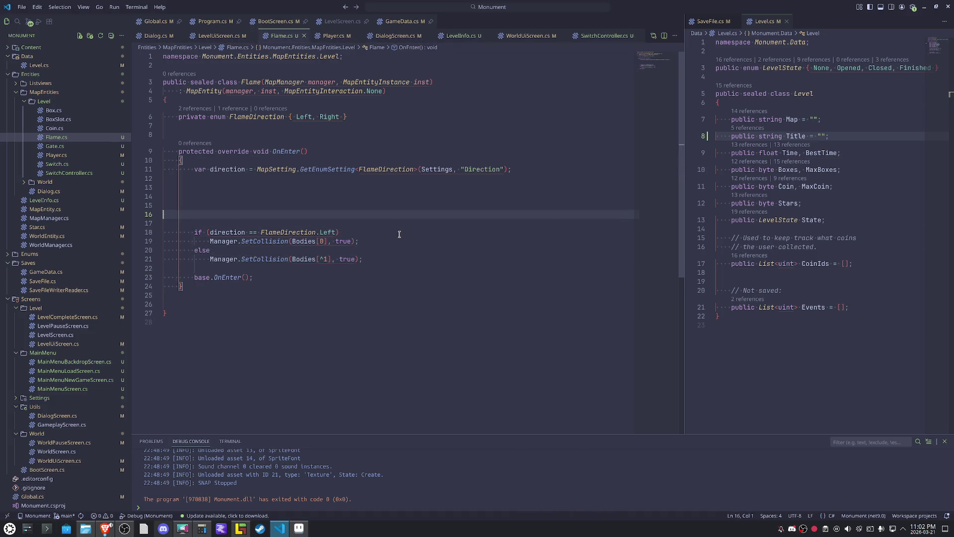
{"action": "key", "text": "Up"}
{"action": "key", "text": "Up"}
{"action": "key", "text": "Up"}
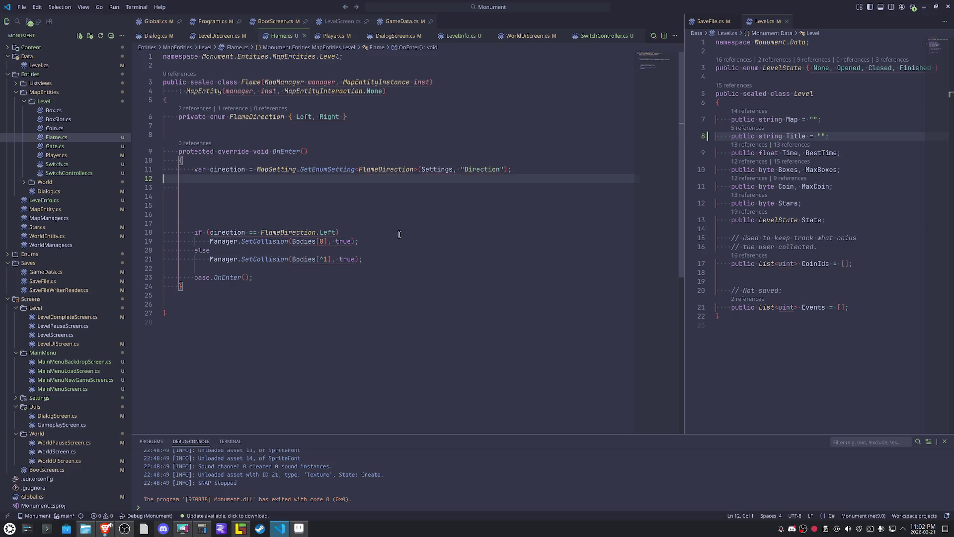
{"action": "key", "text": "Return"}
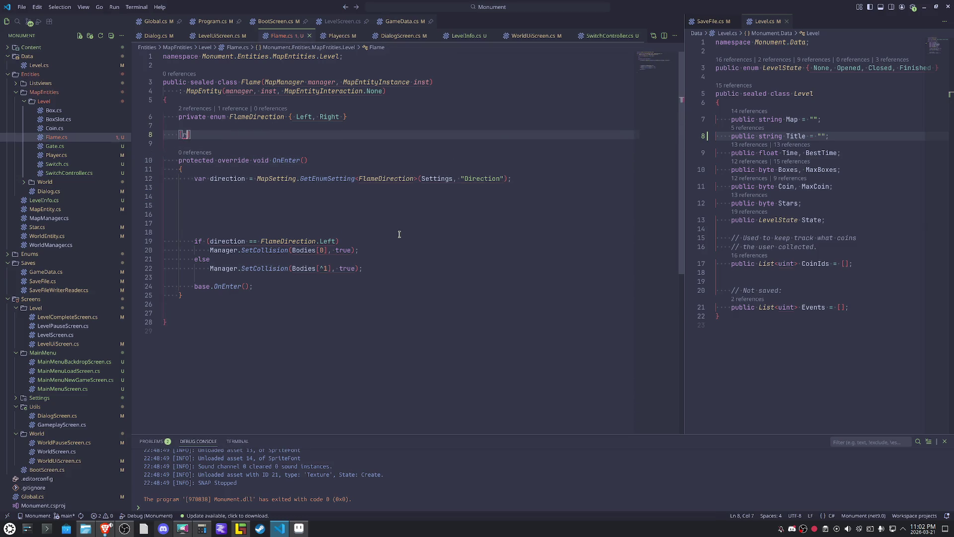
Declare a private AnimatedSprite _sprite field below the enum.
{"action": "type", "text": "private"}
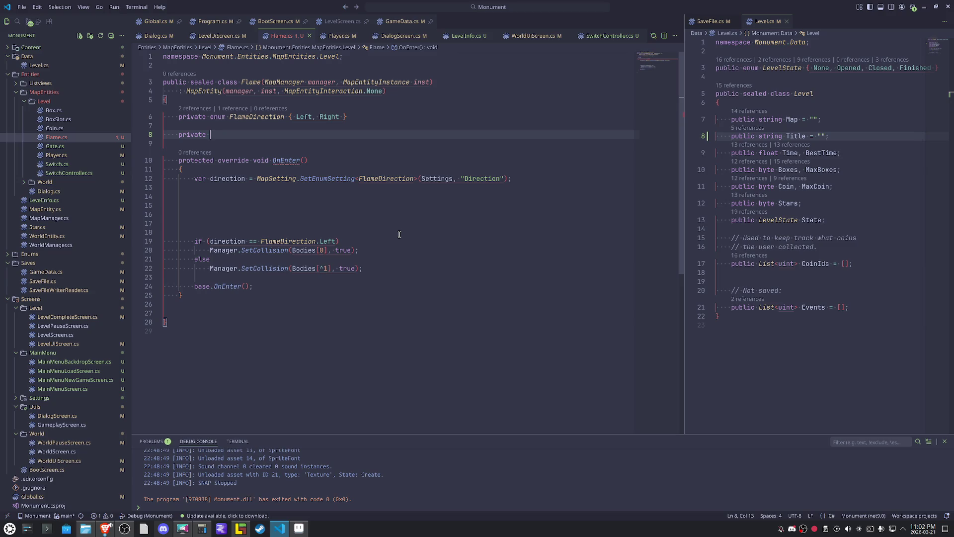
{"action": "type", "text": "Animated"}
{"action": "key", "text": "Tab"}
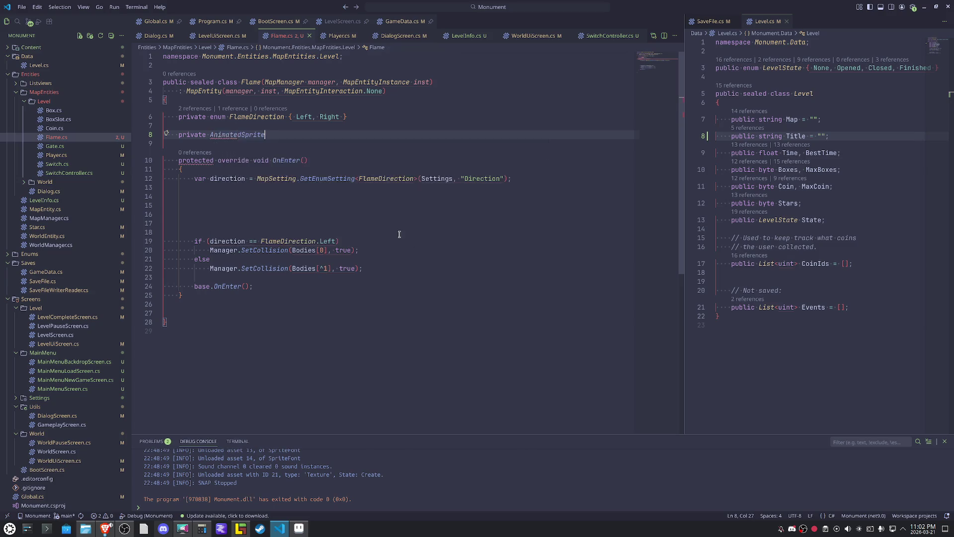
{"action": "type", "text": " _spri"}
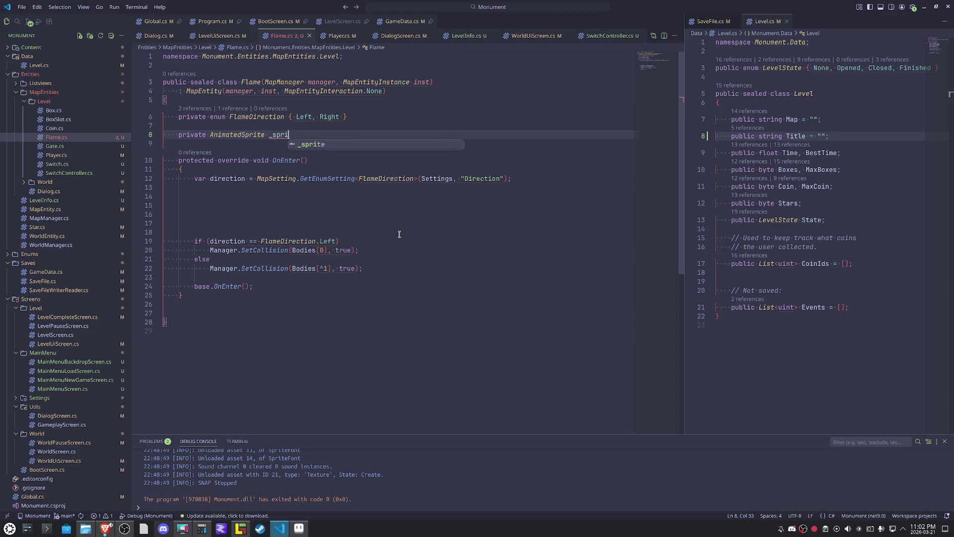
{"action": "type", "text": "te;"}
{"action": "key", "text": "Down"}
{"action": "key", "text": "Down"}
{"action": "key", "text": "Down"}
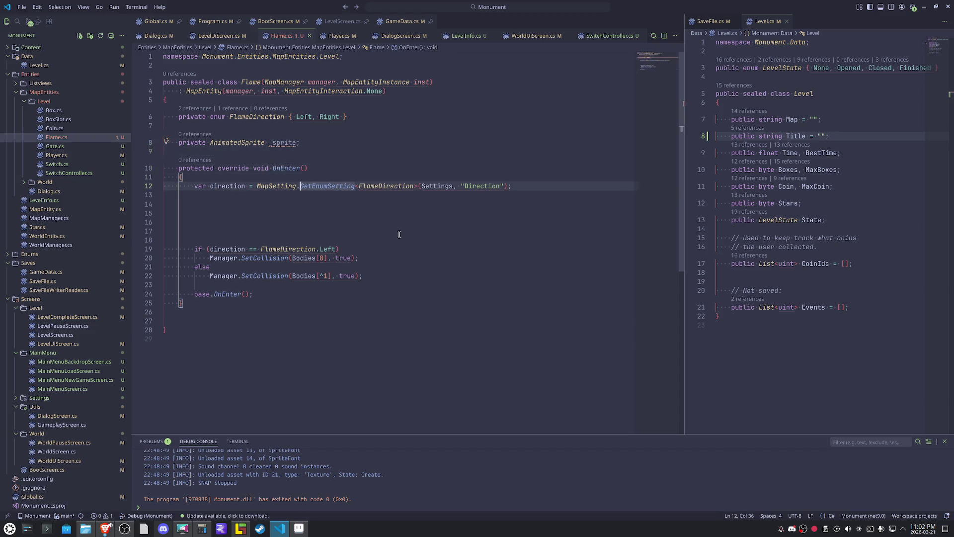
{"action": "key", "text": "Down"}
{"action": "key", "text": "Down"}
{"action": "key", "text": "Down"}
{"action": "key", "text": "Up"}
{"action": "key", "text": "Up"}
{"action": "key", "text": "Tab"}
Add an AddChild(); call inside OnEnter.
{"action": "type", "text": "Add"}
{"action": "key", "text": "Tab"}
{"action": "type", "text": "'"}
{"action": "key", "text": "BackSpace"}
{"action": "type", "text": ";"}
{"action": "key", "text": "Down"}
{"action": "key", "text": "Delete"}
{"action": "key", "text": "Delete"}
{"action": "key", "text": "Delete"}
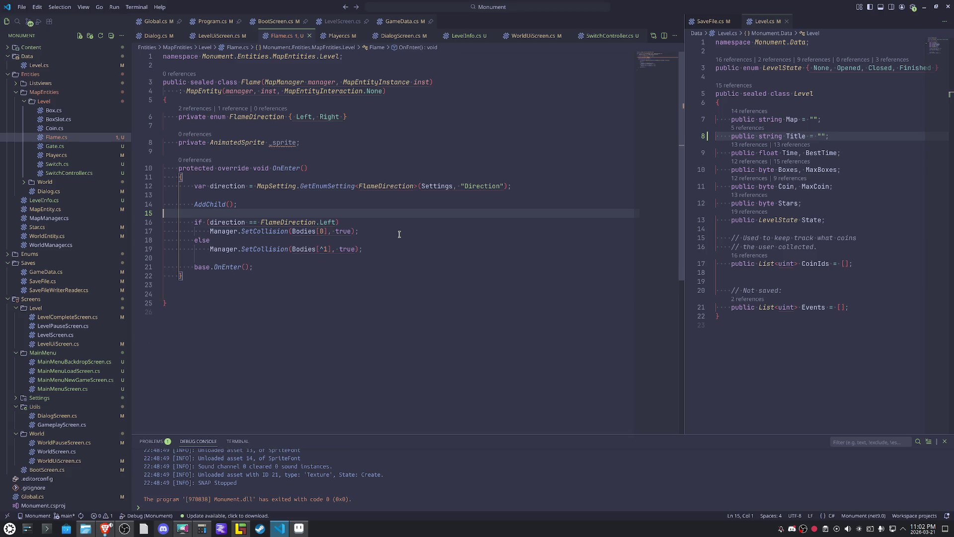
Declare a private bool _flameOn field and start the AddChild argument with _sp.
{"action": "key", "text": "Up"}
{"action": "key", "text": "Up"}
{"action": "key", "text": "Up"}
{"action": "key", "text": "End"}
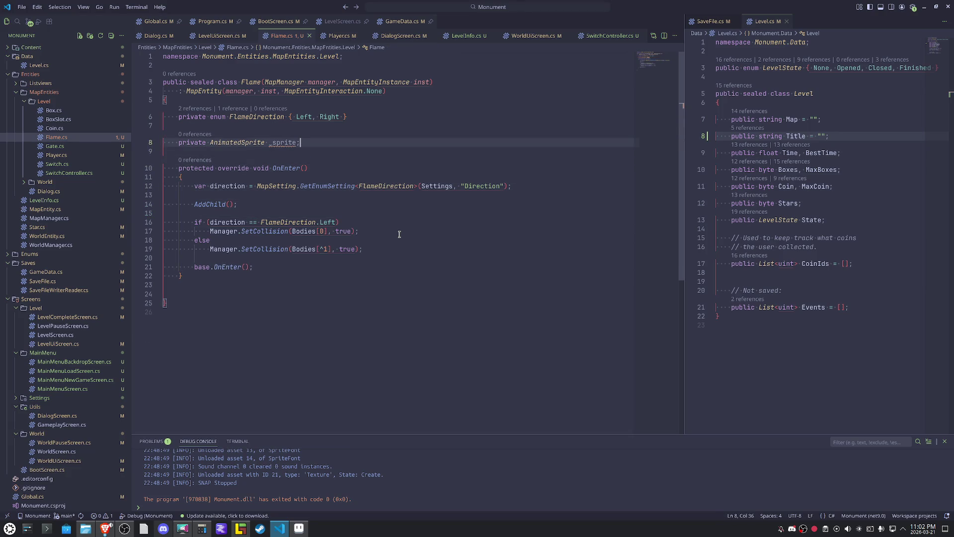
{"action": "key", "text": "Return"}
{"action": "key", "text": "Return"}
{"action": "type", "text": "private "}
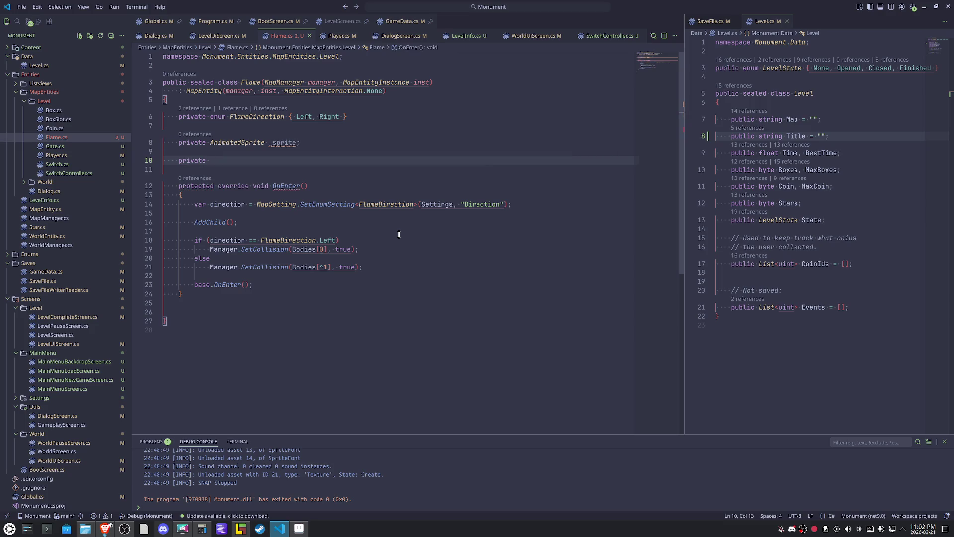
{"action": "type", "text": "bool _"}
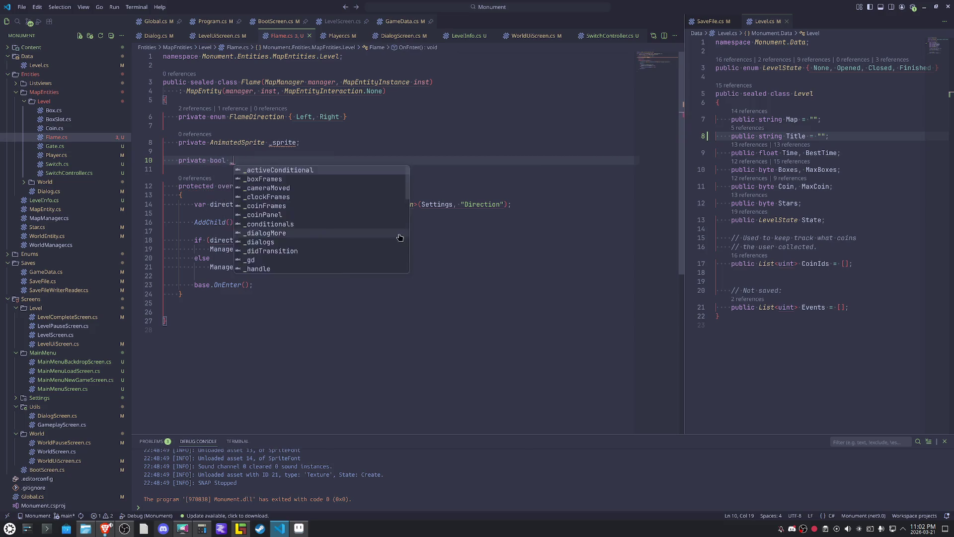
{"action": "type", "text": "flameOn;"}
{"action": "key", "text": "Down"}
{"action": "key", "text": "Down"}
{"action": "key", "text": "Down"}
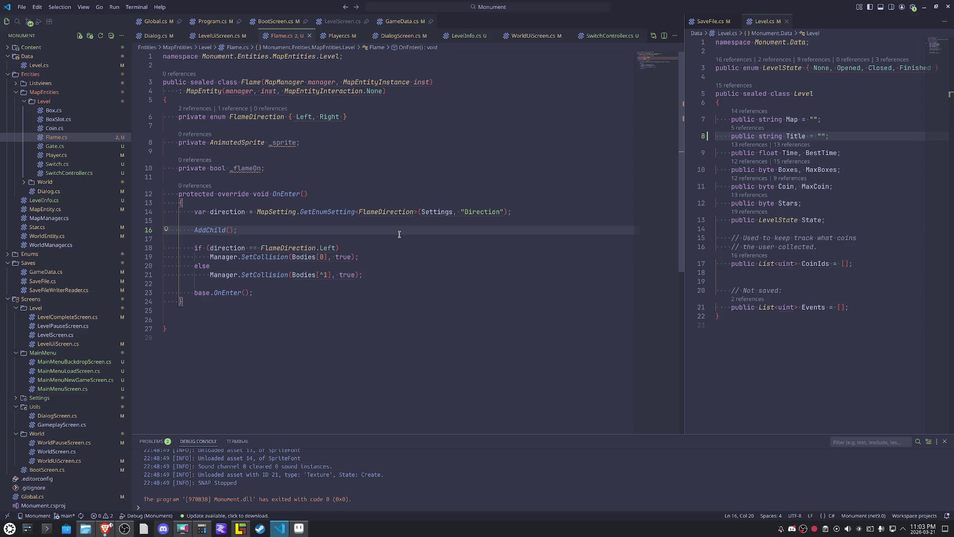
{"action": "key", "text": "Return"}
{"action": "type", "text": "_sp"}
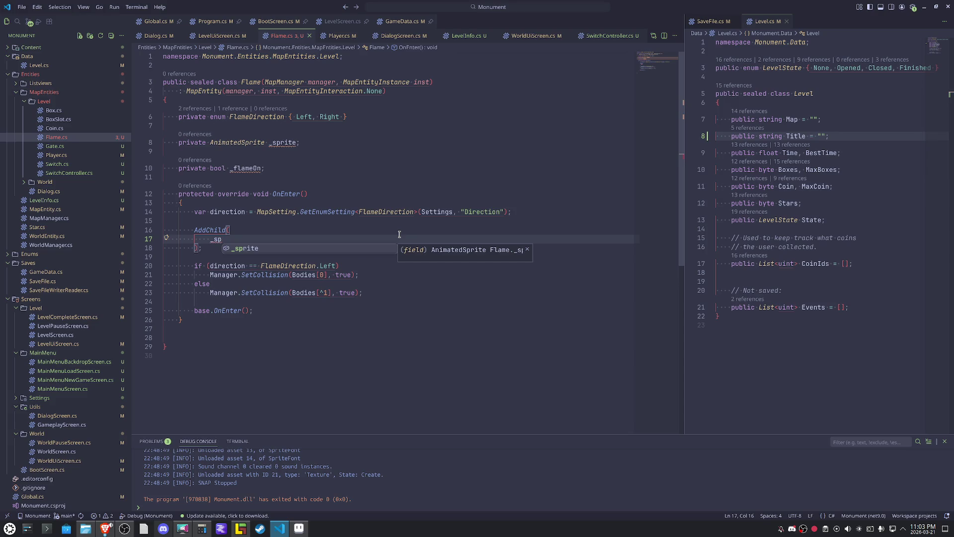
Complete the call as AddChild(_sprite = new AnimatedSprite()).
{"action": "key", "text": "Tab"}
{"action": "type", "text": "= new AnimatedSprite()"}
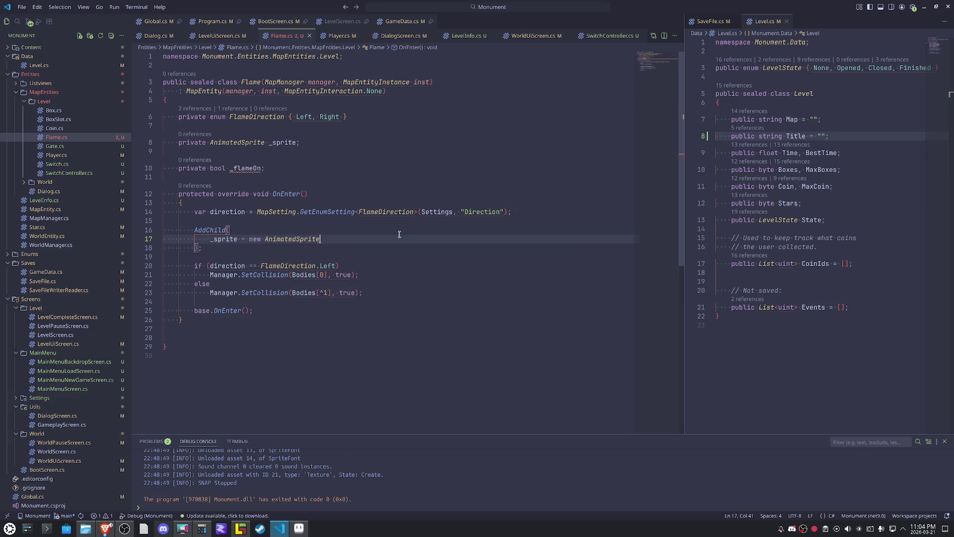
{"action": "key", "text": "Escape"}
{"action": "key", "text": "Up"}
{"action": "key", "text": "Up"}
{"action": "key", "text": "Up"}
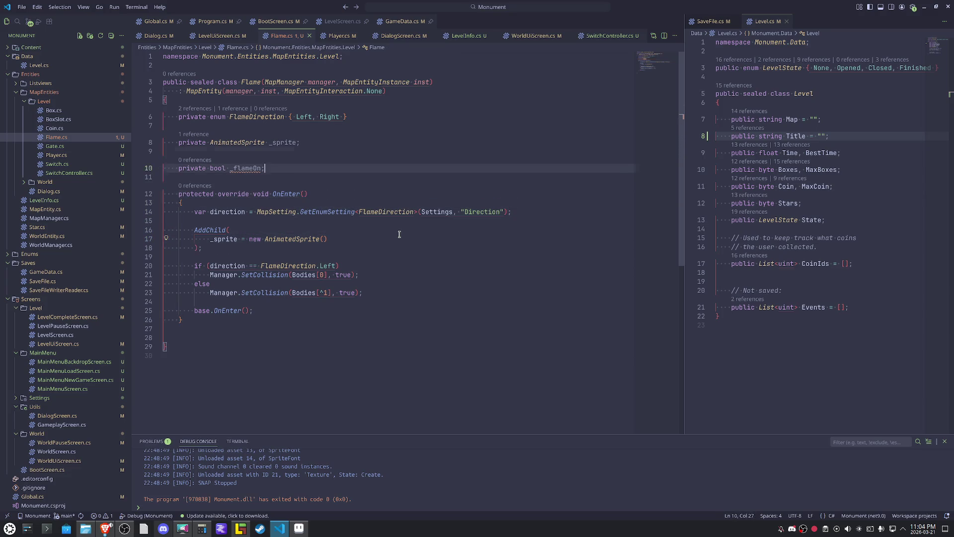
{"action": "key", "text": "Return"}
Write the private FlameState enum, correcting its values to Start, End, FlameIdle and FlameIdleEnd.
{"action": "type", "text": "priva"}
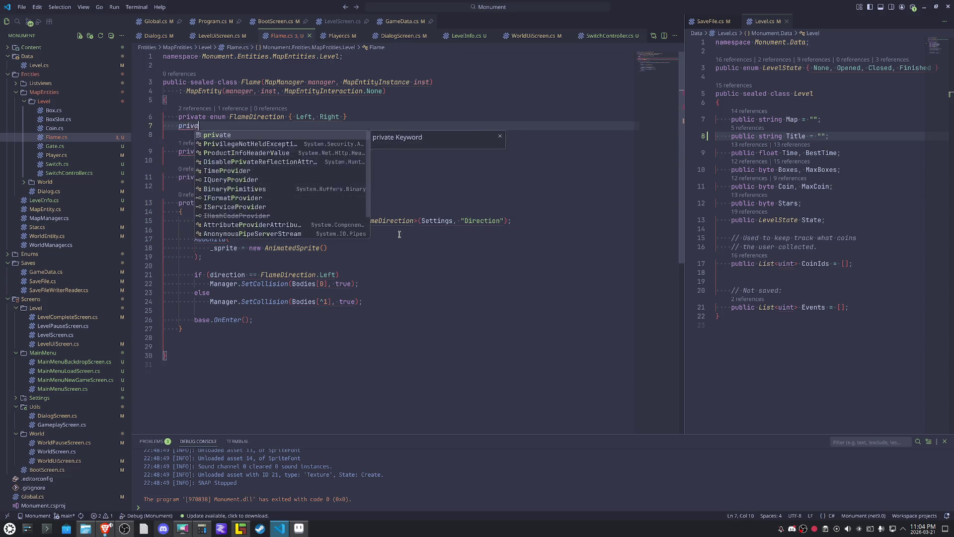
{"action": "type", "text": "te enum "}
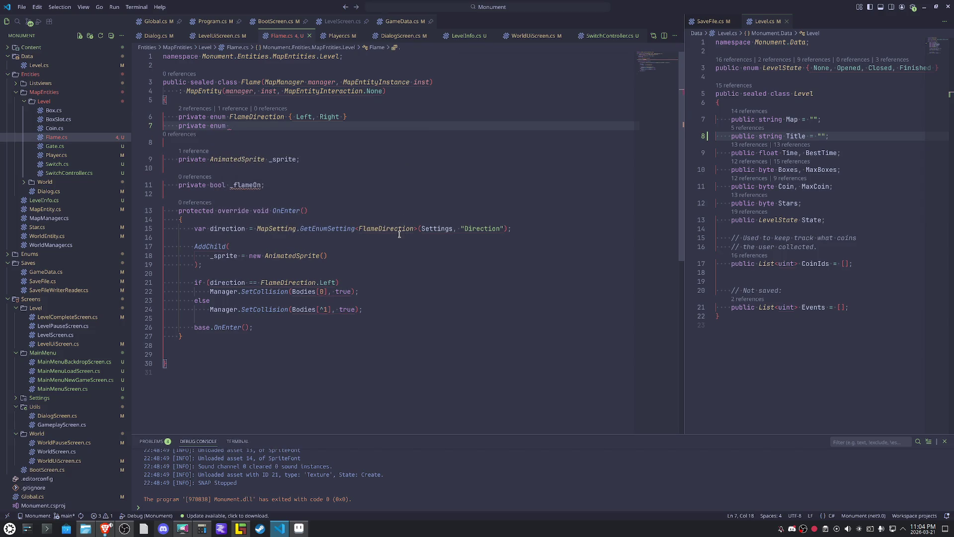
{"action": "type", "text": "Flame"}
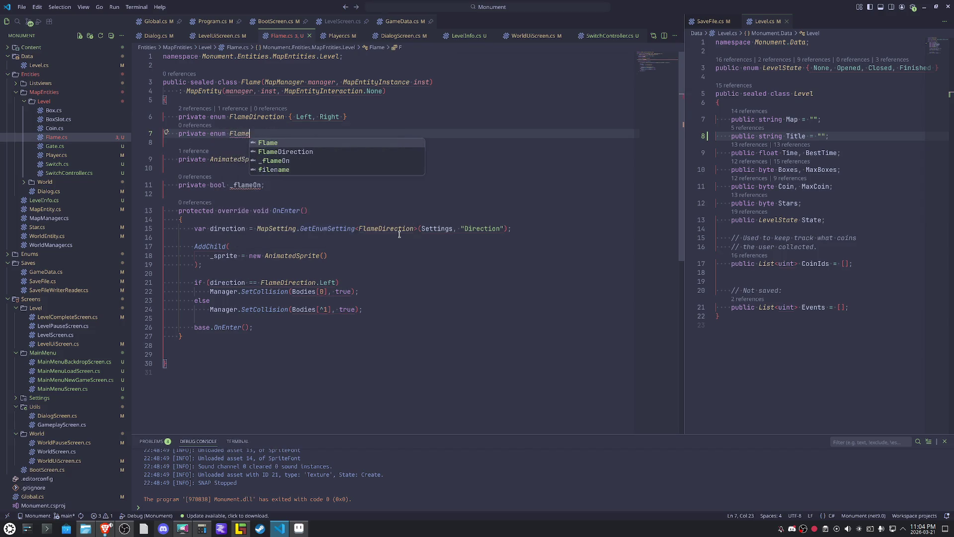
{"action": "type", "text": "State { "}
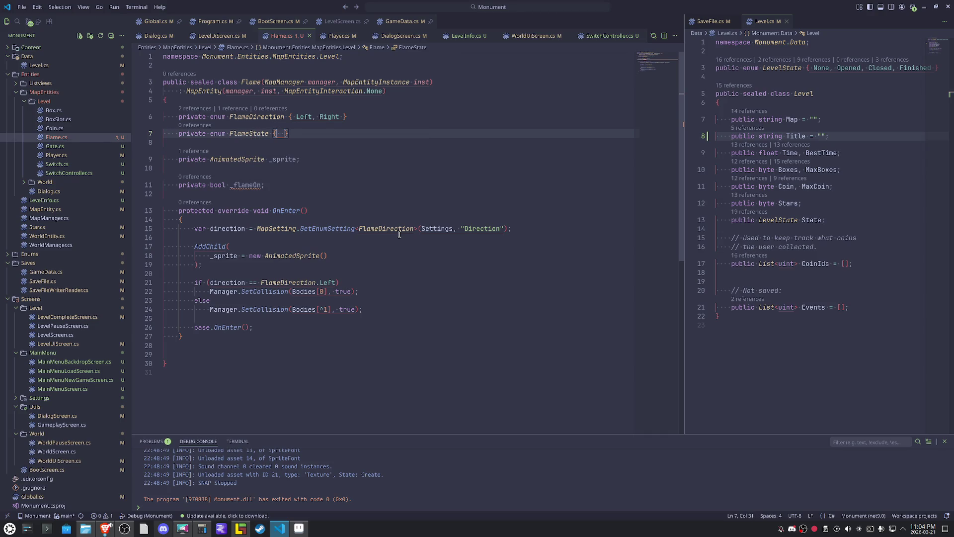
{"action": "type", "text": "On,"}
{"action": "type", "text": " O"}
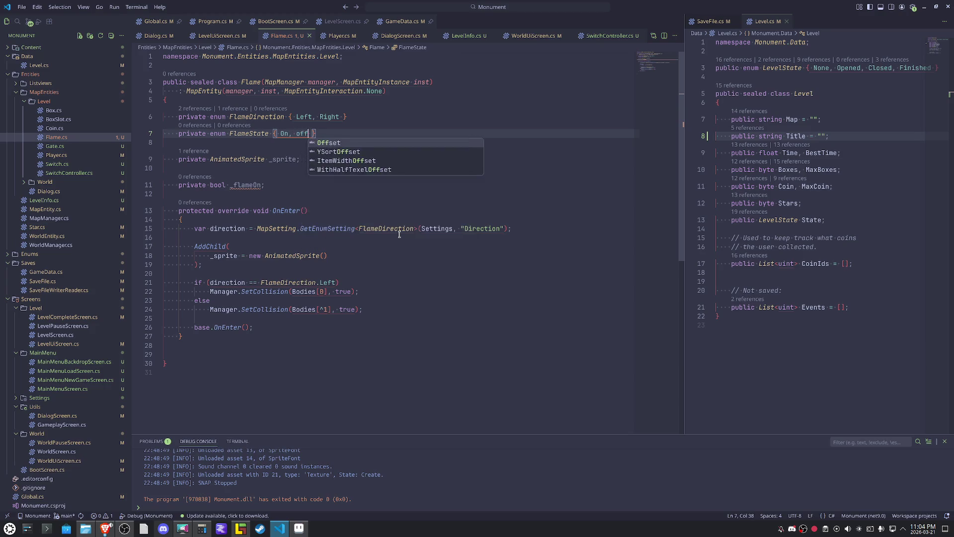
{"action": "type", "text": "ff, "}
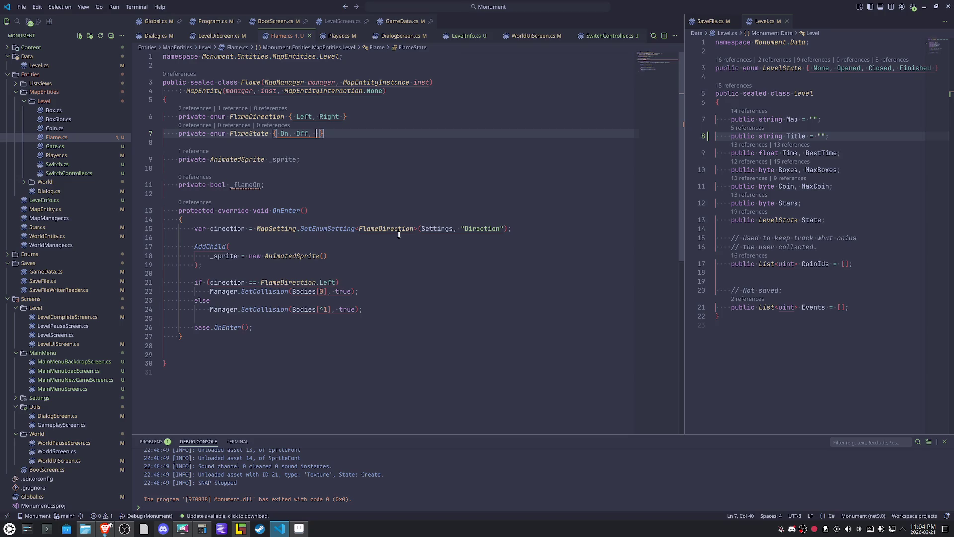
{"action": "type", "text": "Start"}
{"action": "key", "text": "Return"}
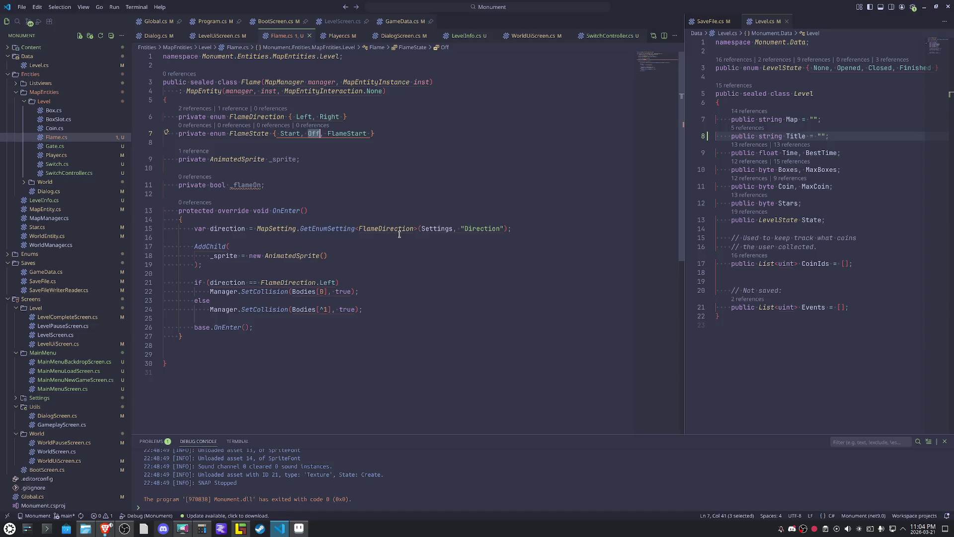
{"action": "type", "text": "End"}
{"action": "key", "text": "Right"}
{"action": "key", "text": "Right"}
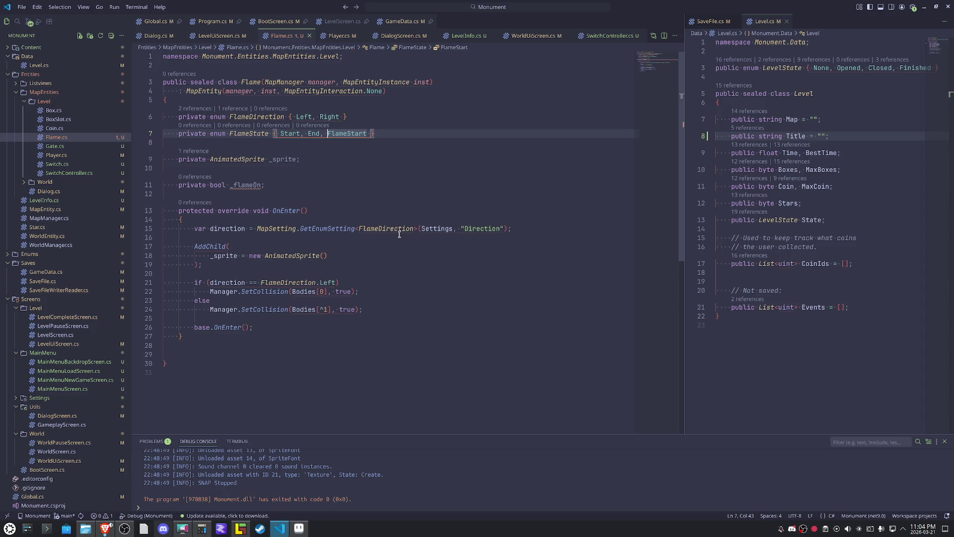
{"action": "key", "text": "ctrl+shift+Right"}
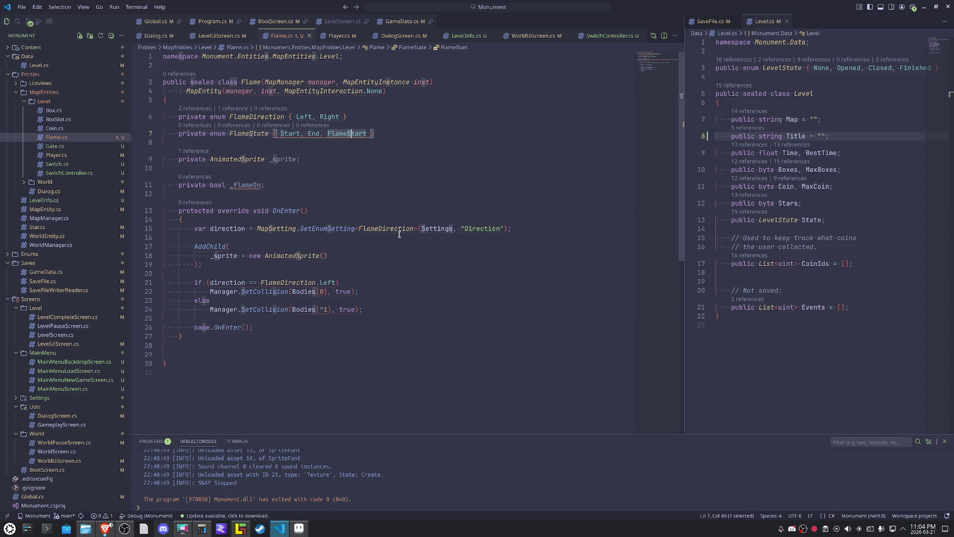
{"action": "type", "text": "eIdle,"}
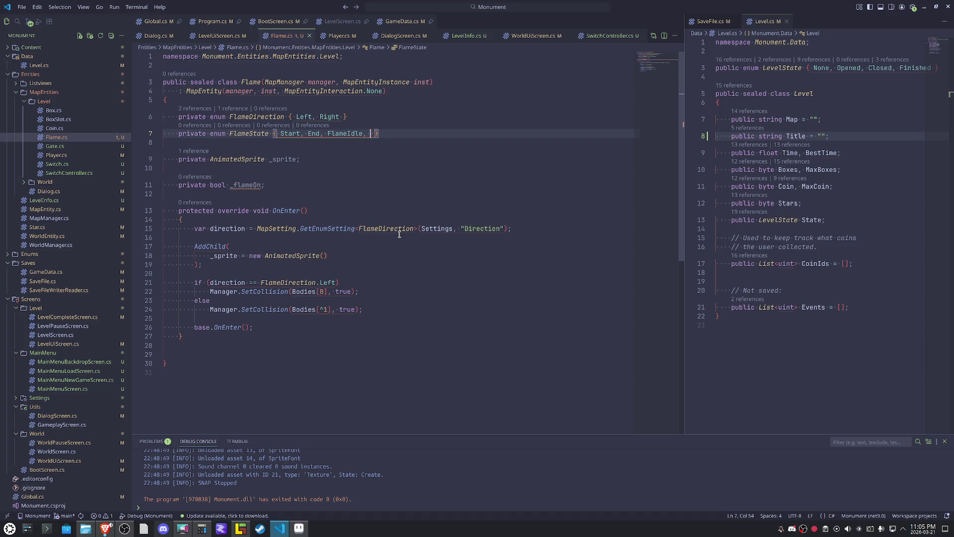
{"action": "type", "text": "FlameI"}
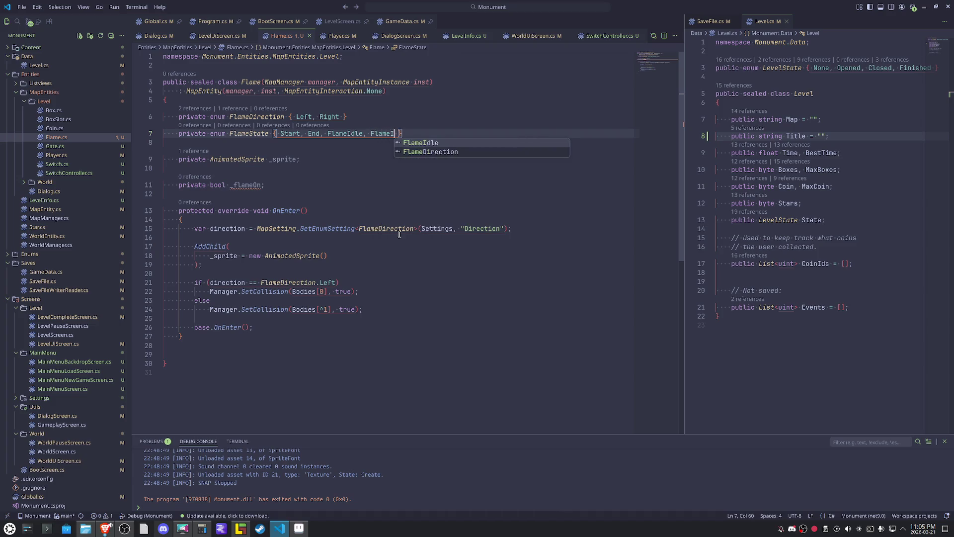
{"action": "type", "text": "dleOff"}
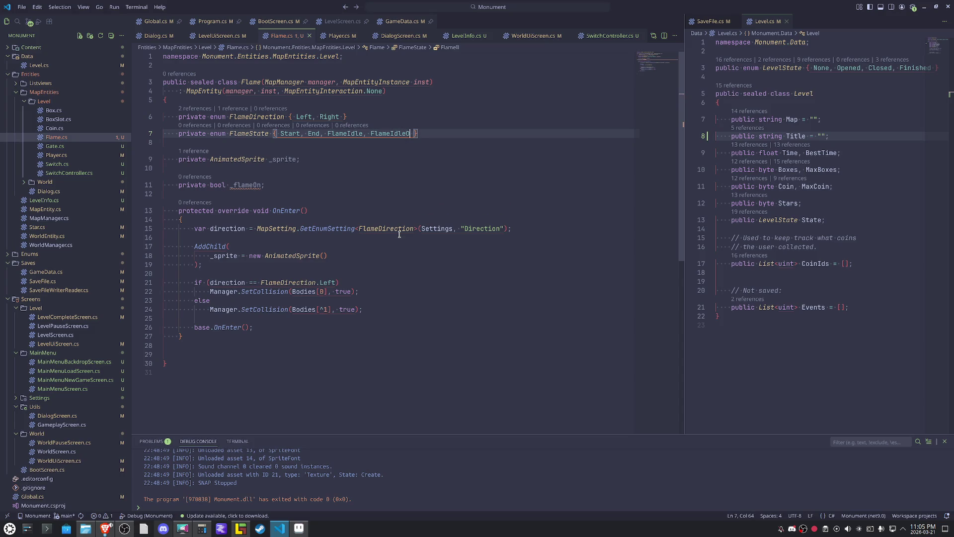
{"action": "key", "text": "BackSpace"}
{"action": "key", "text": "BackSpace"}
{"action": "key", "text": "BackSpace"}
{"action": "type", "text": "end"}
{"action": "key", "text": "BackSpace"}
{"action": "key", "text": "BackSpace"}
{"action": "key", "text": "BackSpace"}
{"action": "type", "text": "End"}
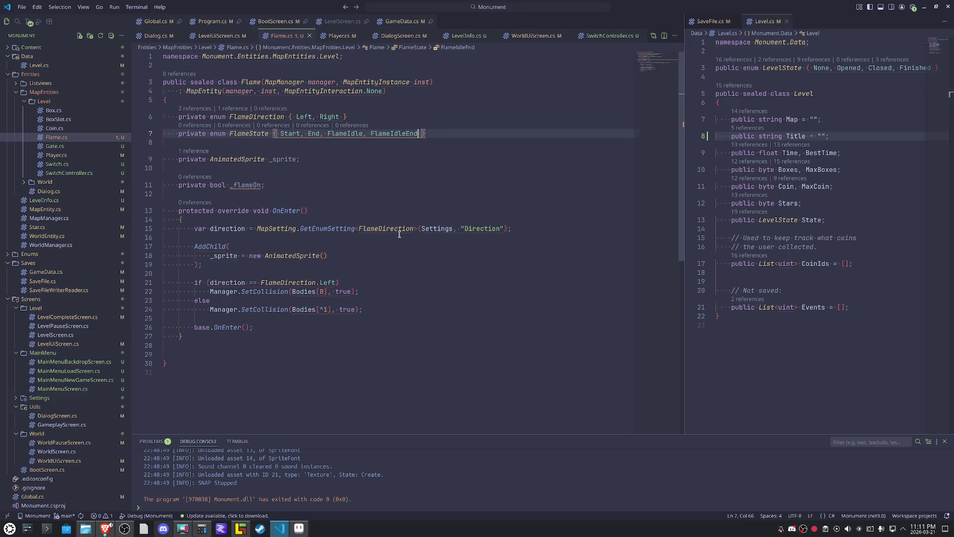
Declare an empty private IEnumerator FlameRoutine() method below OnEnter.
{"action": "left_click", "coordinate": [490, 272]}
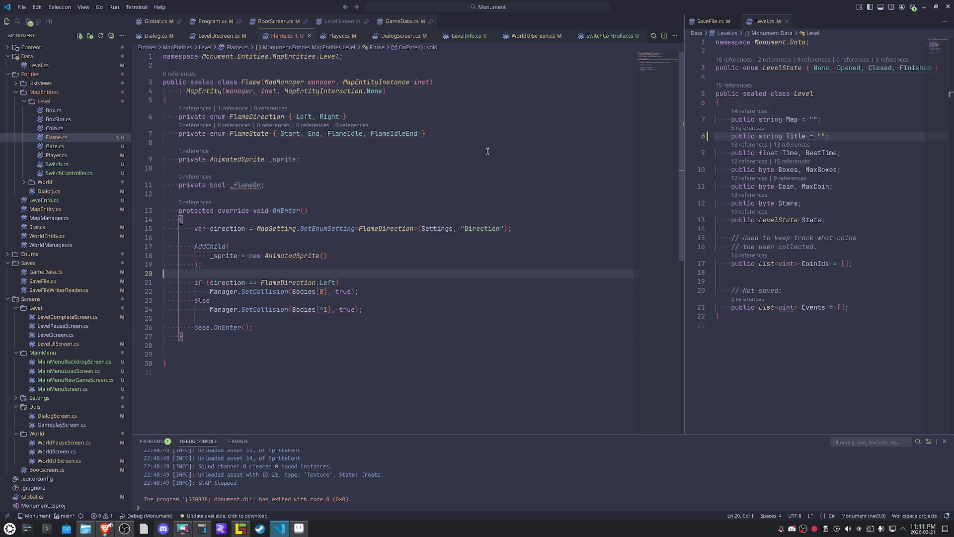
{"action": "left_click", "coordinate": [227, 351]}
{"action": "key", "text": "Tab"}
{"action": "type", "text": "pr"}
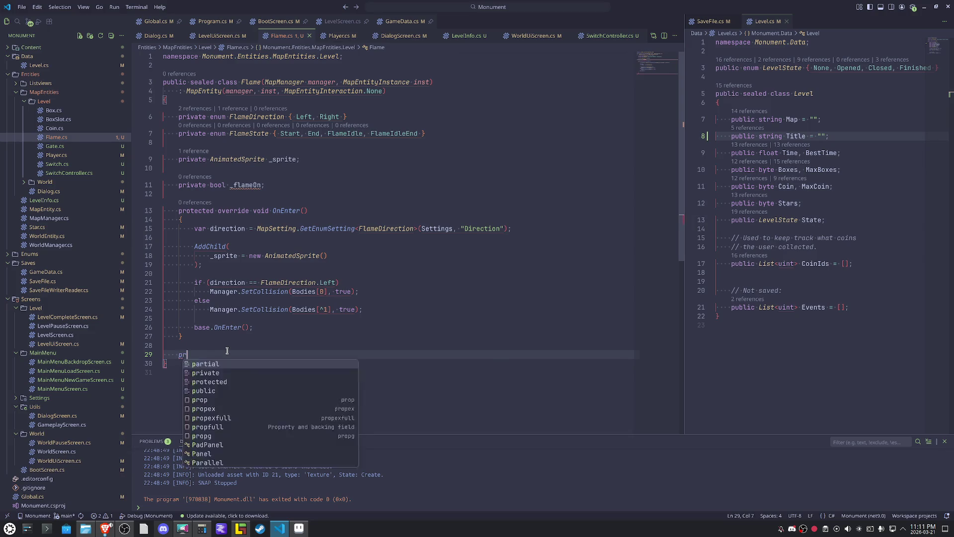
{"action": "type", "text": "ivate I"}
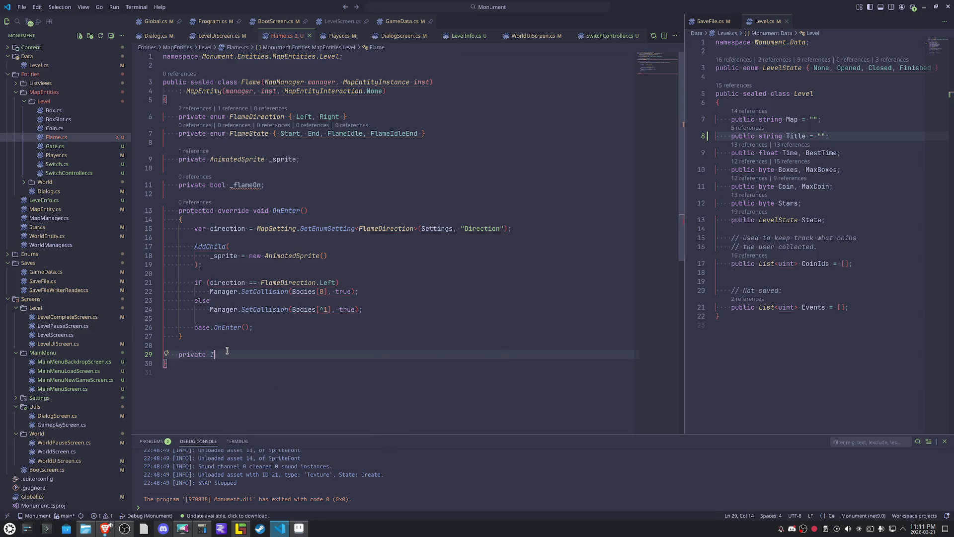
{"action": "type", "text": "Enumerator"}
{"action": "type", "text": " F"}
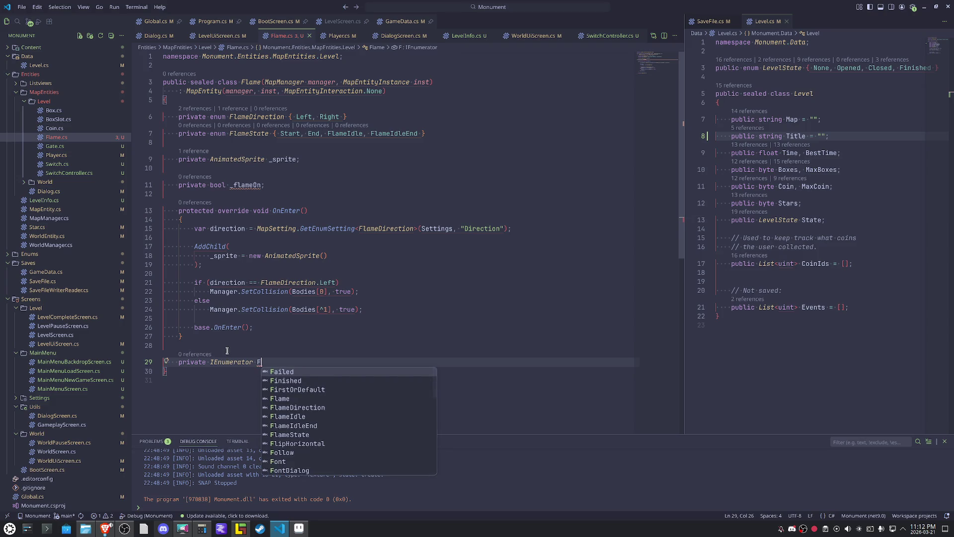
{"action": "type", "text": "lameRoutine()"}
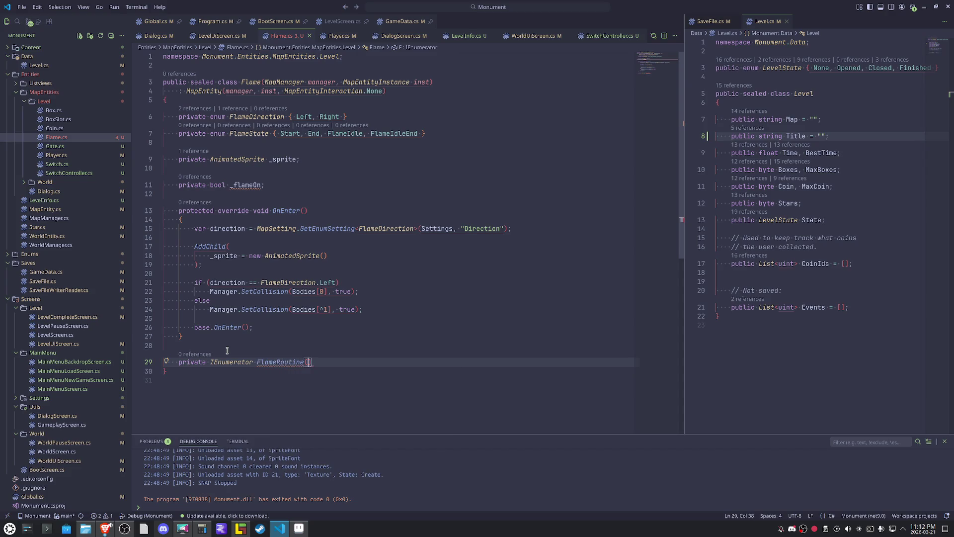
{"action": "key", "text": "Return"}
{"action": "type", "text": "{"}
{"action": "key", "text": "Return"}
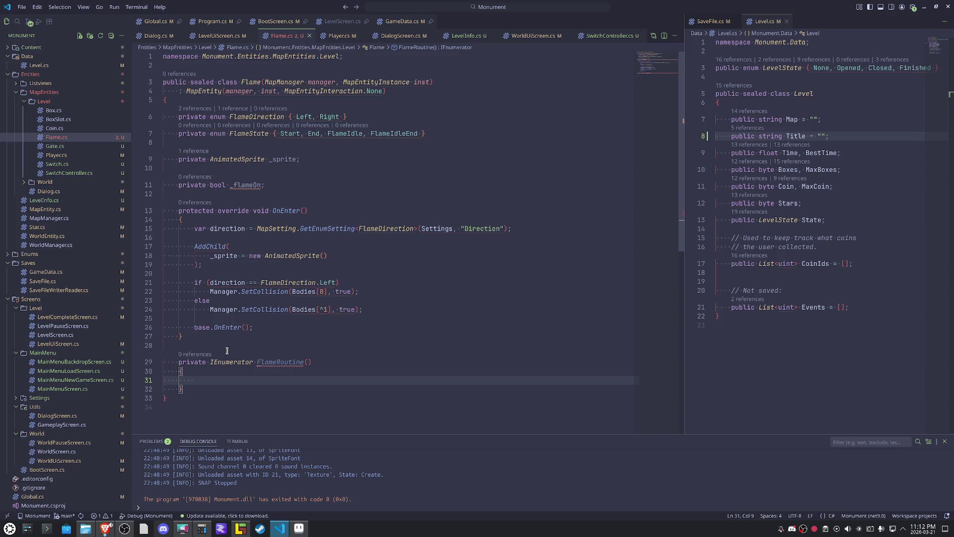
Make its first statement play FlameState.Start on _sprite.
{"action": "type", "text": "_sprite."}
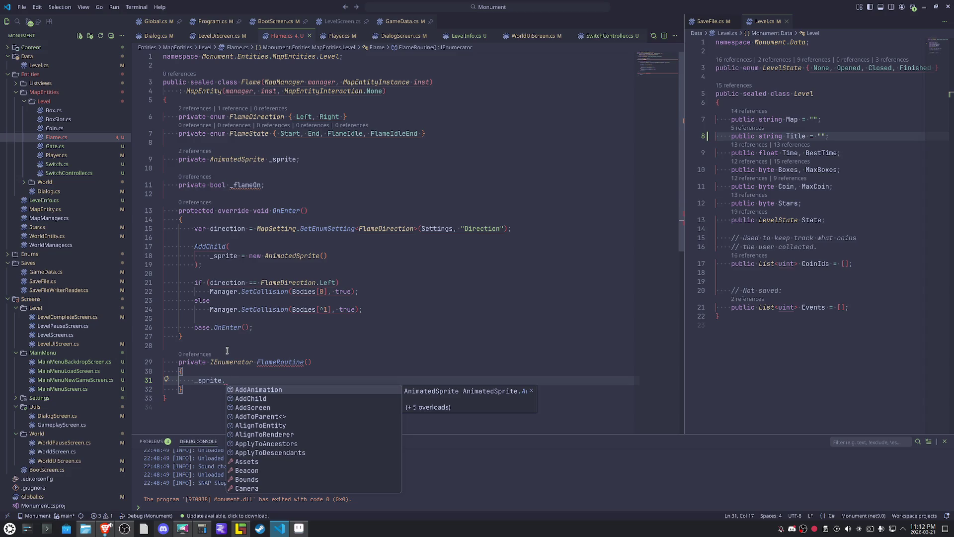
{"action": "type", "text": "Play("}
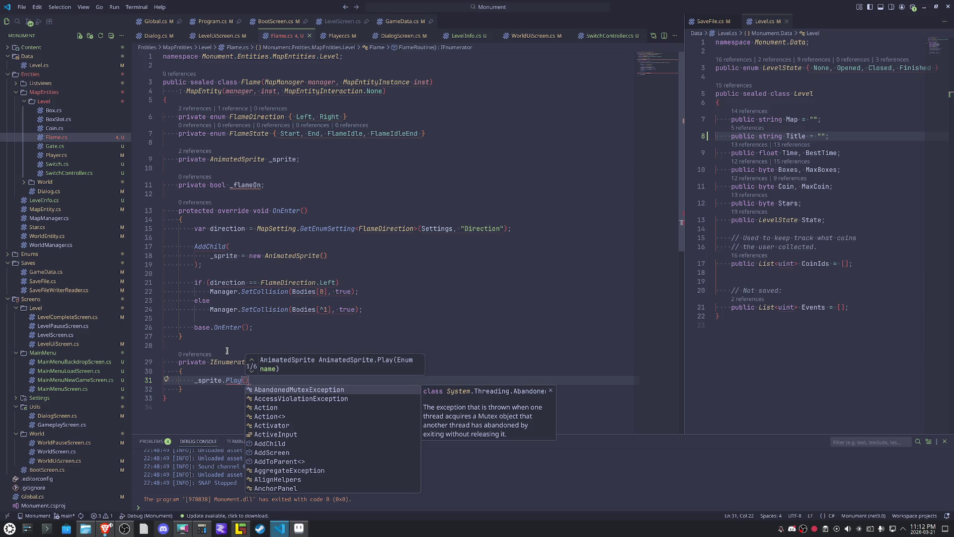
{"action": "type", "text": "Flamest"}
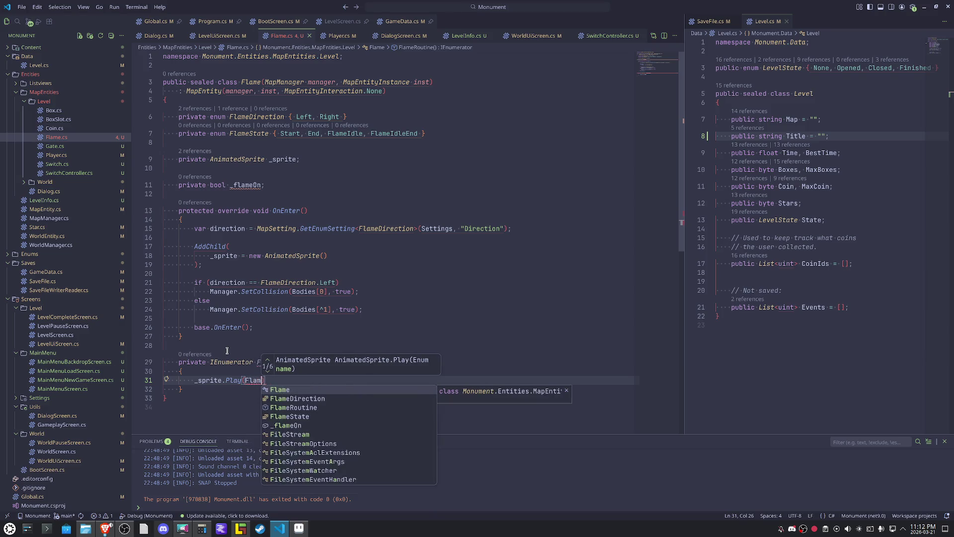
{"action": "type", "text": "."}
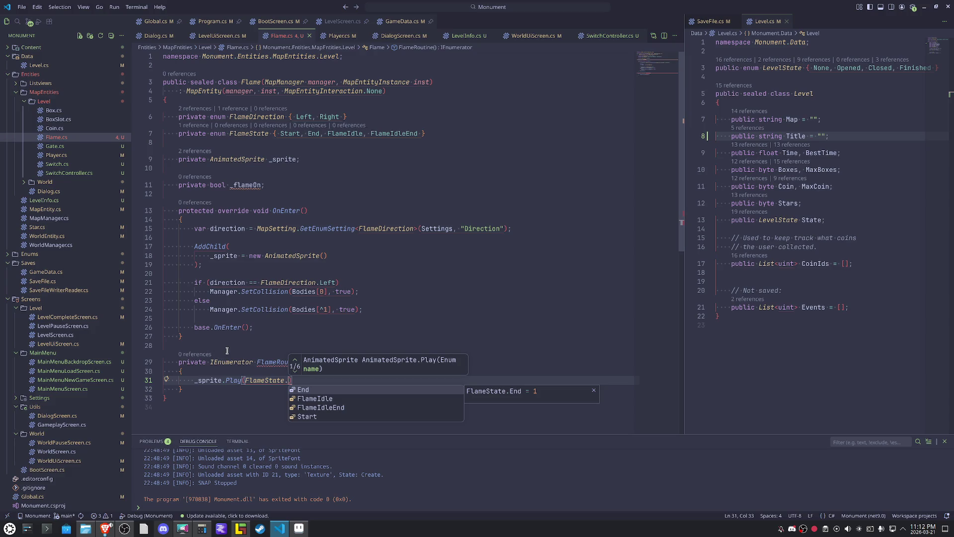
{"action": "key", "text": "Down"}
{"action": "key", "text": "Down"}
{"action": "key", "text": "Down"}
{"action": "key", "text": "Return"}
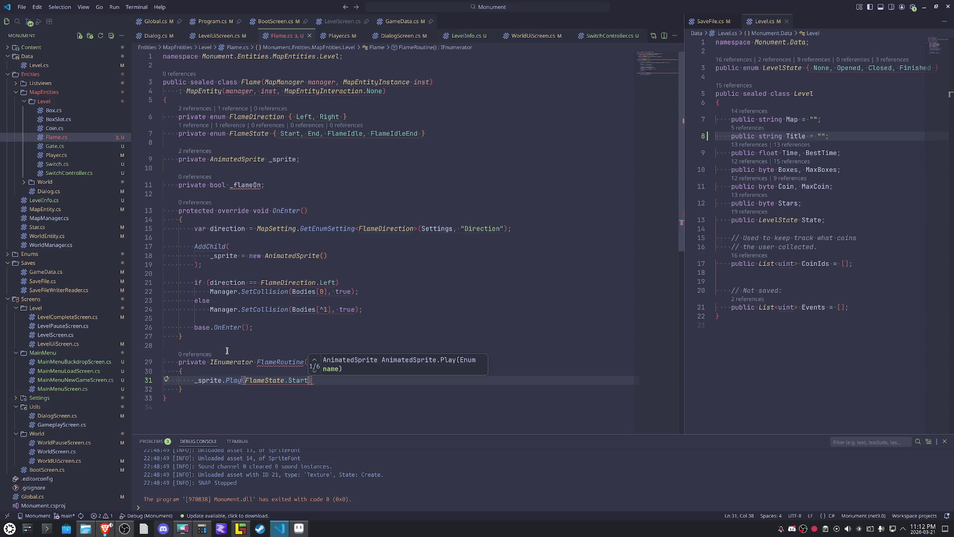
Add a WaitWhile statement on _sprite.IsPlaying after the Start play call.
{"action": "type", "text": ";"}
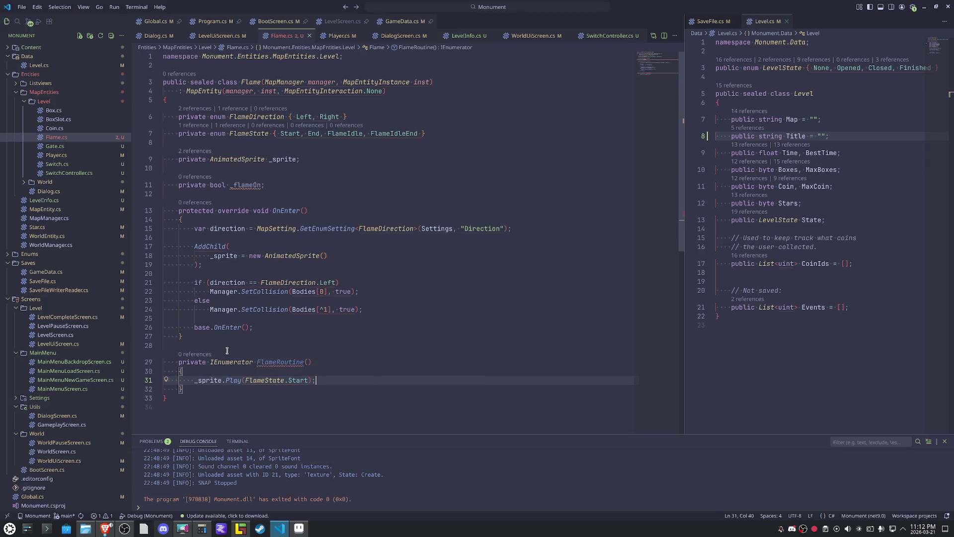
{"action": "key", "text": "Return"}
{"action": "type", "text": "yield r"}
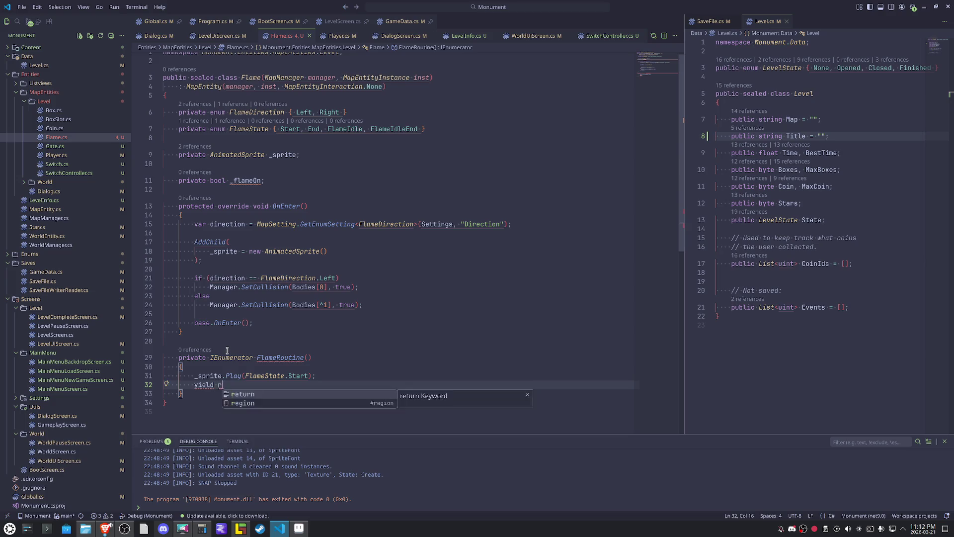
{"action": "type", "text": "etur"}
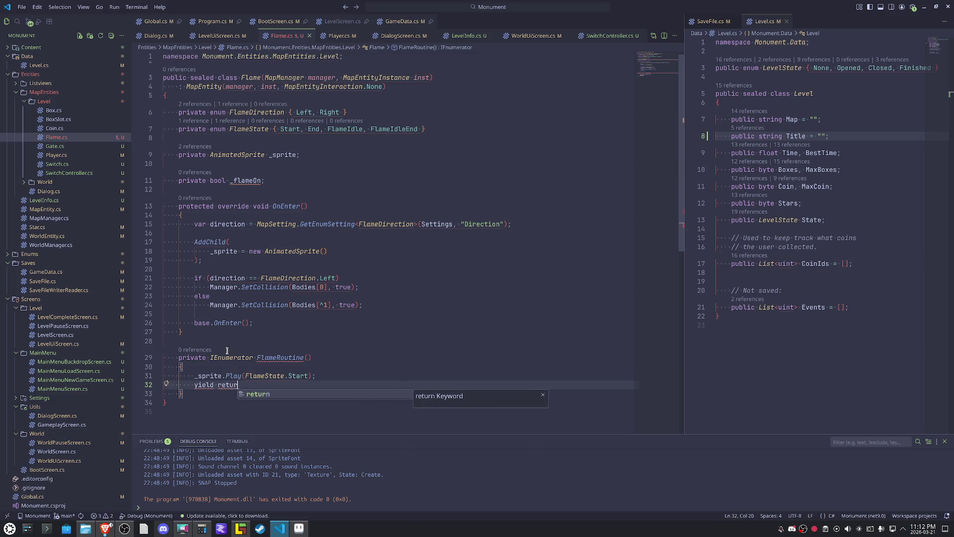
{"action": "type", "text": "n new "}
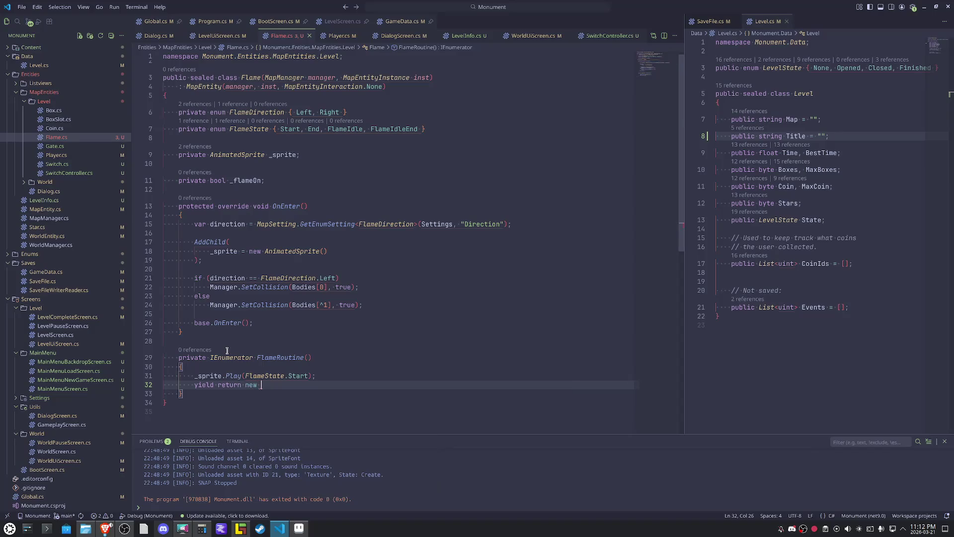
{"action": "type", "text": "WaitWh"}
{"action": "key", "text": "Tab"}
{"action": "type", "text": "("}
{"action": "type", "text": "_sprite"}
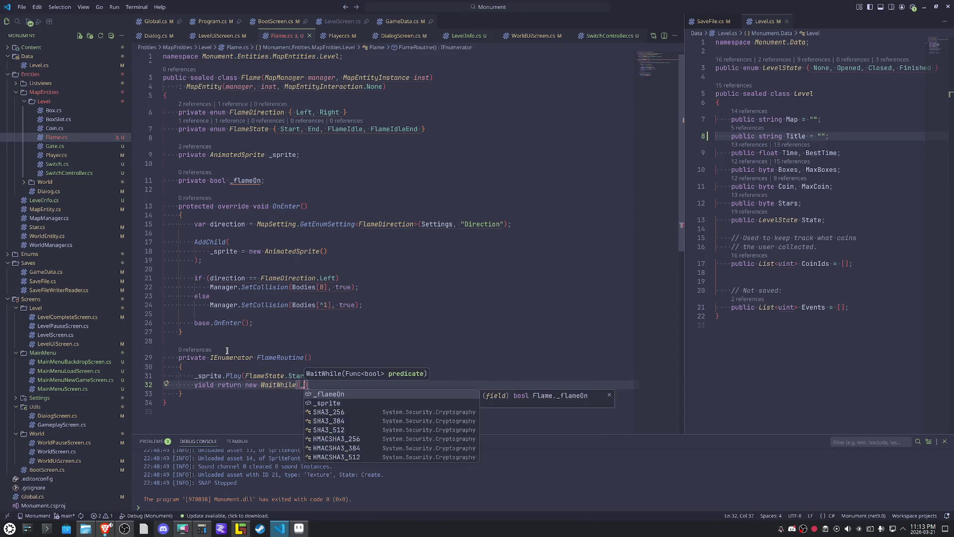
{"action": "type", "text": ".is"}
{"action": "key", "text": "Down"}
{"action": "key", "text": "Down"}
{"action": "key", "text": "Down"}
{"action": "key", "text": "Tab"}
{"action": "type", "text": ";"}
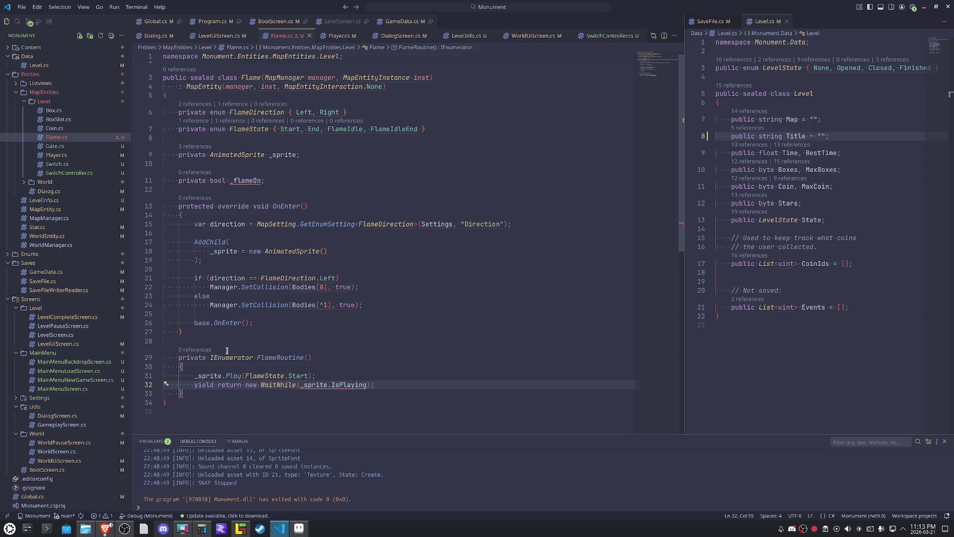
Turn the condition into the lambda () => _sprite.IsPlaying and add blank lines below.
{"action": "key", "text": "Left"}
{"action": "key", "text": "Left"}
{"action": "key", "text": "ctrl+Left"}
{"action": "key", "text": "ctrl+shift+space"}
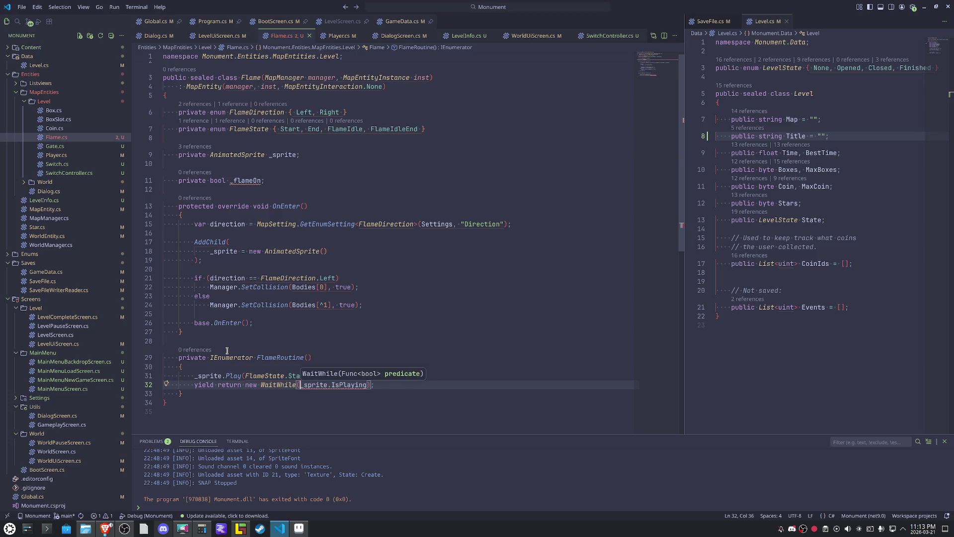
{"action": "type", "text": "() =>"}
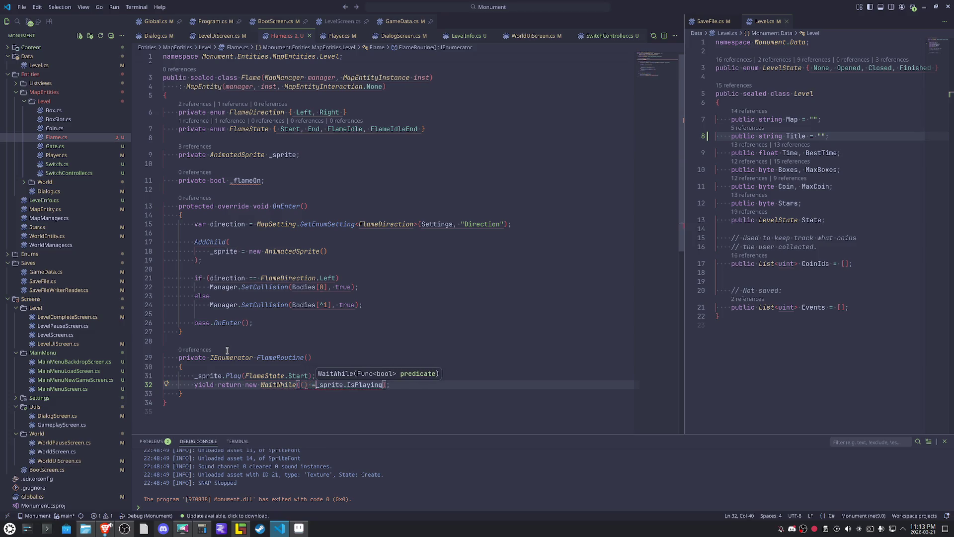
{"action": "key", "text": "End"}
{"action": "key", "text": "Return"}
{"action": "key", "text": "Return"}
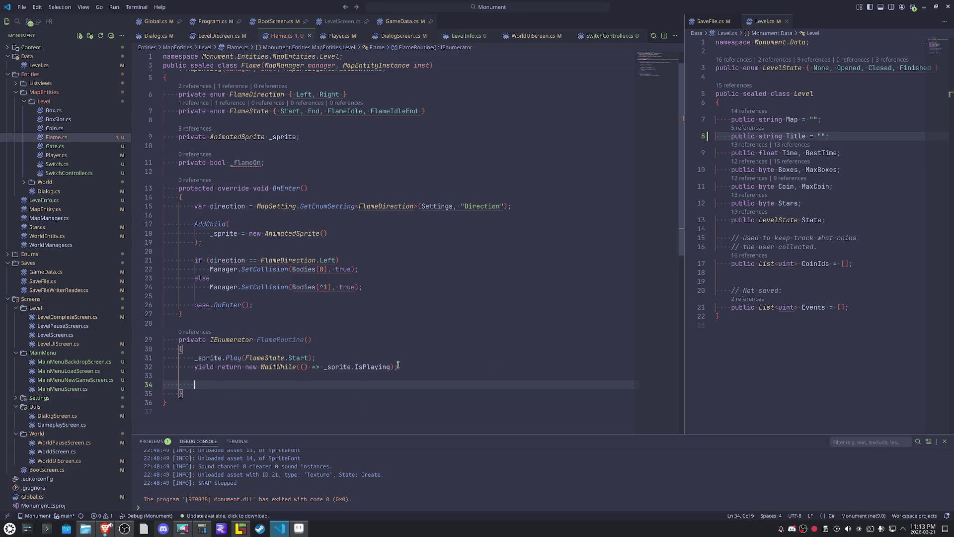
Add _flameOn = true; and, below it, _flameOn = false;.
{"action": "double_click", "coordinate": [248, 164]}
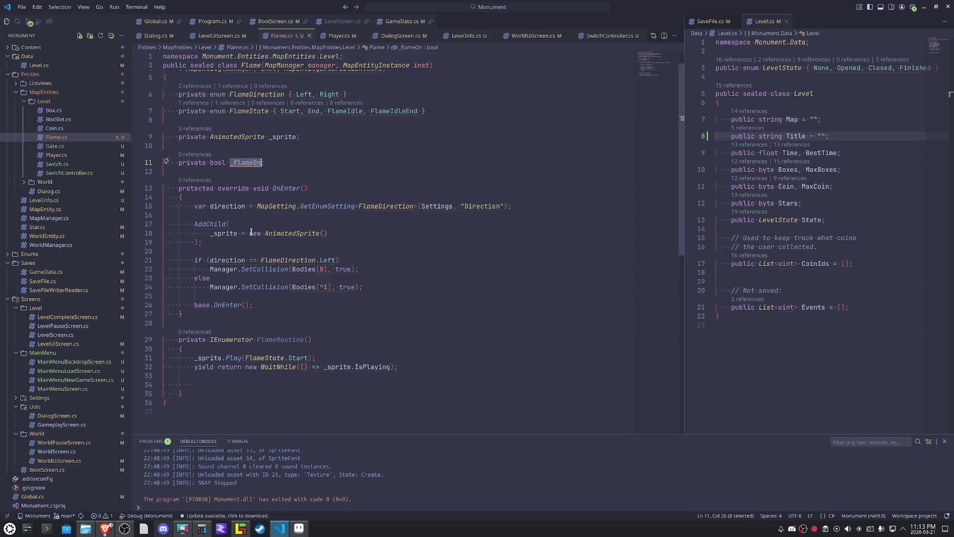
{"action": "left_click", "coordinate": [222, 385]}
{"action": "type", "text": "_flameOn = true;"}
{"action": "key", "text": "Return"}
{"action": "key", "text": "Return"}
{"action": "key", "text": "Return"}
{"action": "key", "text": "Return"}
{"action": "key", "text": "Return"}
{"action": "type", "text": "_flameOn = false;"}
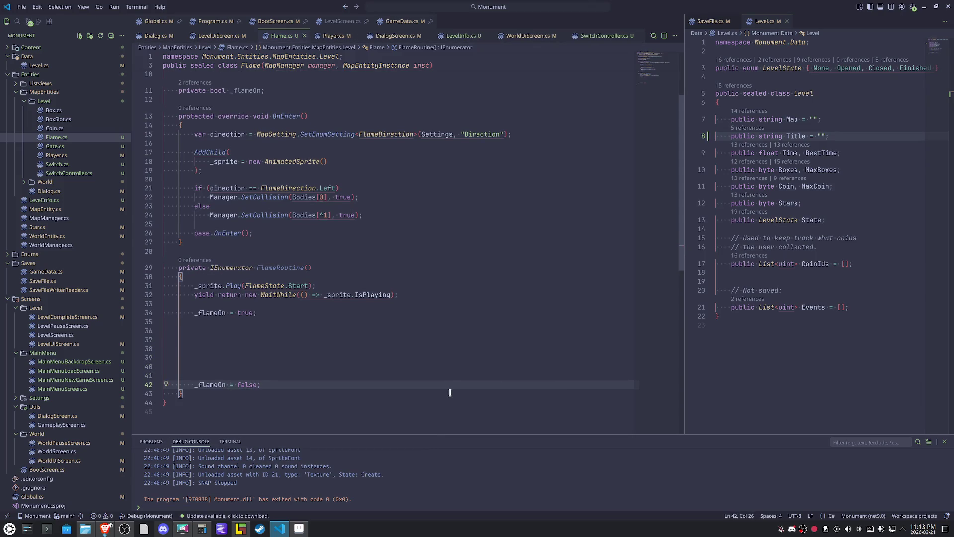
Duplicate the Play and WaitWhile lines onto empty line 36.
{"action": "left_click", "coordinate": [373, 331]}
{"action": "mouse_move", "coordinate": [417, 295]}
{"action": "left_mouse_down"}
{"action": "mouse_move", "coordinate": [199, 296]}
{"action": "mouse_move", "coordinate": [195, 288]}
{"action": "left_mouse_up"}
{"action": "key", "text": "ctrl+c"}
{"action": "left_click", "coordinate": [258, 332]}
{"action": "key", "text": "ctrl+v"}
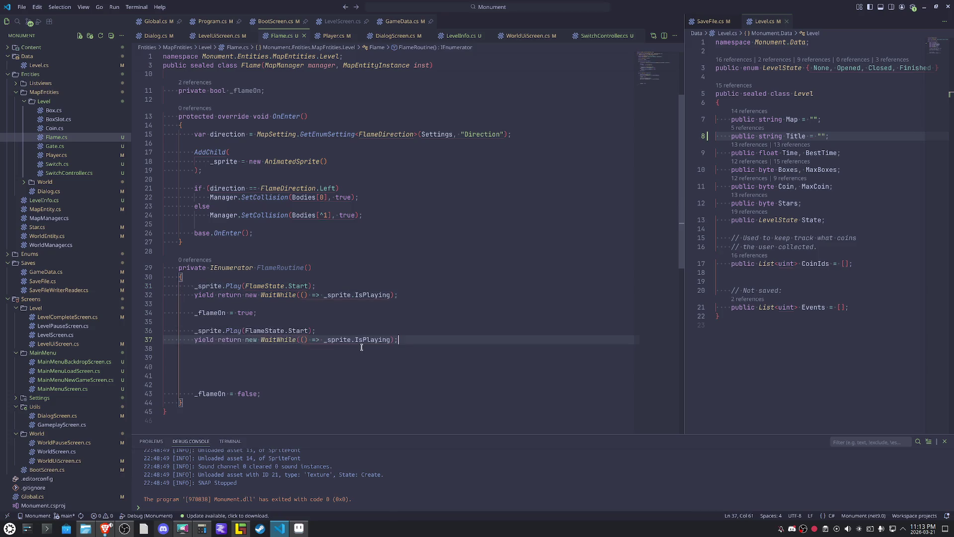
Change the duplicated Play call from Start to FlameIdle.
{"action": "scroll", "coordinate": [385, 361], "scroll_direction": "up", "scroll_amount": 1}
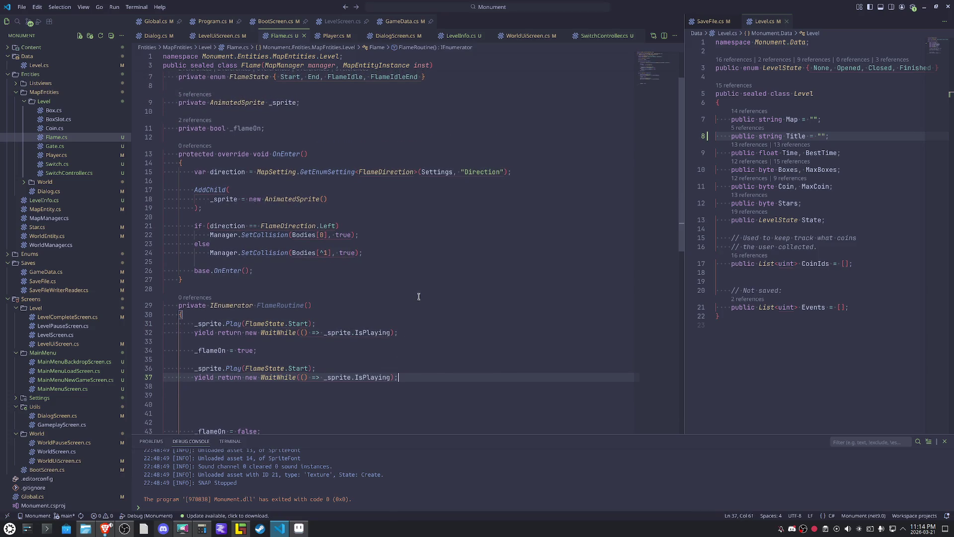
{"action": "double_click", "coordinate": [337, 75]}
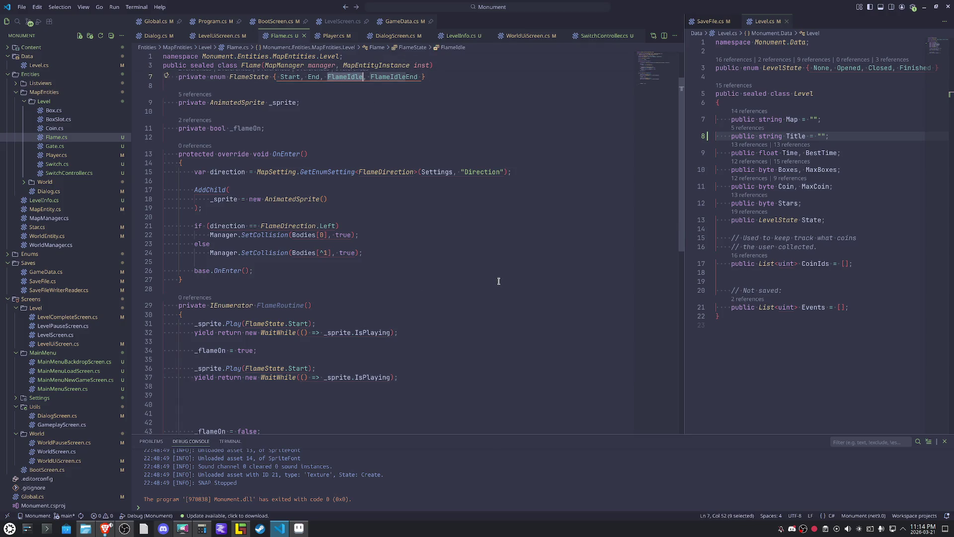
{"action": "key", "text": "ctrl+c"}
{"action": "double_click", "coordinate": [301, 369]}
{"action": "key", "text": "ctrl+v"}
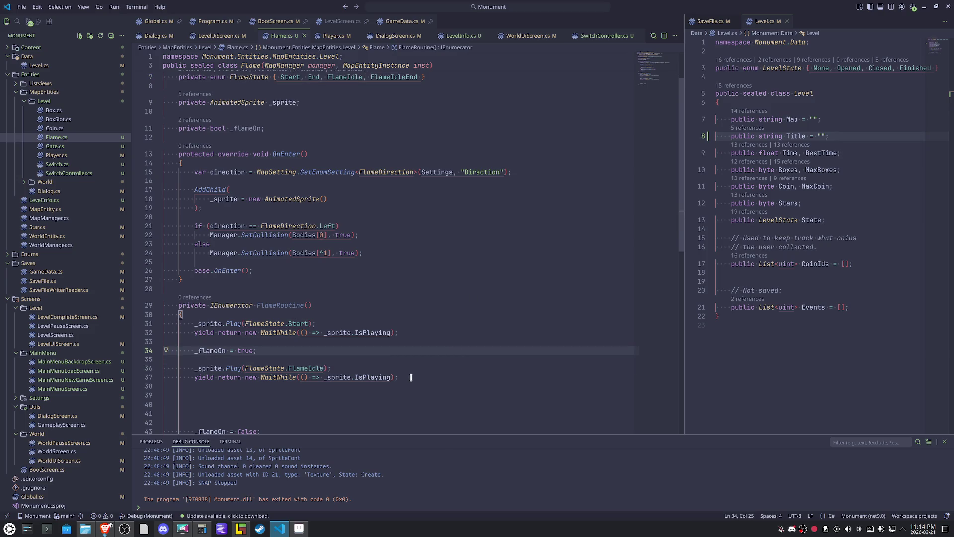
{"action": "scroll", "coordinate": [397, 388], "scroll_direction": "down", "scroll_amount": 1}
{"action": "left_click", "coordinate": [391, 375]}
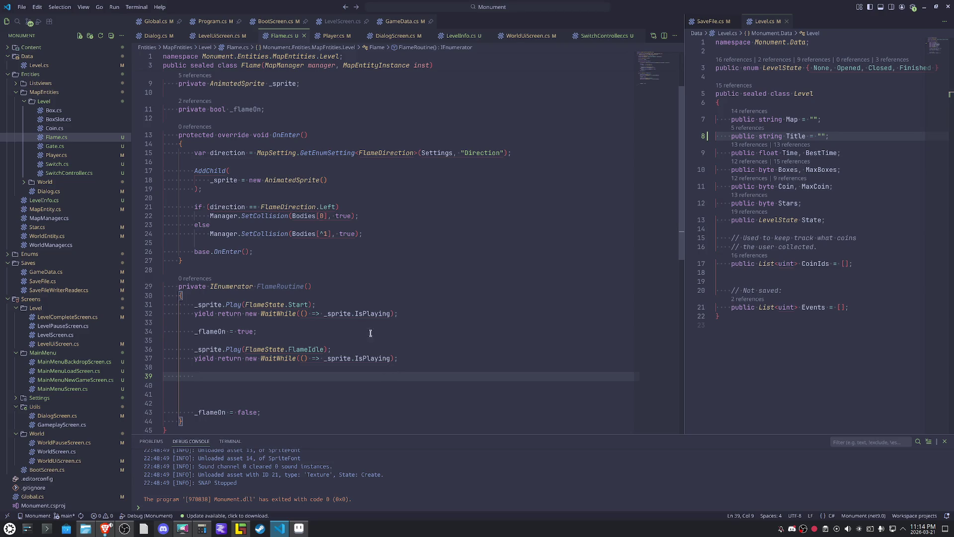
{"action": "left_click", "coordinate": [311, 295]}
Insert var idleTime = Rand.RangeFloat(4f, 8f); as FlameRoutine's first line.
{"action": "key", "text": "Return"}
{"action": "type", "text": "var"}
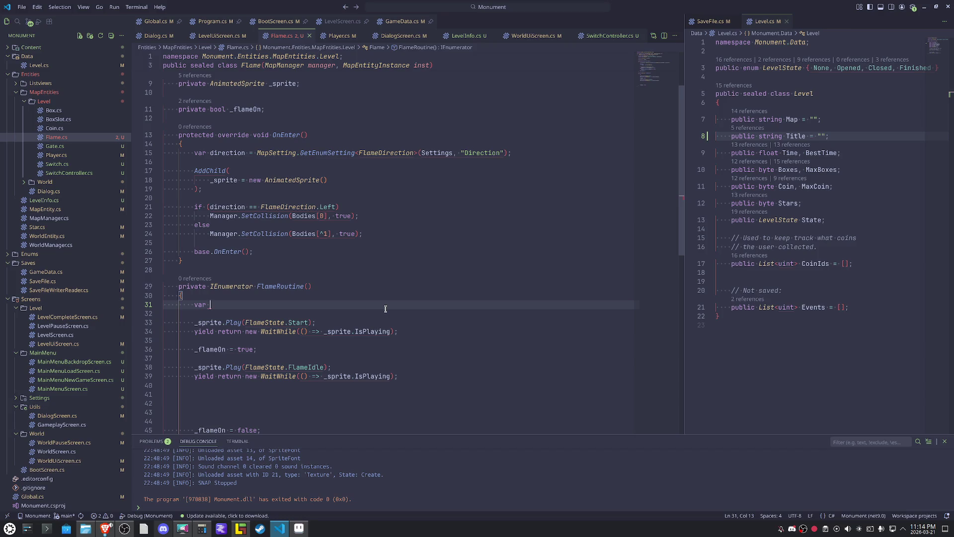
{"action": "type", "text": "idleT"}
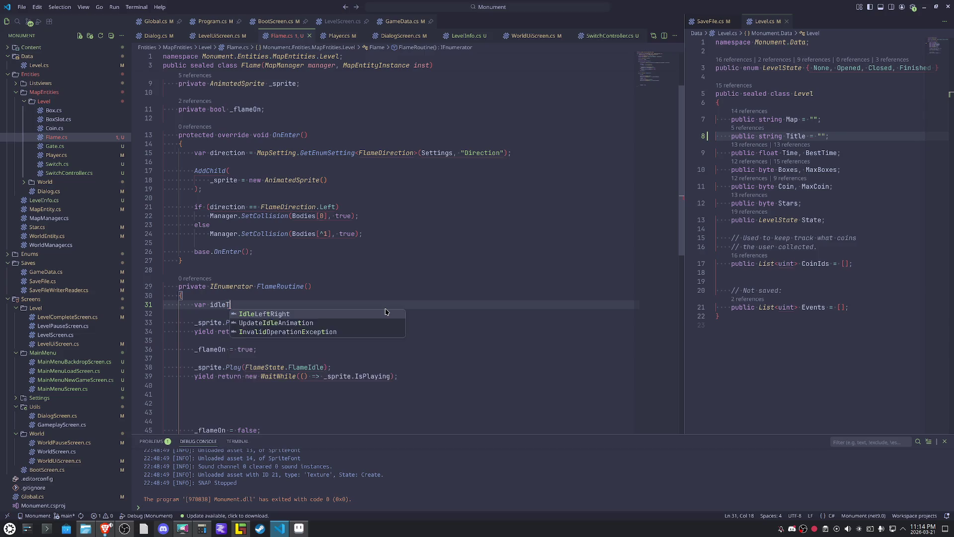
{"action": "type", "text": "ime = Rand."}
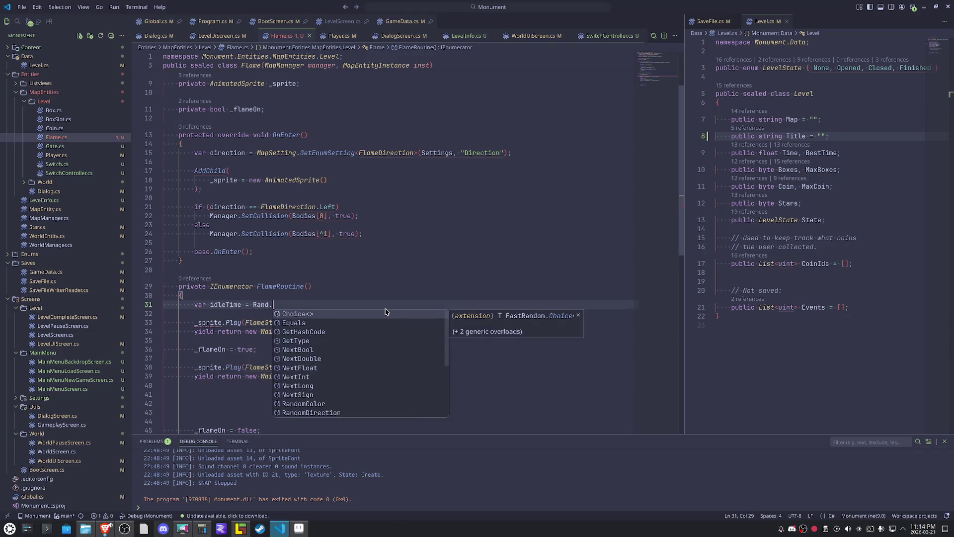
{"action": "type", "text": "rang"}
{"action": "key", "text": "Down"}
{"action": "key", "text": "Tab"}
{"action": "type", "text": "(3,"}
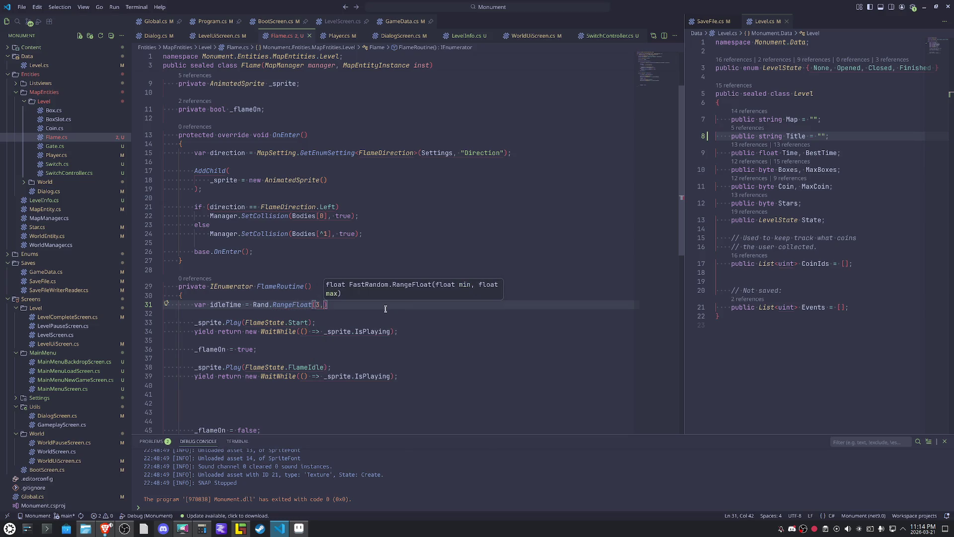
{"action": "key", "text": "BackSpace"}
{"action": "key", "text": "BackSpace"}
{"action": "type", "text": "4, "}
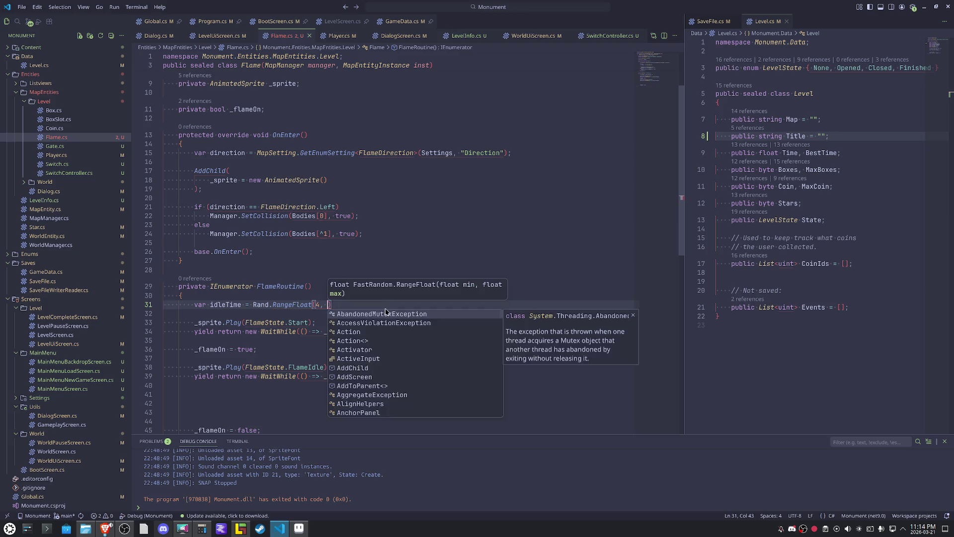
{"action": "type", "text": "8);"}
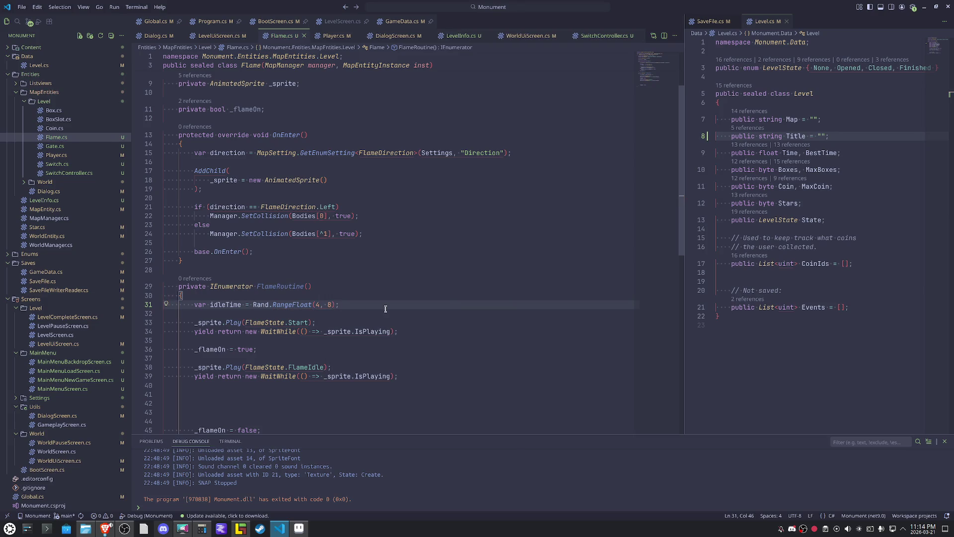
{"action": "key", "text": "Left"}
{"action": "key", "text": "Left"}
{"action": "type", "text": "f"}
{"action": "key", "text": "Left"}
{"action": "key", "text": "Left"}
{"action": "key", "text": "Left"}
{"action": "type", "text": "f"}
Add a blank line after the FlameIdle wait.
{"action": "key", "text": "Down"}
{"action": "key", "text": "Down"}
{"action": "key", "text": "Down"}
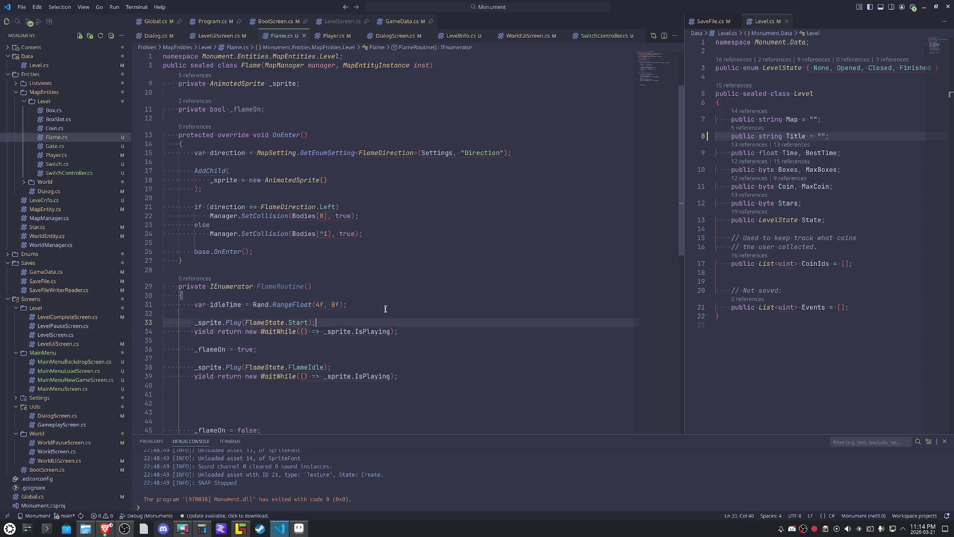
{"action": "key", "text": "Return"}
{"action": "key", "text": "Up"}
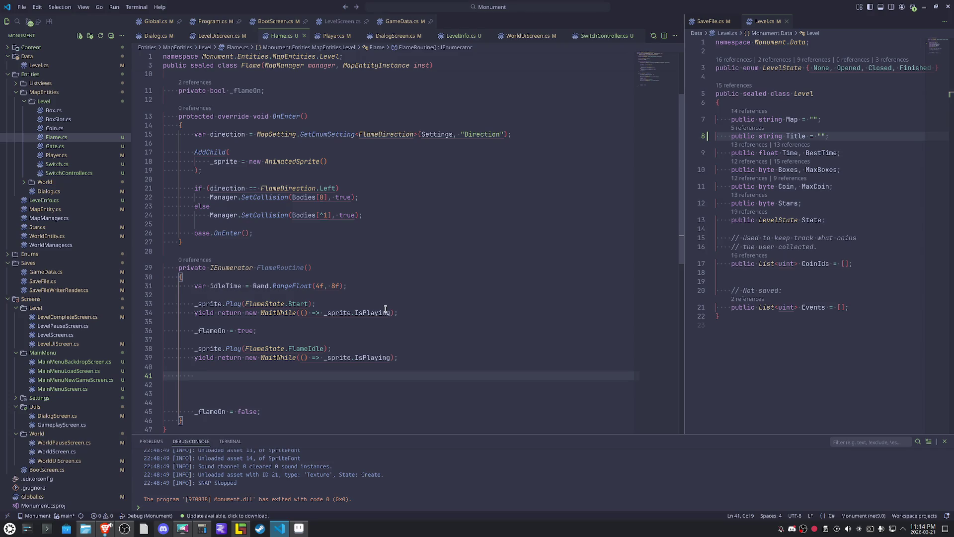
Add _sprite.Play(FlameState.FlameIdle); on the blank line, removing a stray apostrophe.
{"action": "type", "text": "_sprite"}
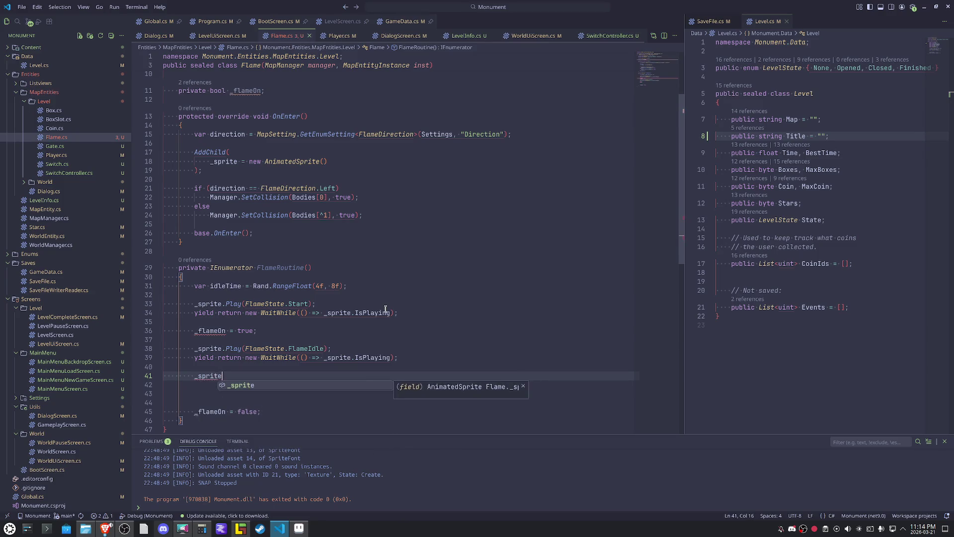
{"action": "type", "text": ".pl("}
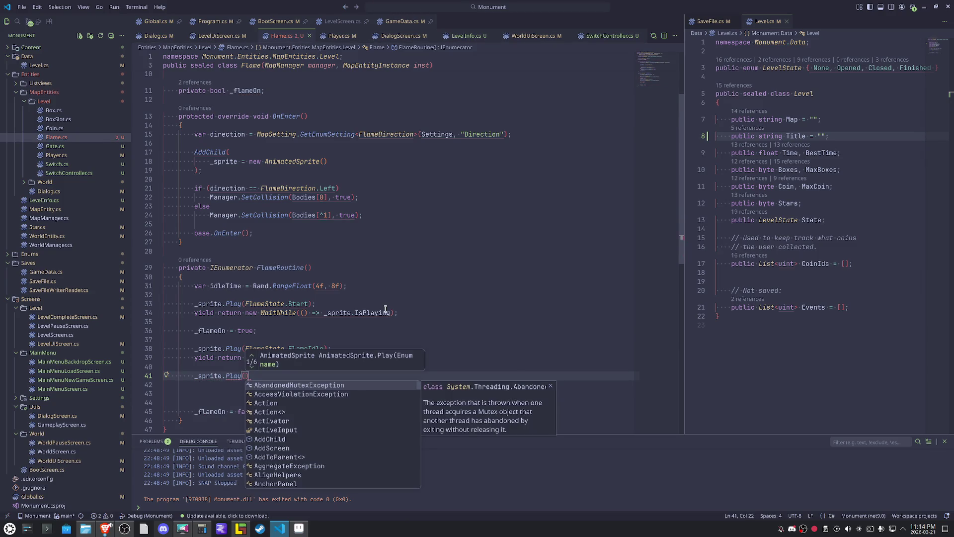
{"action": "type", "text": "Flamest"}
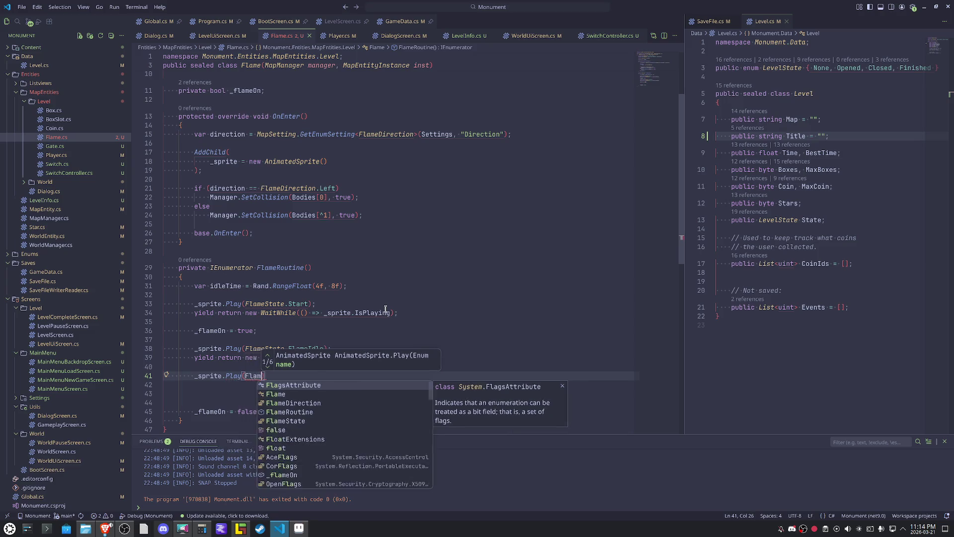
{"action": "type", "text": "."}
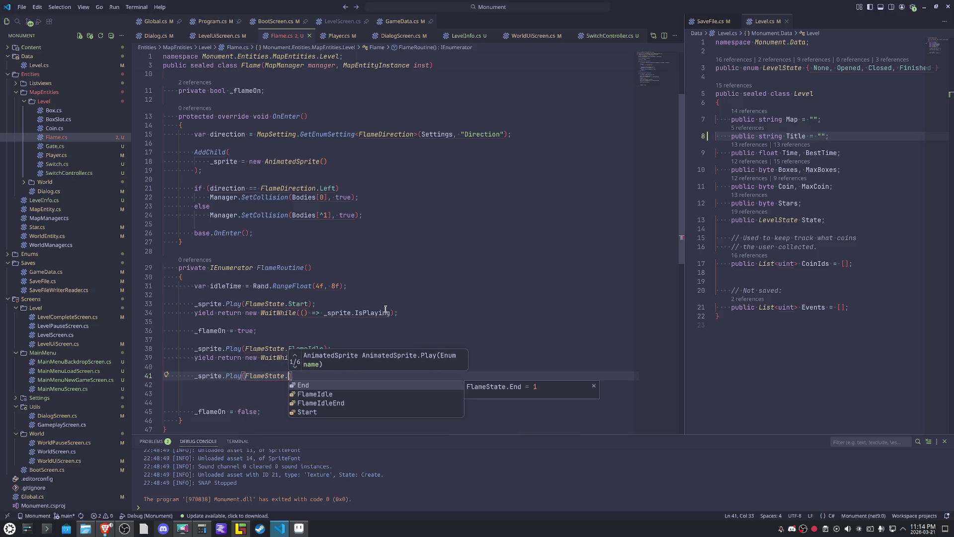
{"action": "key", "text": "Down"}
{"action": "key", "text": "Down"}
{"action": "key", "text": "Up"}
{"action": "key", "text": "Return"}
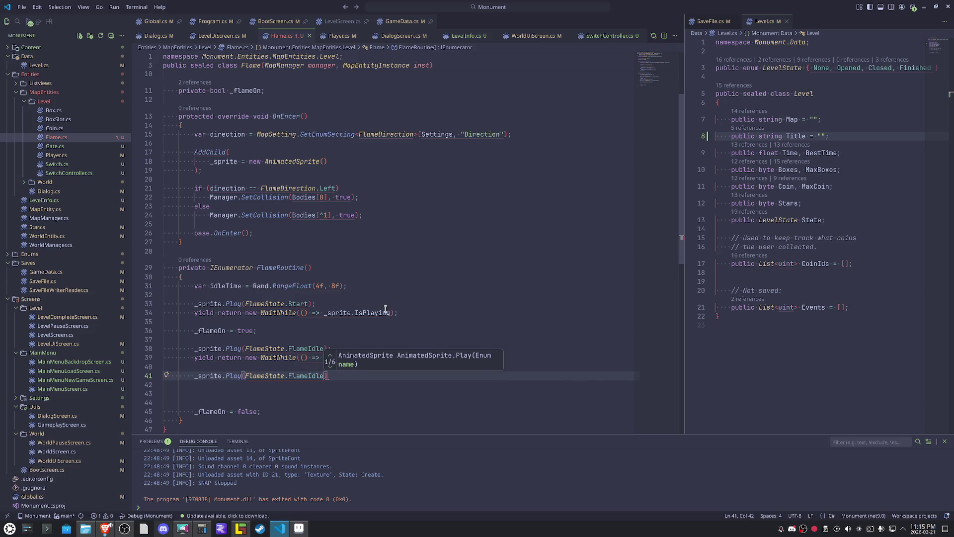
{"action": "type", "text": ")"}
{"action": "type", "text": "'"}
{"action": "key", "text": "Return"}
{"action": "key", "text": "BackSpace"}
{"action": "key", "text": "BackSpace"}
{"action": "type", "text": ";"}
{"action": "key", "text": "BackSpace"}
{"action": "key", "text": "Return"}
Follow it with yield return new WaitForSeconds(idleTime); and begin another _sprite line.
{"action": "type", "text": "yield retun"}
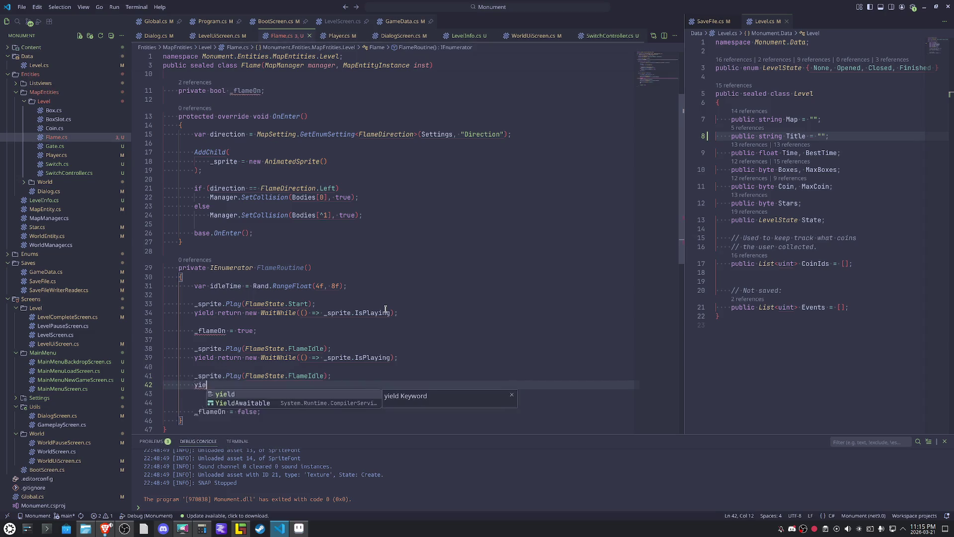
{"action": "key", "text": "Tab"}
{"action": "type", "text": "new Wait"}
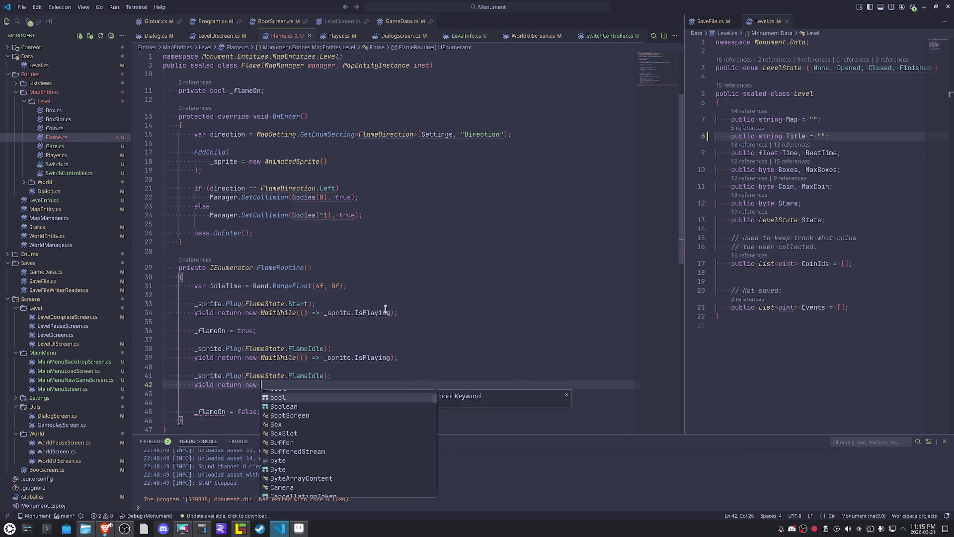
{"action": "key", "text": "Down"}
{"action": "key", "text": "Down"}
{"action": "key", "text": "Down"}
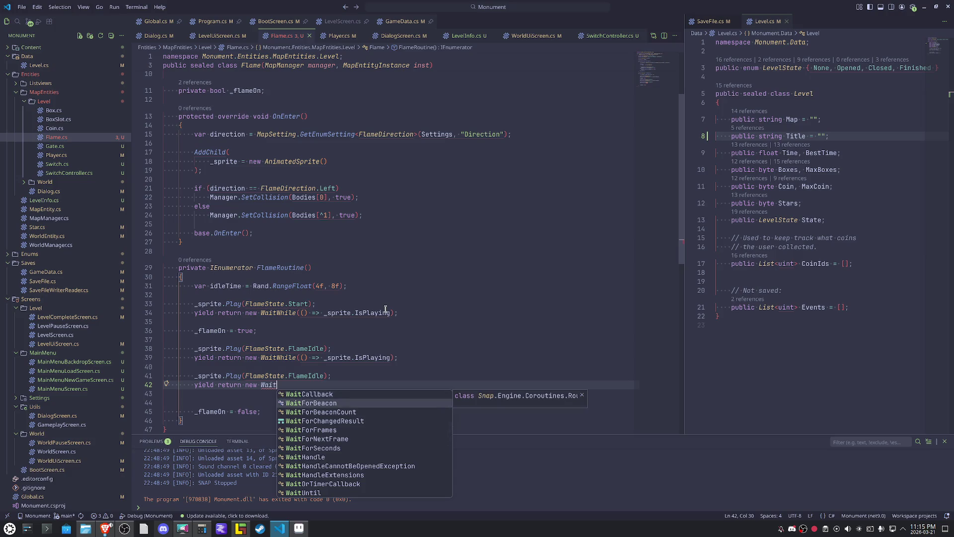
{"action": "key", "text": "Down"}
{"action": "key", "text": "Tab"}
{"action": "type", "text": "("}
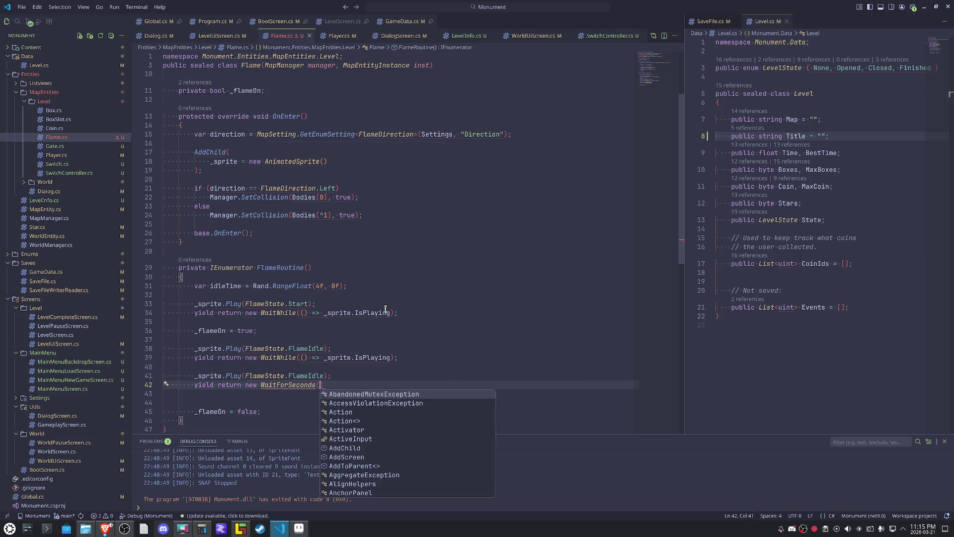
{"action": "type", "text": "idleTime);"}
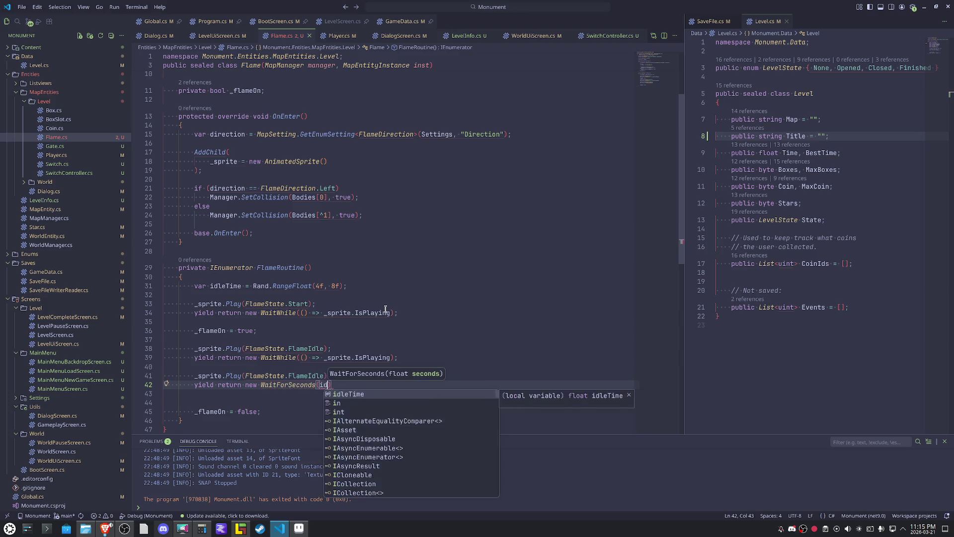
{"action": "key", "text": "Return"}
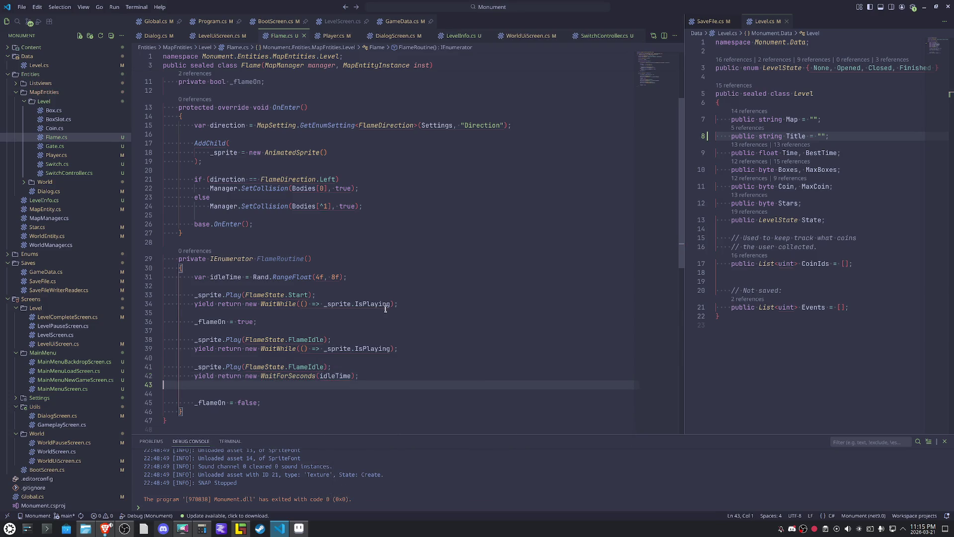
{"action": "key", "text": "Return"}
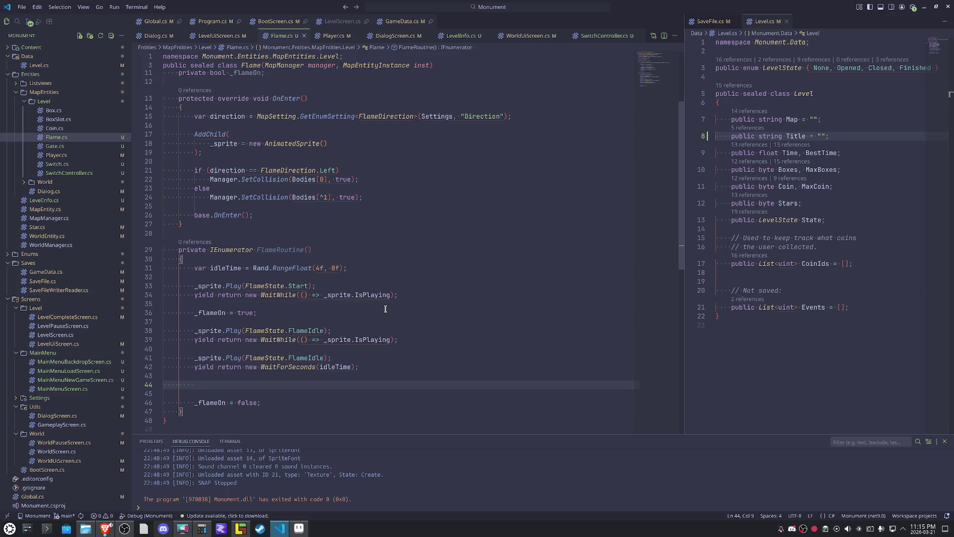
{"action": "type", "text": "_sprite"}
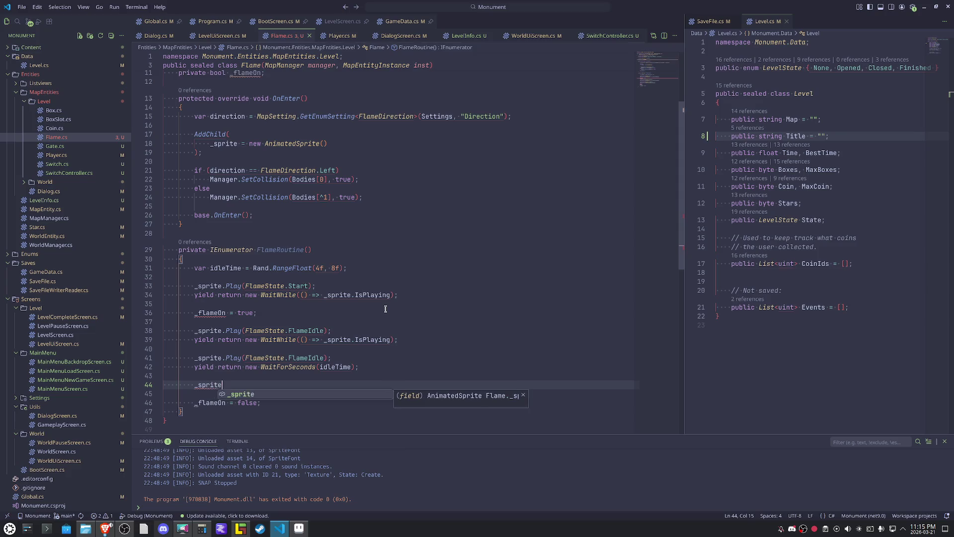
{"action": "type", "text": ".pl"}
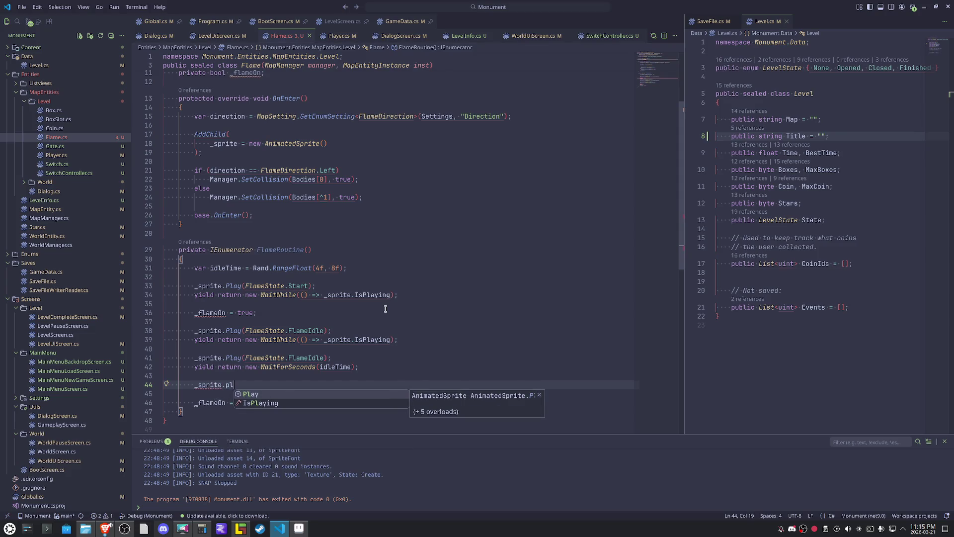
Declare var delayTime = Rand.RangeFloat(5f, 10f); below the idleTime line.
{"action": "key", "text": "Escape"}
{"action": "key", "text": "Up"}
{"action": "key", "text": "Up"}
{"action": "key", "text": "Up"}
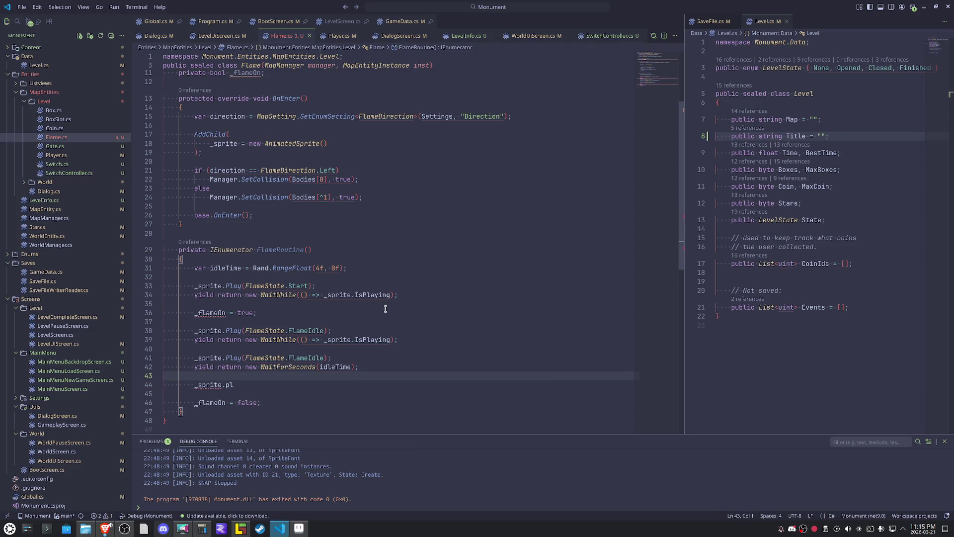
{"action": "key", "text": "End"}
{"action": "key", "text": "Return"}
{"action": "type", "text": "var i"}
{"action": "key", "text": "BackSpace"}
{"action": "type", "text": "delayTime "}
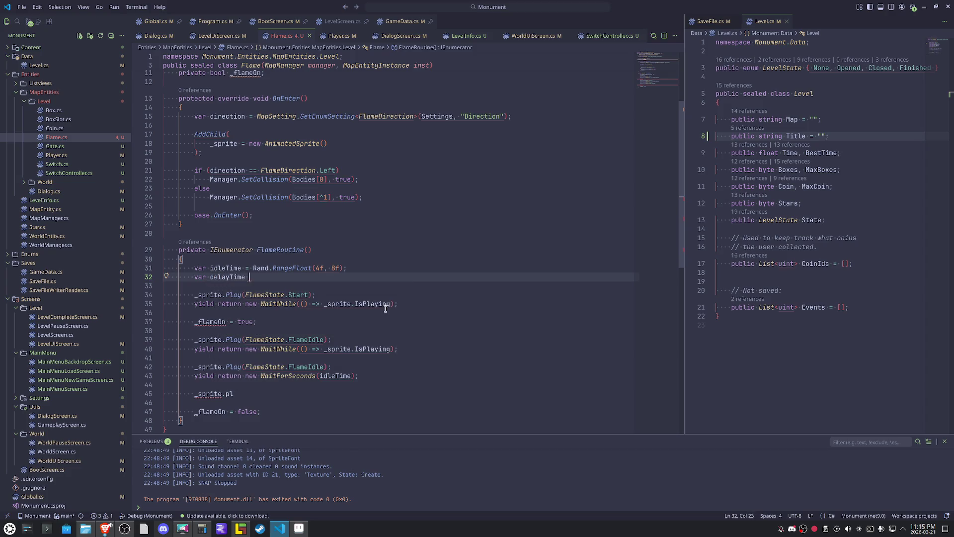
{"action": "type", "text": "= Rand.ar"}
{"action": "key", "text": "BackSpace"}
{"action": "key", "text": "BackSpace"}
{"action": "type", "text": "ran"}
{"action": "key", "text": "Tab"}
{"action": "type", "text": "("}
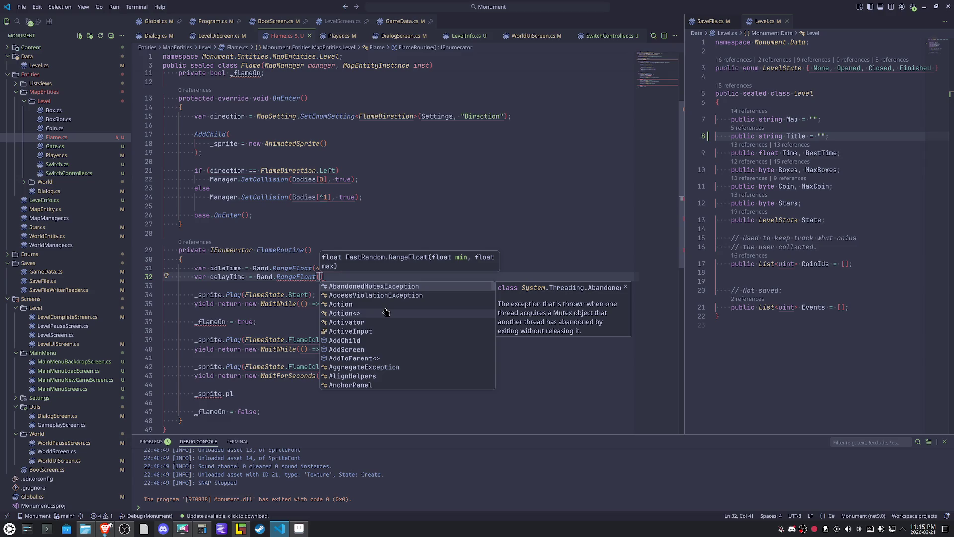
{"action": "type", "text": "5,"}
{"action": "key", "text": "BackSpace"}
{"action": "type", "text": "f, 10f);"}
Return to the unfinished _sprite Play line to reopen its suggestions.
{"action": "key", "text": "Down"}
{"action": "key", "text": "Down"}
{"action": "key", "text": "Down"}
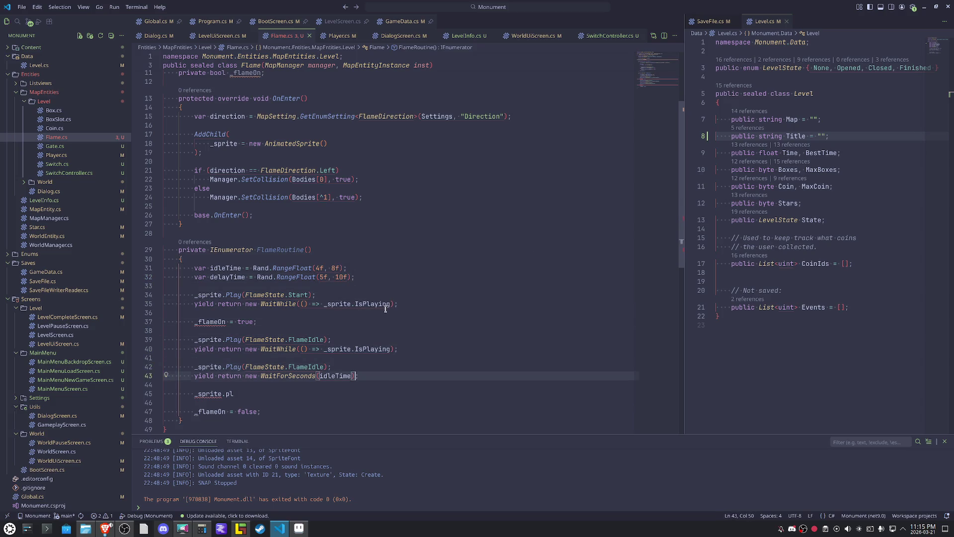
{"action": "key", "text": "Down"}
{"action": "key", "text": "Down"}
{"action": "key", "text": "BackSpace"}
Complete the line as _sprite.Play(FlameState.FlameIdleEnd);.
{"action": "type", "text": "l"}
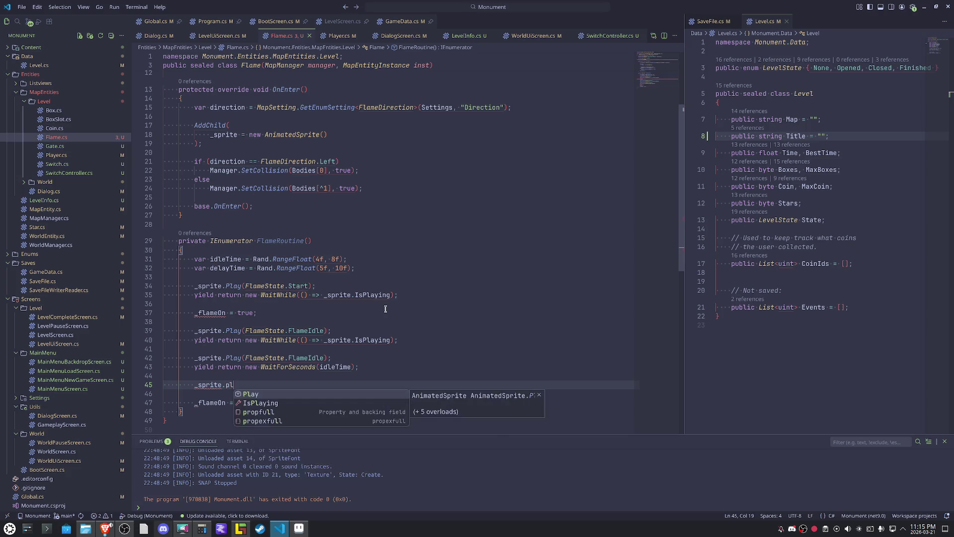
{"action": "key", "text": "Tab"}
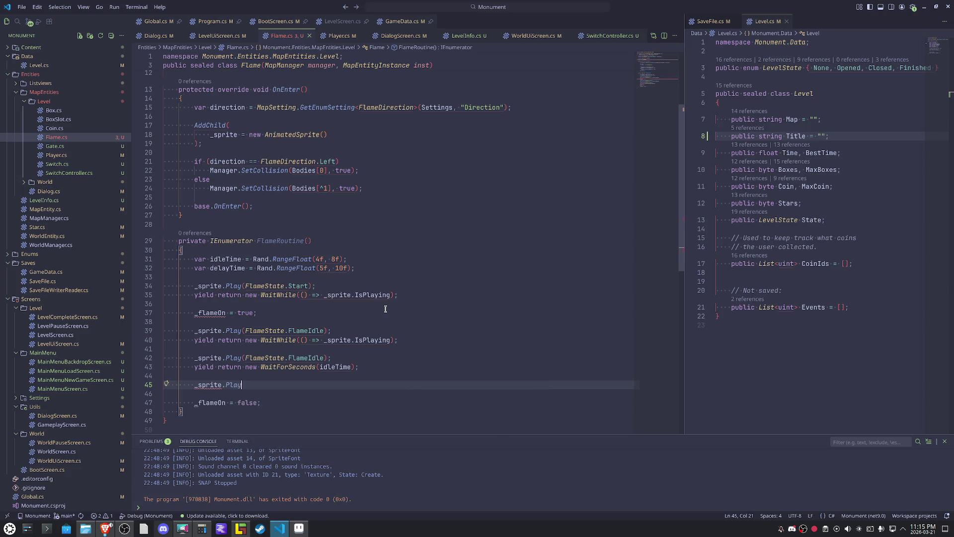
{"action": "type", "text": "();"}
{"action": "key", "text": "Left"}
{"action": "key", "text": "Left"}
{"action": "type", "text": "Flrame"}
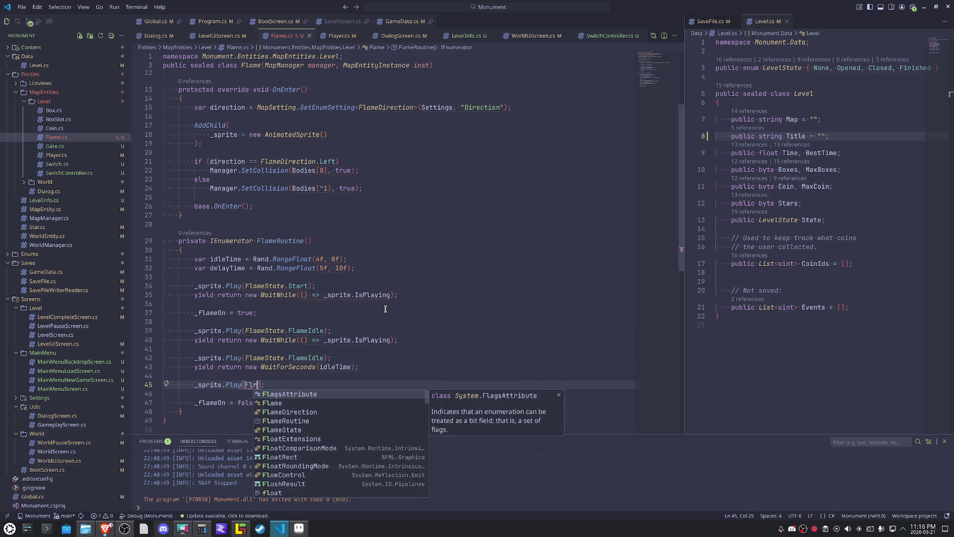
{"action": "key", "text": "BackSpace"}
{"action": "key", "text": "BackSpace"}
{"action": "key", "text": "BackSpace"}
{"action": "type", "text": "amest"}
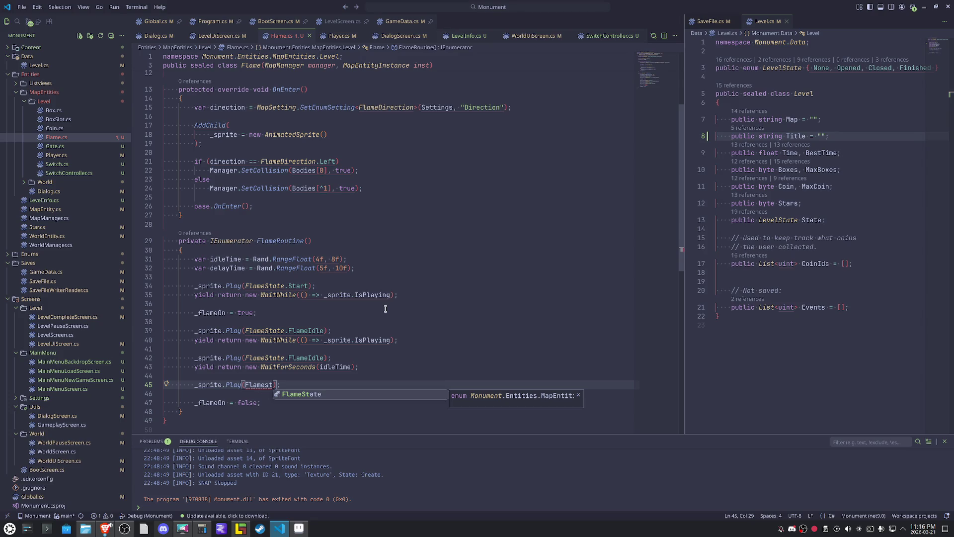
{"action": "key", "text": "Tab"}
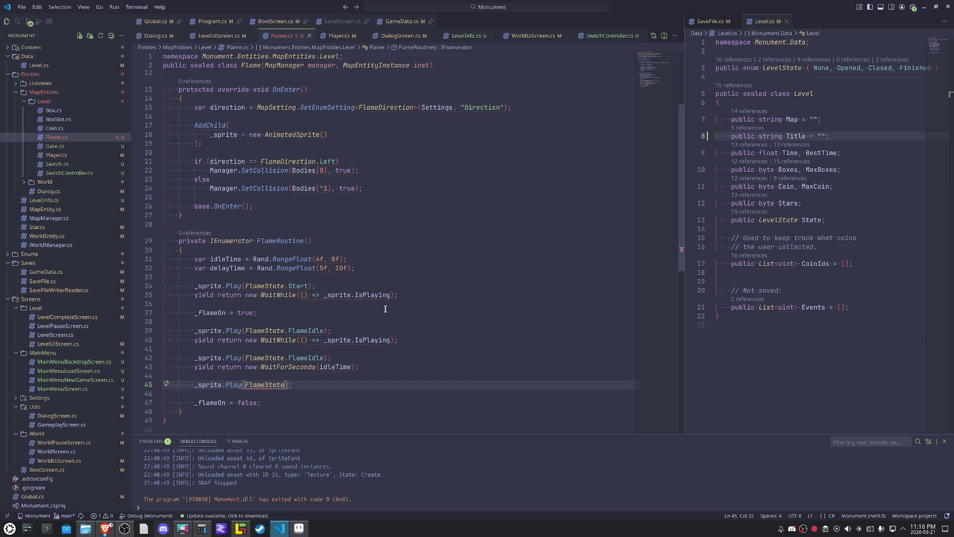
{"action": "type", "text": ".F"}
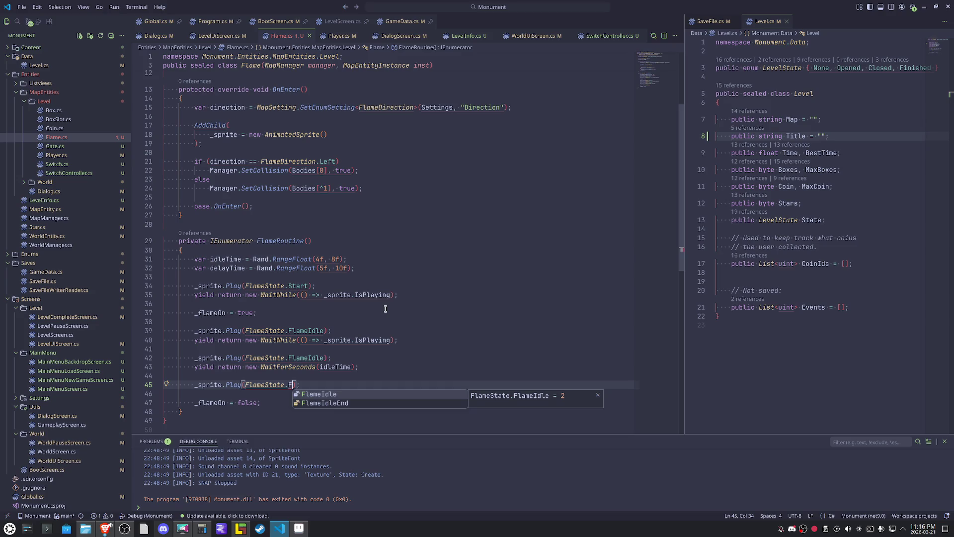
{"action": "key", "text": "Down"}
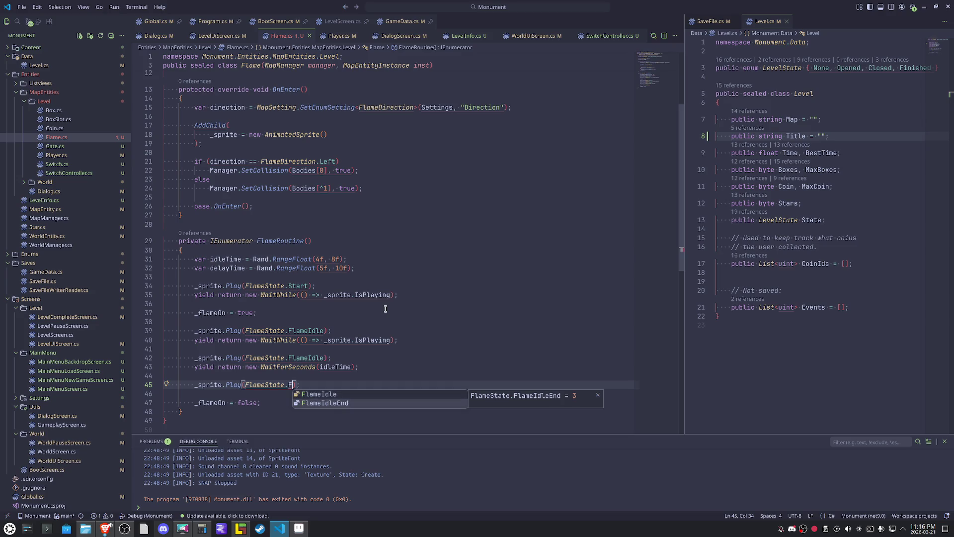
{"action": "key", "text": "Tab"}
{"action": "key", "text": "End"}
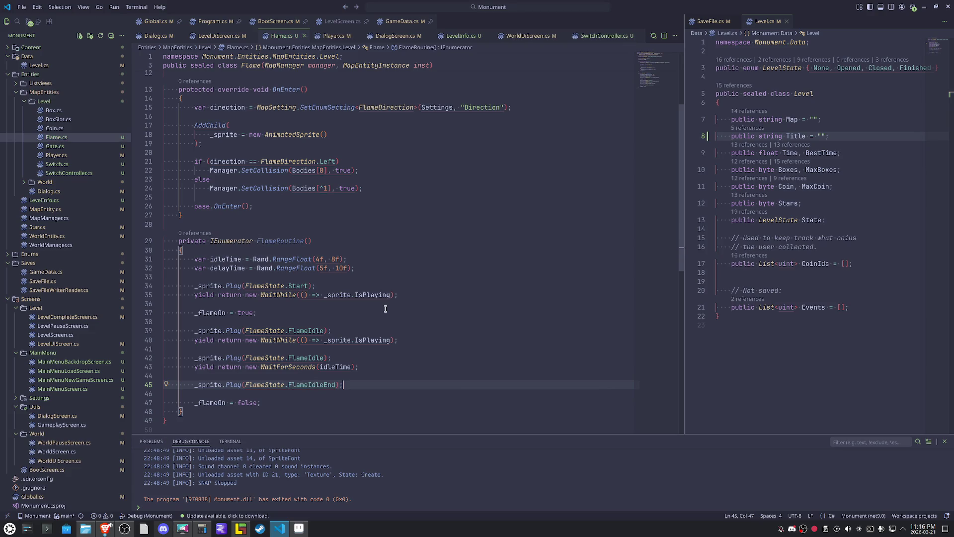
Copy the idle wait line below it and delete its WaitForSeconds(idleTime part.
{"action": "key", "text": "Up"}
{"action": "key", "text": "Up"}
{"action": "key", "text": "End"}
{"action": "key", "text": "shift+Home"}
{"action": "key", "text": "ctrl+c"}
{"action": "key", "text": "Down"}
{"action": "key", "text": "Down"}
{"action": "key", "text": "End"}
{"action": "key", "text": "Return"}
{"action": "key", "text": "ctrl+v"}
{"action": "key", "text": "Left"}
{"action": "key", "text": "Left"}
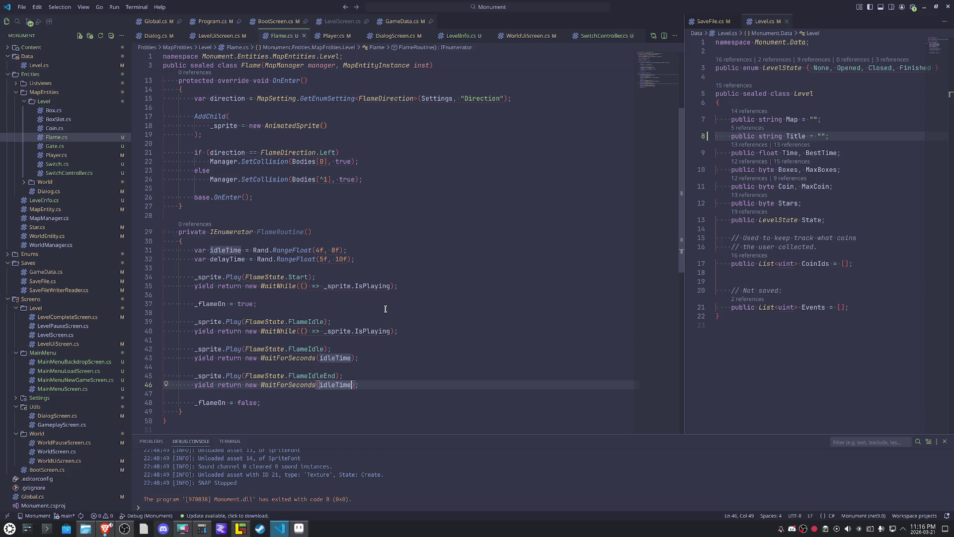
{"action": "key", "text": "ctrl+shift+Left"}
{"action": "key", "text": "ctrl+shift+Left"}
{"action": "key", "text": "ctrl+shift+Left"}
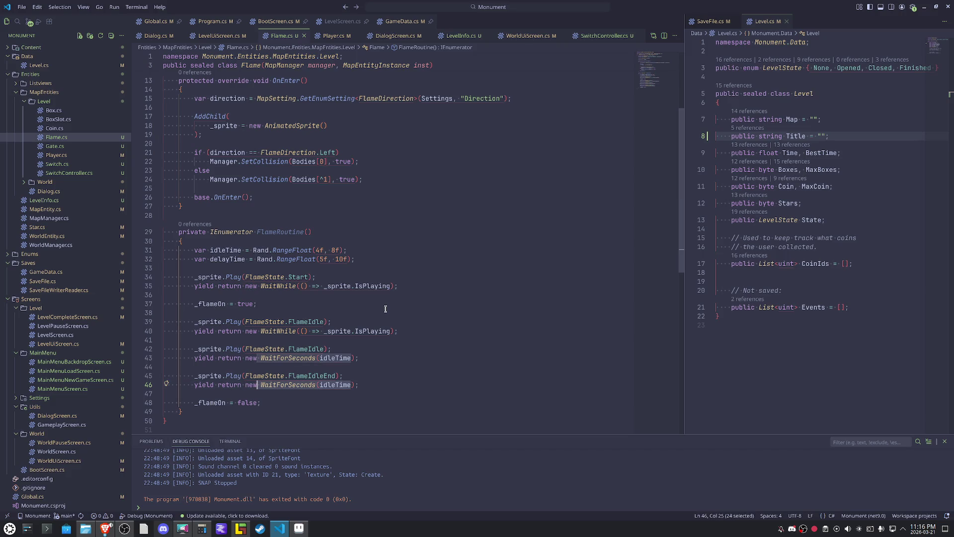
{"action": "key", "text": "BackSpace"}
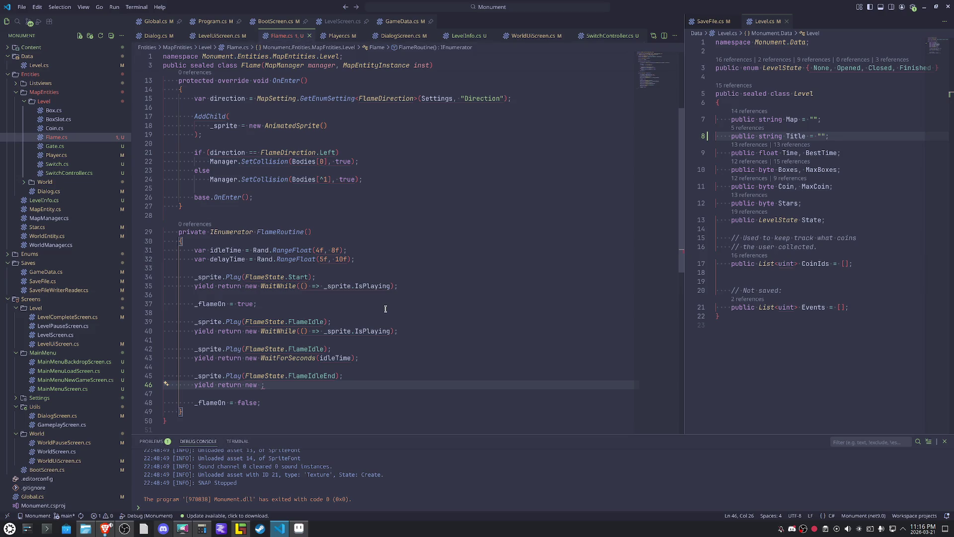
Finish the line as yield return new WaitWhile(() => _sprite.IsPlaying);.
{"action": "type", "text": "WaitWh"}
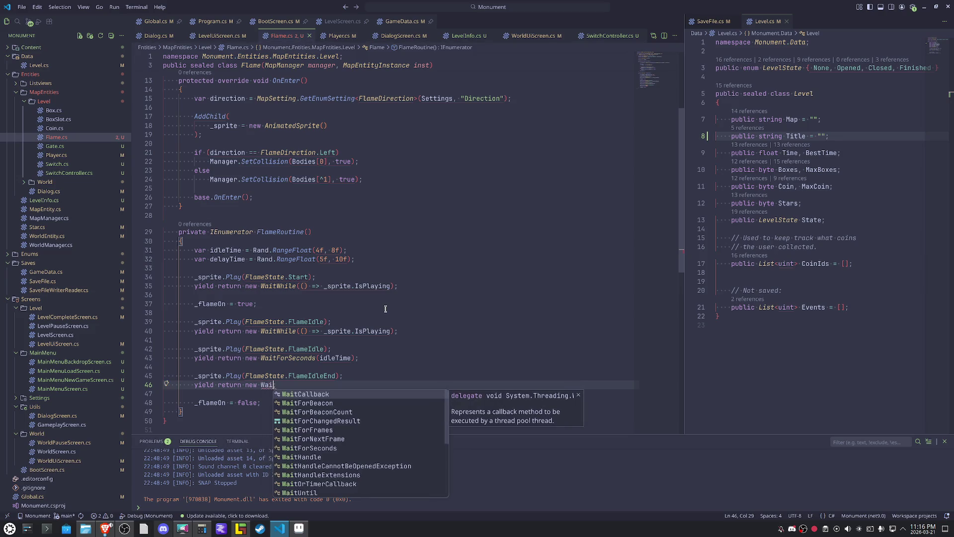
{"action": "key", "text": "Tab"}
{"action": "type", "text": "(() =>"}
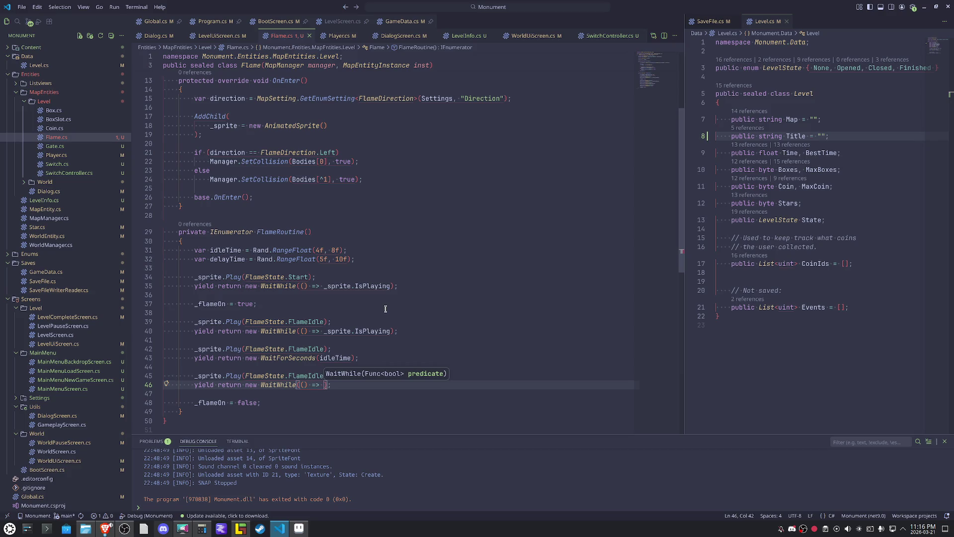
{"action": "type", "text": " _sprite.is"}
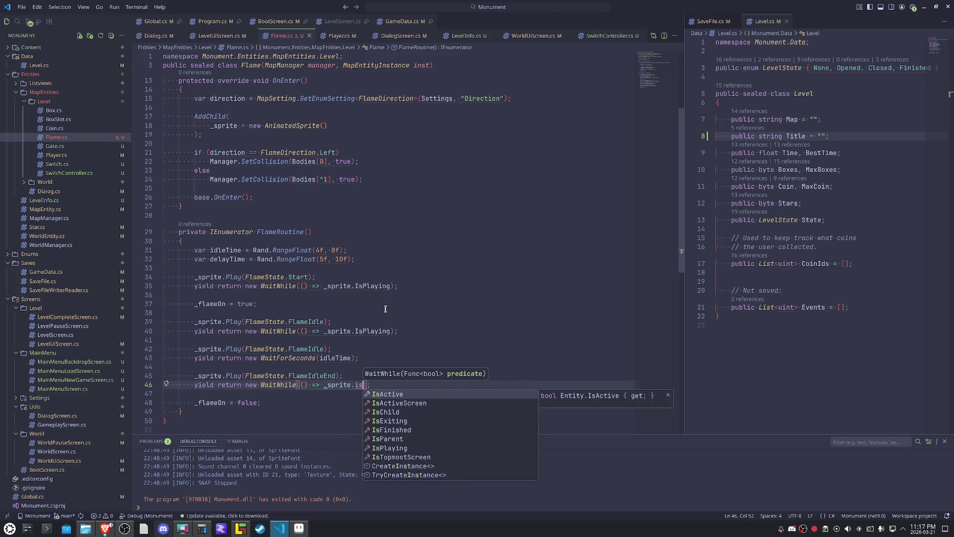
{"action": "type", "text": "pl"}
{"action": "key", "text": "Tab"}
{"action": "key", "text": "End"}
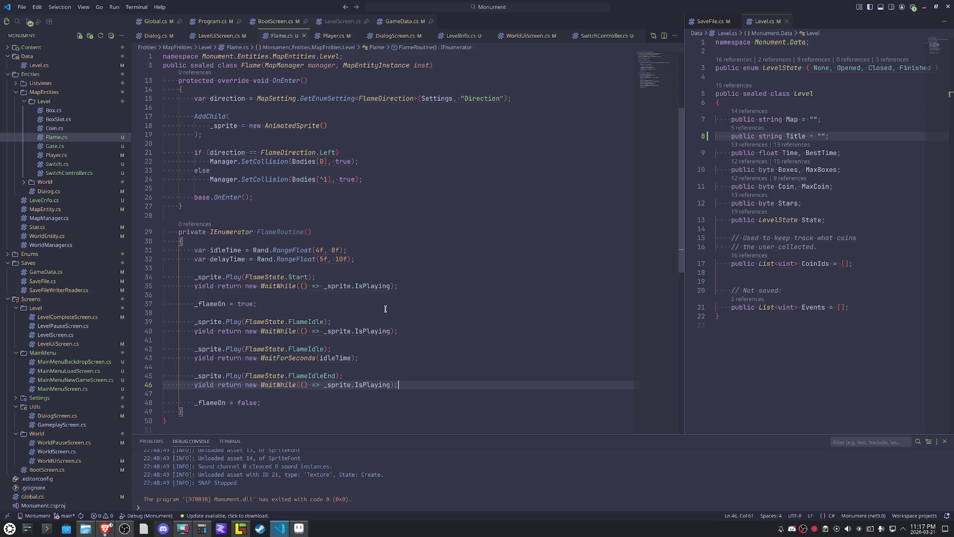
Change the FlameIdle Play call on line 39 to FlameStart.
{"action": "key", "text": "Up"}
{"action": "key", "text": "Up"}
{"action": "key", "text": "Up"}
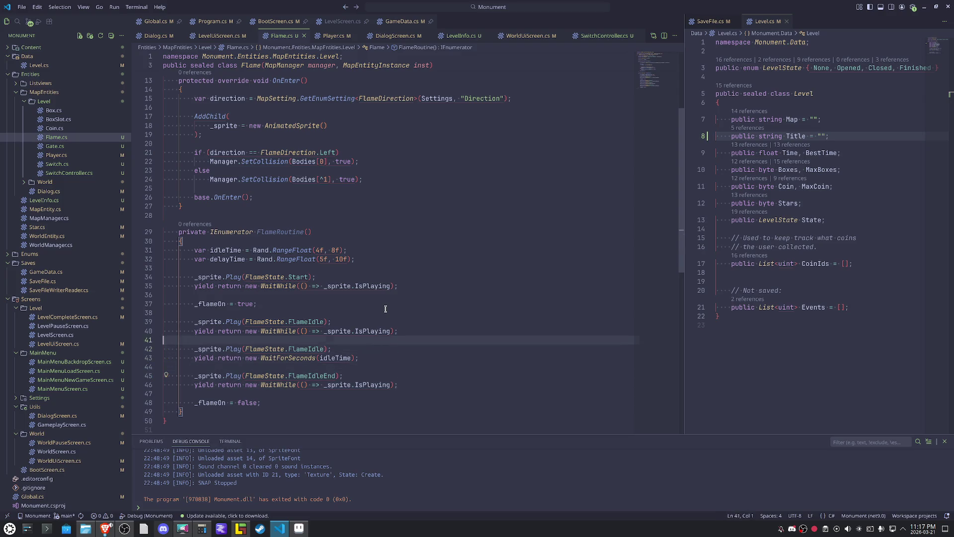
{"action": "key", "text": "Up"}
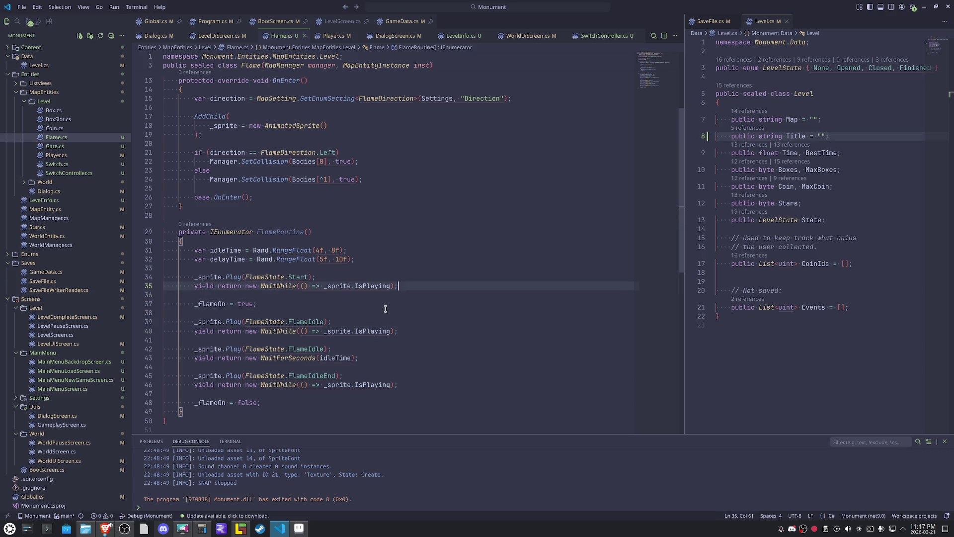
{"action": "key", "text": "Down"}
{"action": "key", "text": "Down"}
{"action": "key", "text": "Down"}
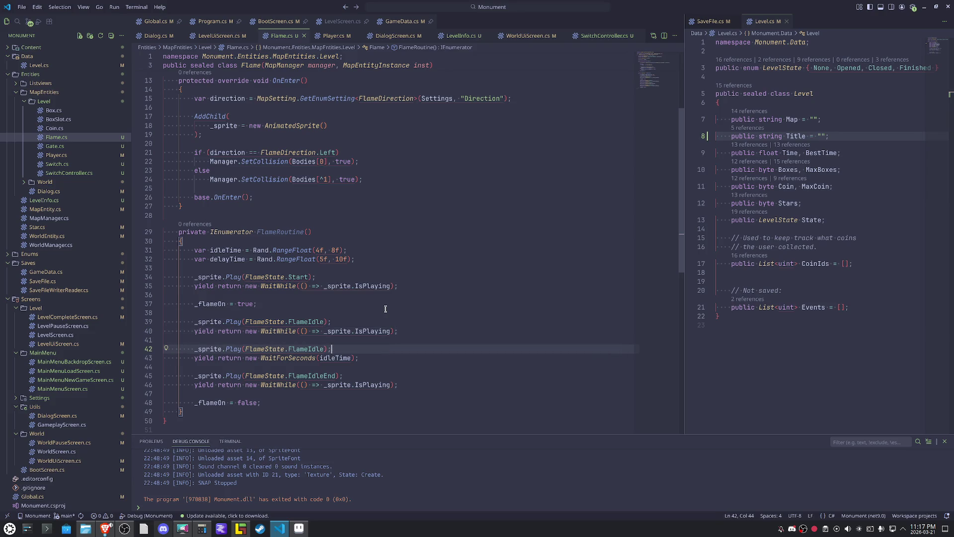
{"action": "key", "text": "ctrl+shift+k"}
{"action": "key", "text": "ctrl+shift+k"}
{"action": "key", "text": "ctrl+shift+k"}
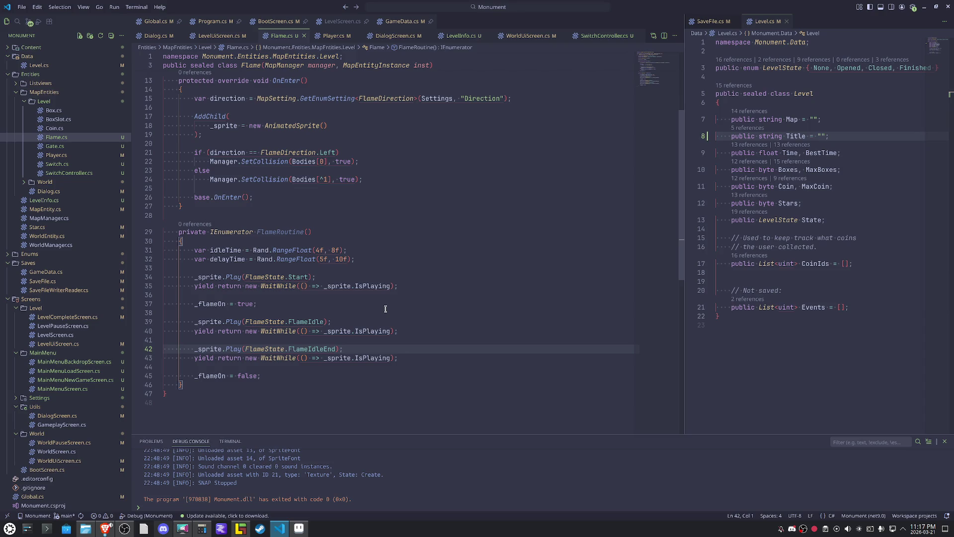
{"action": "key", "text": "ctrl+z"}
{"action": "key", "text": "ctrl+z"}
{"action": "key", "text": "ctrl+z"}
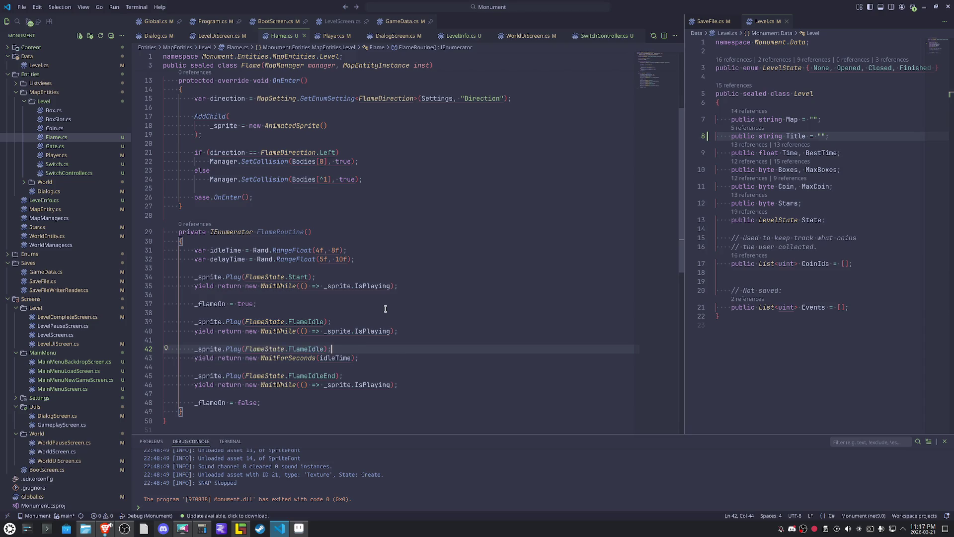
{"action": "key", "text": "Up"}
{"action": "key", "text": "Up"}
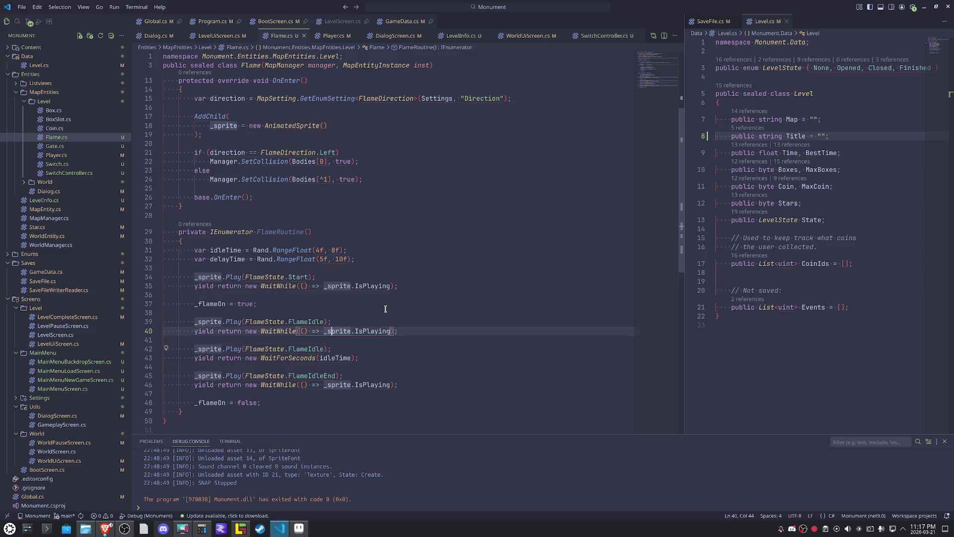
{"action": "key", "text": "ctrl+shift+k"}
{"action": "key", "text": "ctrl+shift+k"}
{"action": "key", "text": "ctrl+shift+k"}
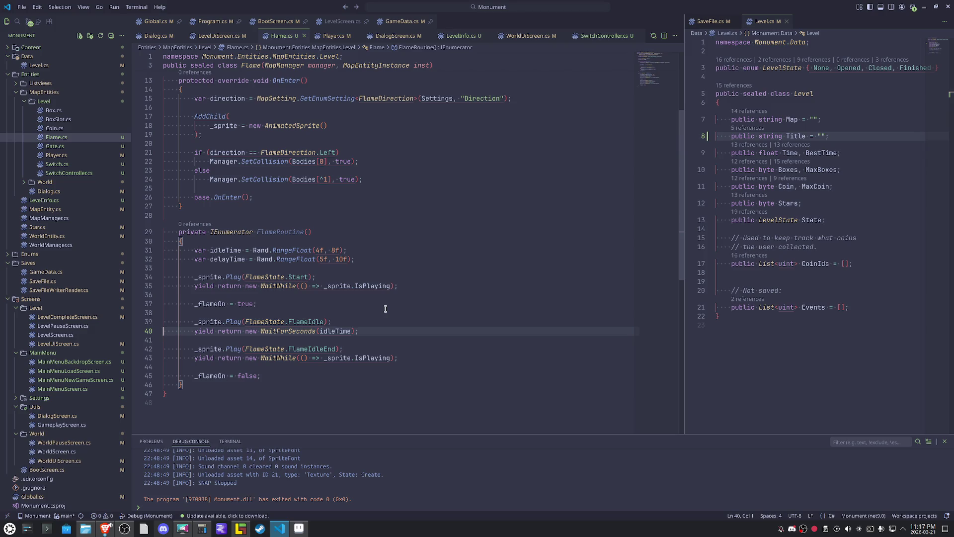
{"action": "key", "text": "ctrl+z"}
{"action": "key", "text": "ctrl+z"}
{"action": "key", "text": "ctrl+z"}
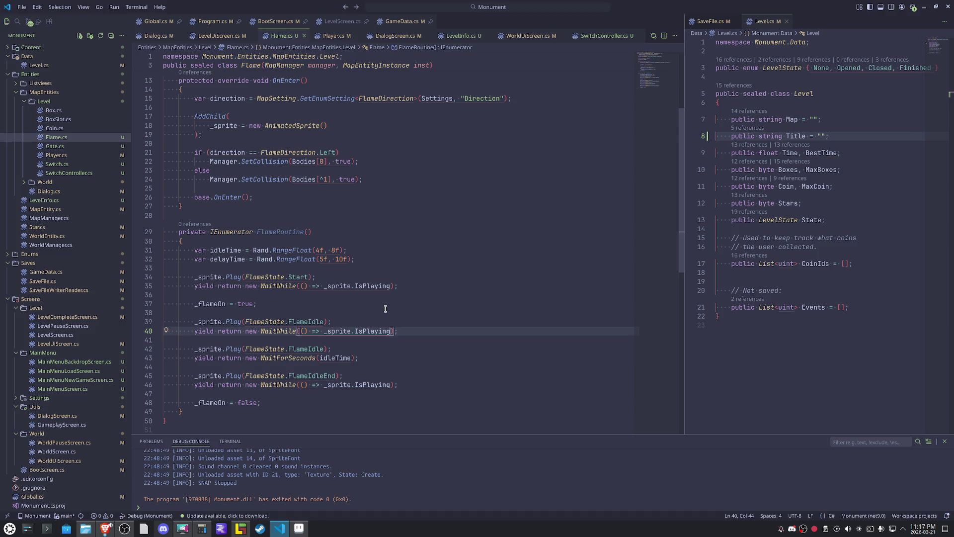
{"action": "key", "text": "Up"}
{"action": "key", "text": "Left"}
{"action": "key", "text": "Left"}
{"action": "key", "text": "BackSpace"}
{"action": "key", "text": "BackSpace"}
{"action": "key", "text": "BackSpace"}
{"action": "key", "text": "BackSpace"}
{"action": "type", "text": "Start"}
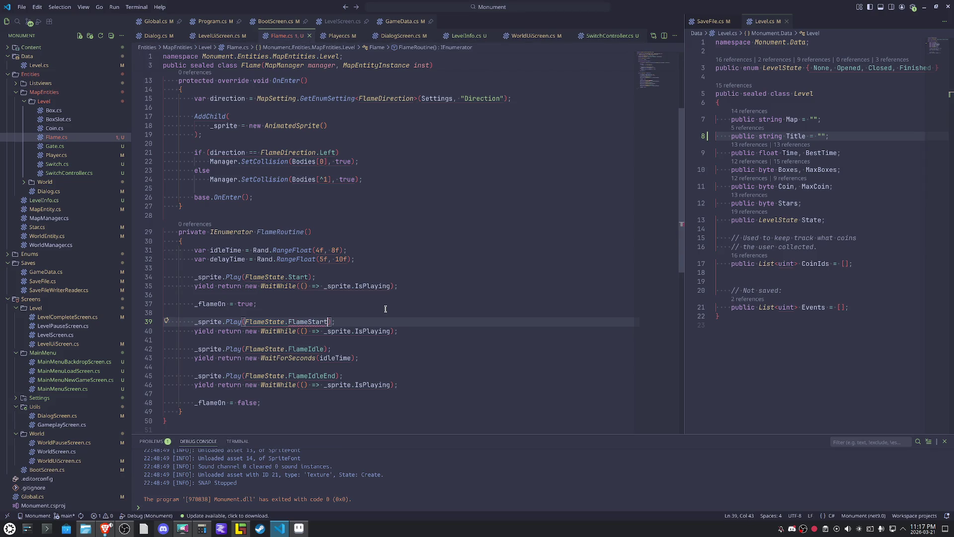
Insert 'FlameStart,' before FlameIdle in the FlameState enum.
{"action": "left_click", "coordinate": [415, 286]}
{"action": "scroll", "coordinate": [422, 291], "scroll_direction": "up", "scroll_amount": 4}
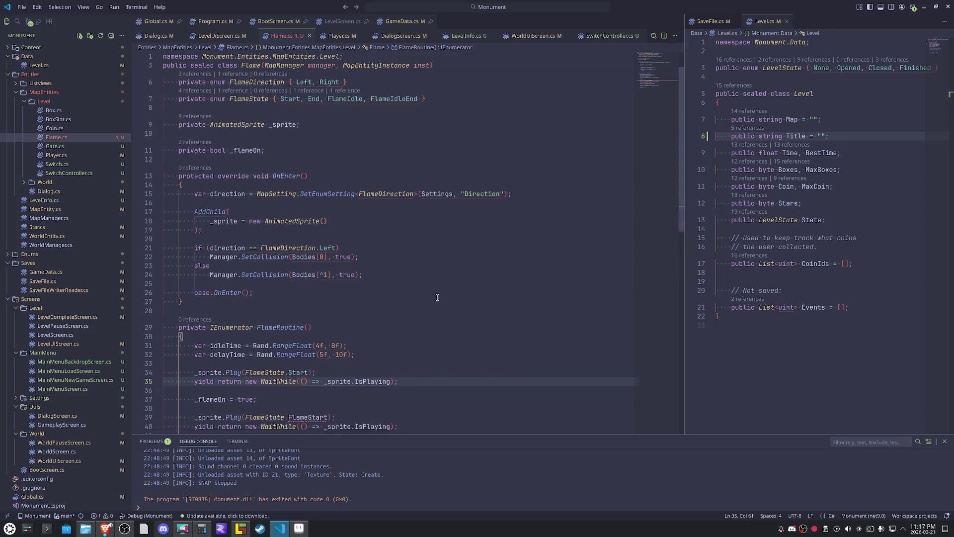
{"action": "left_click", "coordinate": [327, 133]}
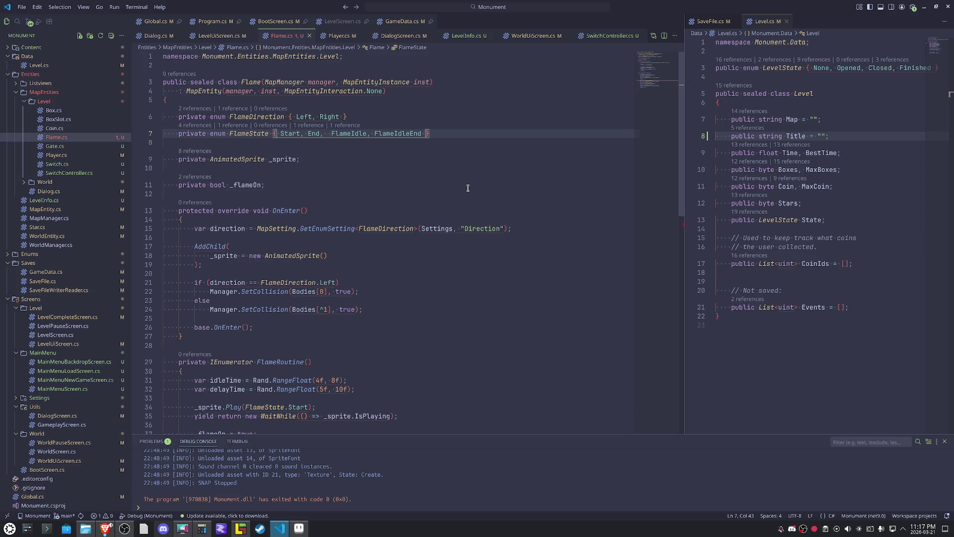
{"action": "type", "text": "FlameStart,"}
Open blank lines after the FlameIdleEnd wait in FlameRoutine.
{"action": "scroll", "coordinate": [474, 221], "scroll_direction": "down", "scroll_amount": 4}
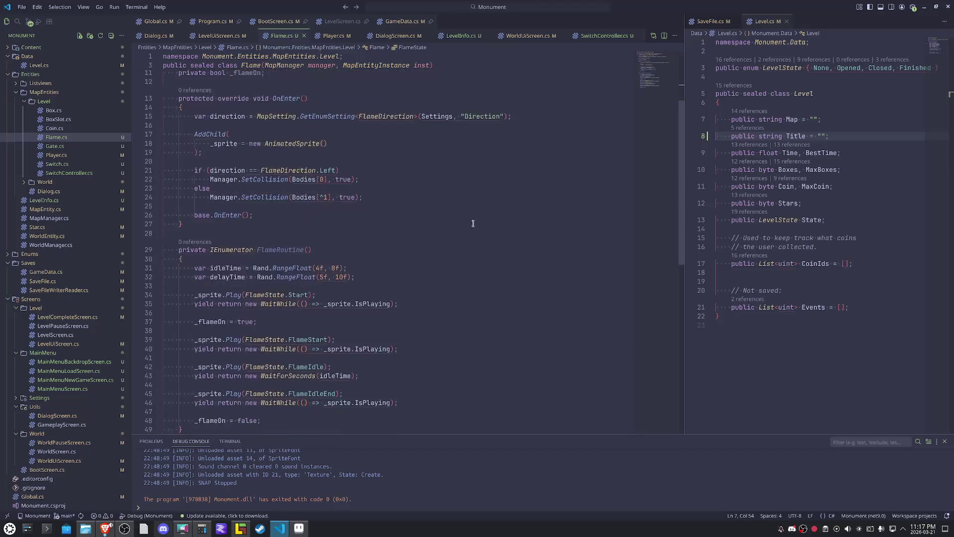
{"action": "scroll", "coordinate": [475, 221], "scroll_direction": "down", "scroll_amount": 3}
{"action": "left_click", "coordinate": [421, 274]}
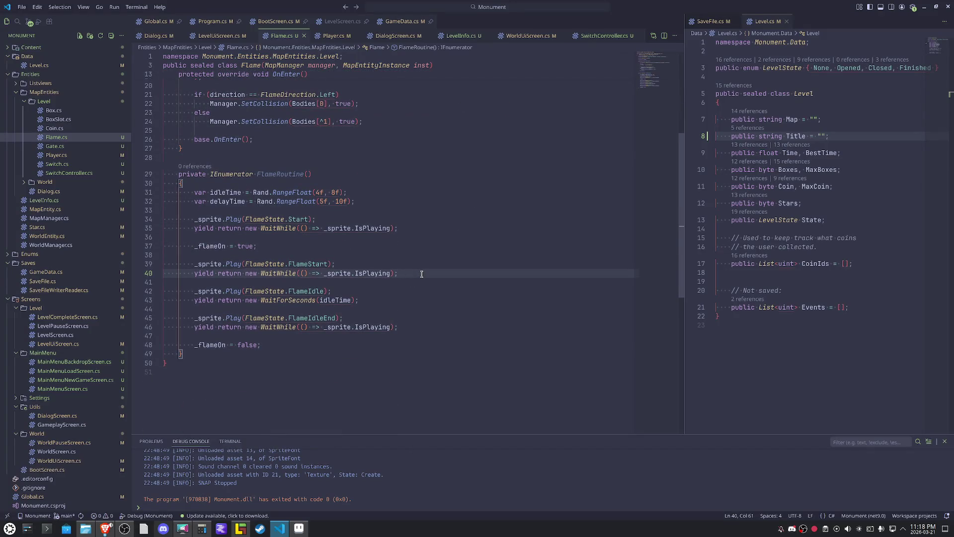
{"action": "left_click", "coordinate": [411, 328]}
{"action": "key", "text": "Return"}
{"action": "key", "text": "Return"}
{"action": "key", "text": "Up"}
{"action": "key", "text": "Up"}
{"action": "key", "text": "Up"}
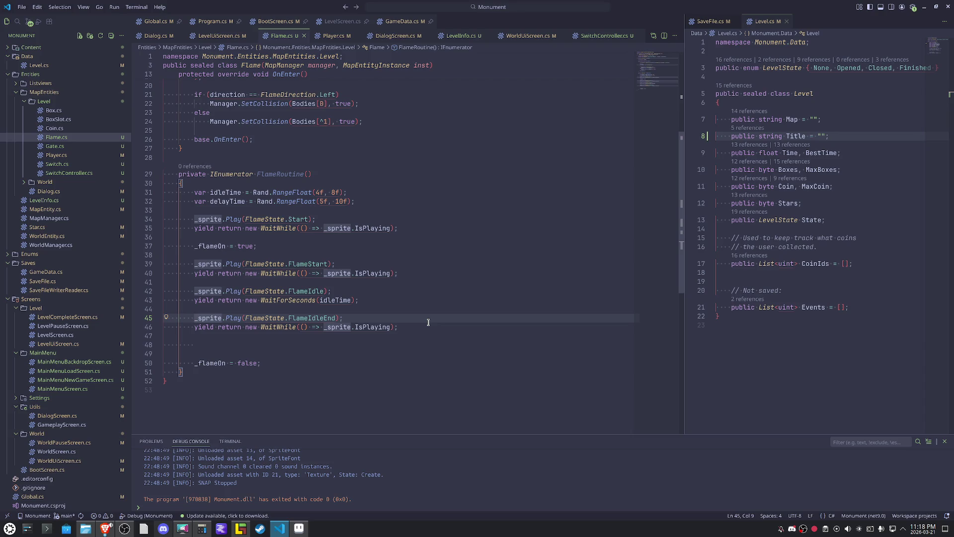
Copy the Start play and wait lines and paste them after `_flameOn = false;`.
{"action": "key", "text": "Down"}
{"action": "key", "text": "Down"}
{"action": "key", "text": "Up"}
{"action": "key", "text": "Up"}
{"action": "key", "text": "Up"}
{"action": "key", "text": "Up"}
{"action": "key", "text": "Up"}
{"action": "key", "text": "Up"}
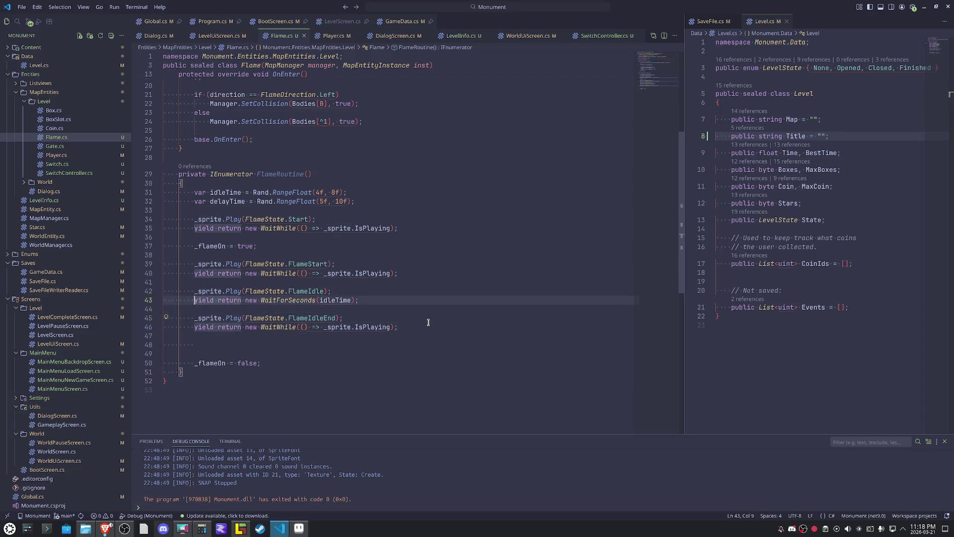
{"action": "key", "text": "Up"}
{"action": "key", "text": "Up"}
{"action": "key", "text": "Up"}
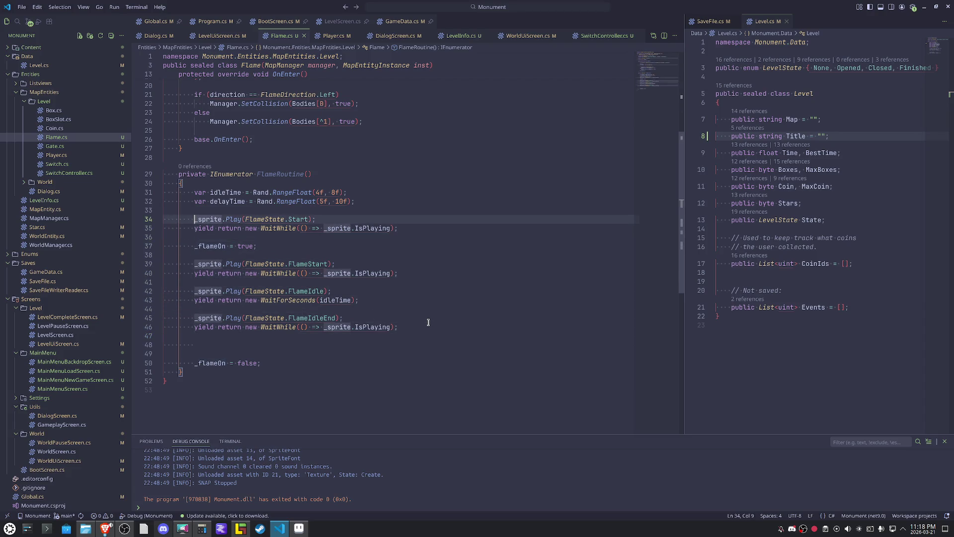
{"action": "key", "text": "shift+End"}
{"action": "key", "text": "shift+Down"}
{"action": "key", "text": "shift+End"}
{"action": "key", "text": "ctrl+c"}
{"action": "key", "text": "Down"}
{"action": "key", "text": "Down"}
{"action": "key", "text": "Down"}
{"action": "key", "text": "Down"}
{"action": "key", "text": "Down"}
{"action": "key", "text": "Down"}
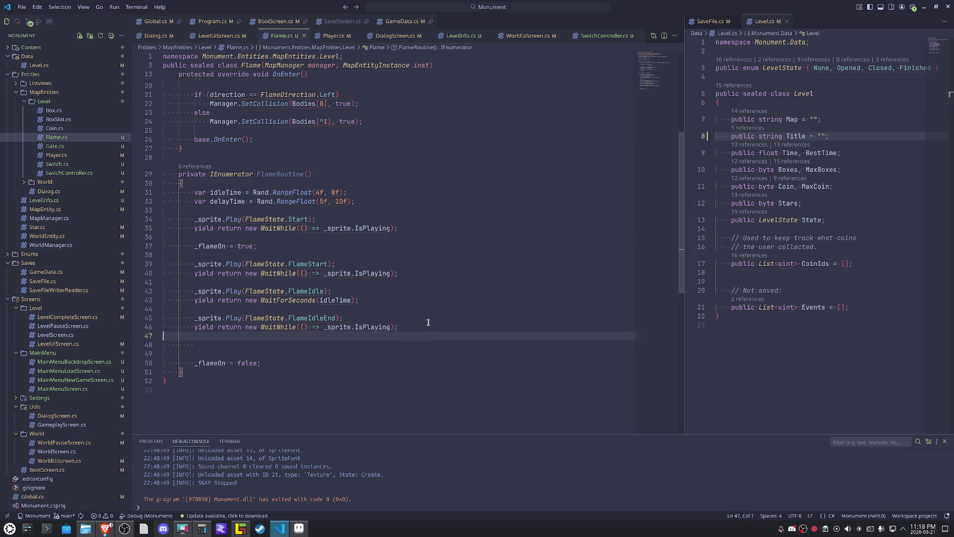
{"action": "key", "text": "Return"}
{"action": "key", "text": "Return"}
{"action": "key", "text": "ctrl+v"}
{"action": "key", "text": "Up"}
{"action": "key", "text": "Up"}
{"action": "key", "text": "Up"}
{"action": "key", "text": "Home"}
{"action": "key", "text": "BackSpace"}
{"action": "key", "text": "BackSpace"}
{"action": "key", "text": "Down"}
{"action": "key", "text": "Down"}
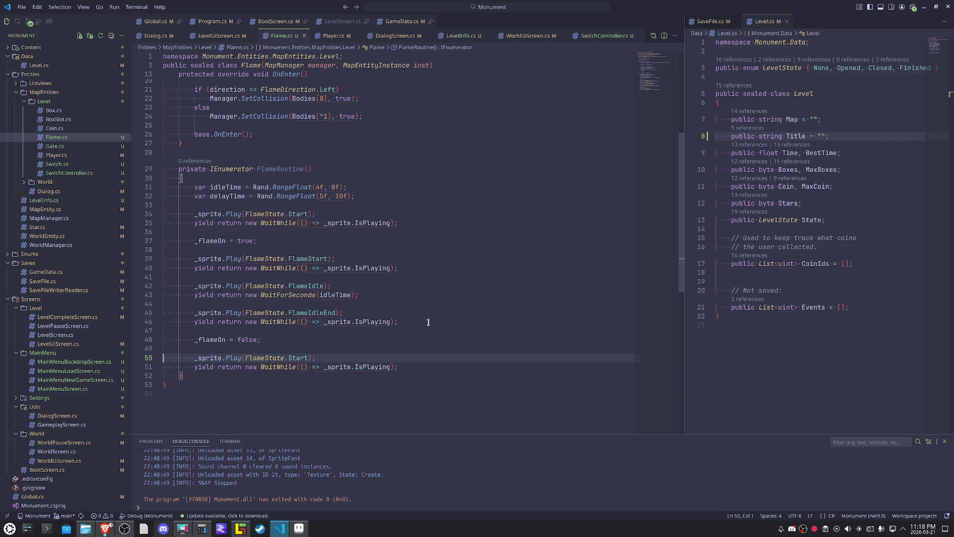
Change the pasted play line to FlameState.End and select the pasted wait statement.
{"action": "key", "text": "End"}
{"action": "key", "text": "Left"}
{"action": "key", "text": "Left"}
{"action": "key", "text": "ctrl+shift+Left"}
{"action": "type", "text": "End"}
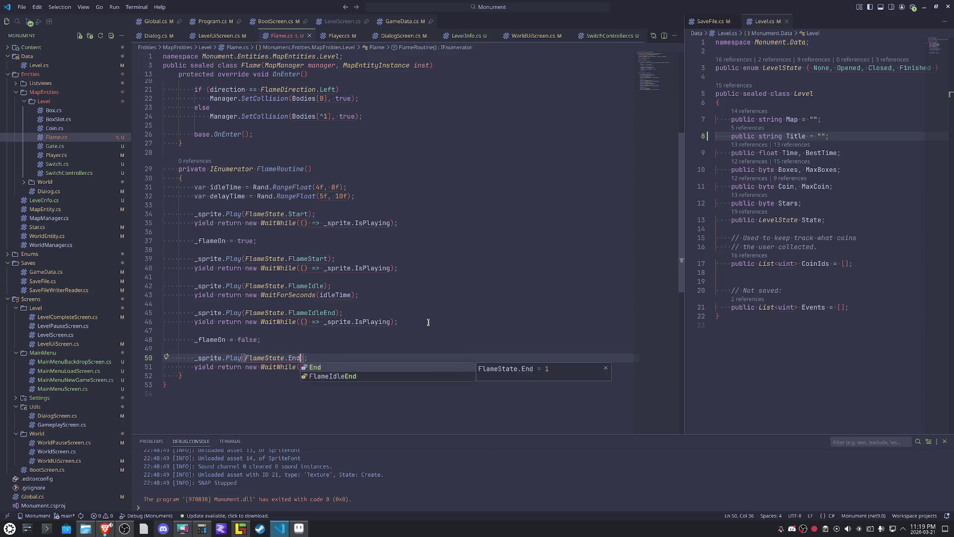
{"action": "key", "text": "Escape"}
{"action": "key", "text": "End"}
{"action": "key", "text": "Down"}
{"action": "key", "text": "End"}
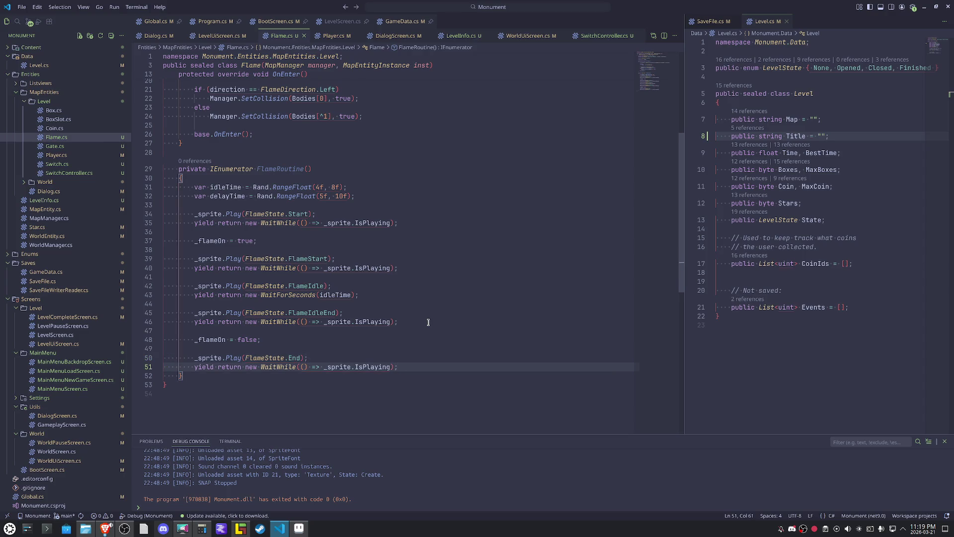
{"action": "key", "text": "shift+Home"}
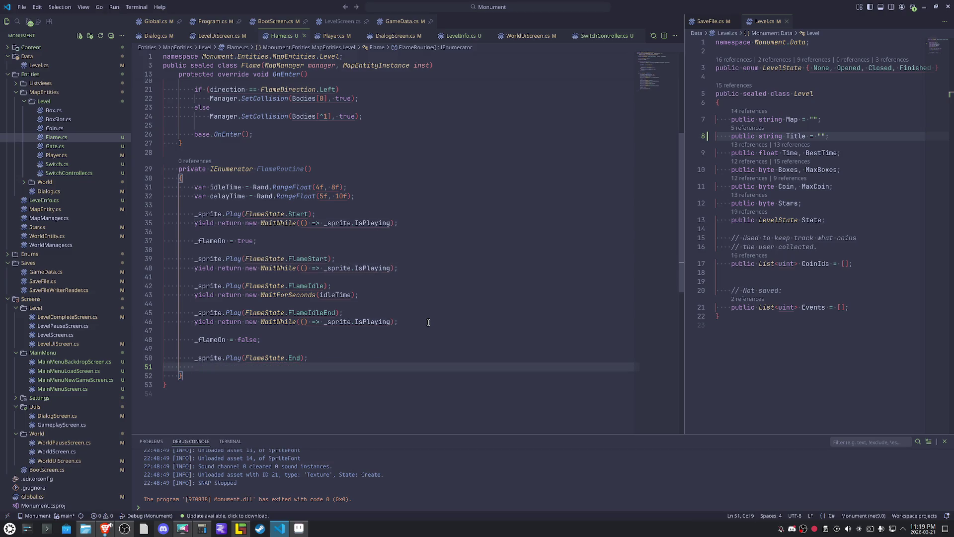
{"action": "key", "text": "Up"}
{"action": "key", "text": "Up"}
{"action": "key", "text": "Up"}
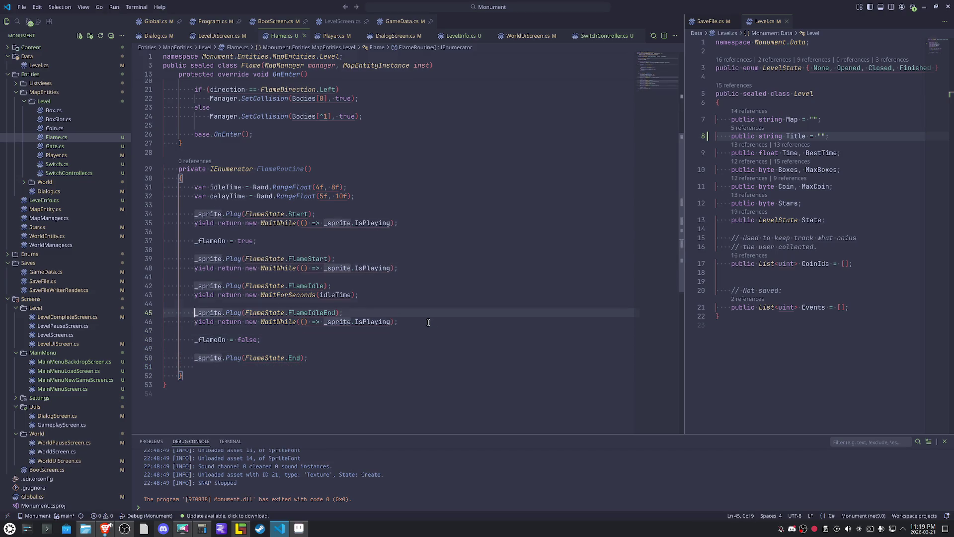
Add `yield return new WaitForSeconds(delayTime);` after the End play line.
{"action": "key", "text": "Down"}
{"action": "key", "text": "Down"}
{"action": "key", "text": "Down"}
{"action": "key", "text": "End"}
{"action": "key", "text": "Down"}
{"action": "key", "text": "Down"}
{"action": "key", "text": "Down"}
{"action": "type", "text": "yield return new WaitForSeconds(idleTime);"}
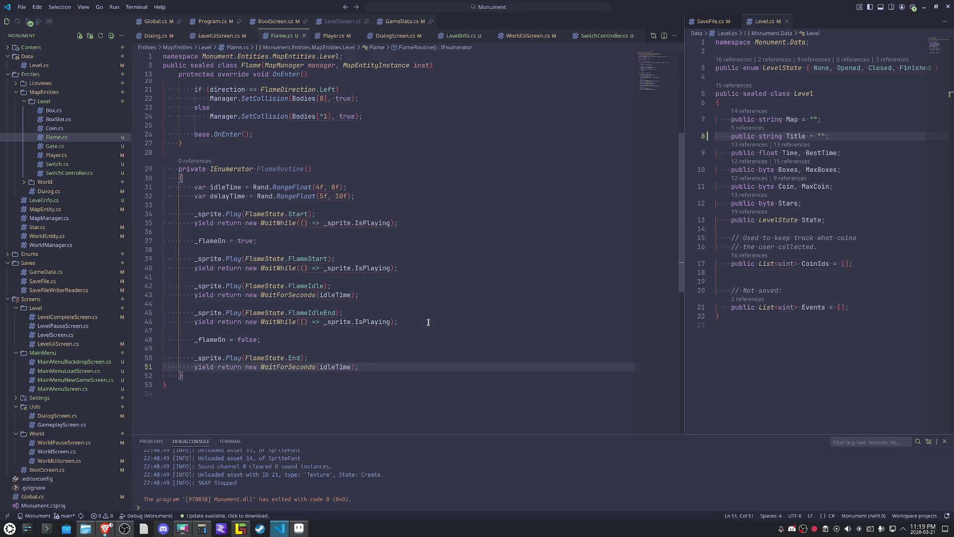
{"action": "key", "text": "Left"}
{"action": "key", "text": "Left"}
{"action": "key", "text": "ctrl+shift+Left"}
{"action": "type", "text": "del"}
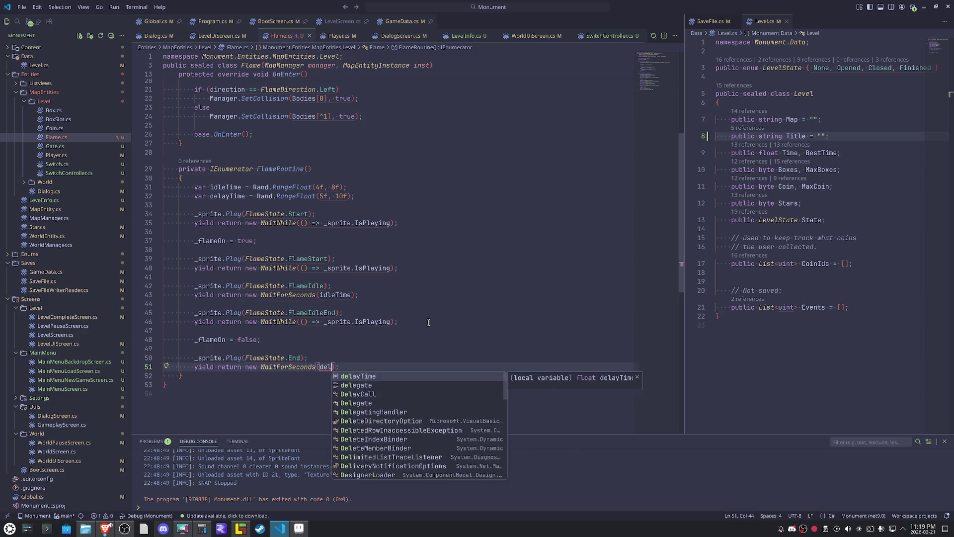
{"action": "key", "text": "Tab"}
{"action": "key", "text": "End"}
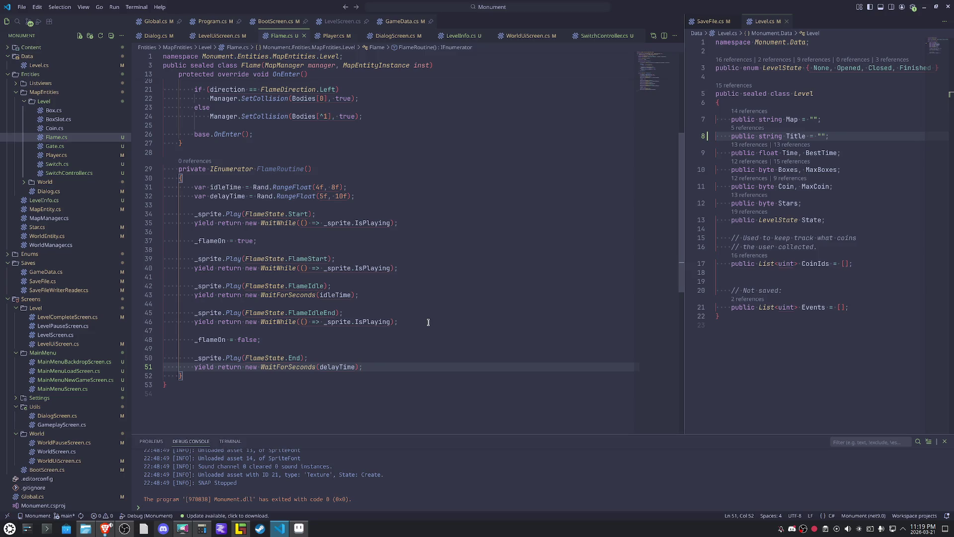
Change the delay range's upper bound from 10f to 30f.
{"action": "left_click", "coordinate": [343, 197]}
{"action": "key", "text": "Left"}
{"action": "key", "text": "BackSpace"}
{"action": "type", "text": "3"}
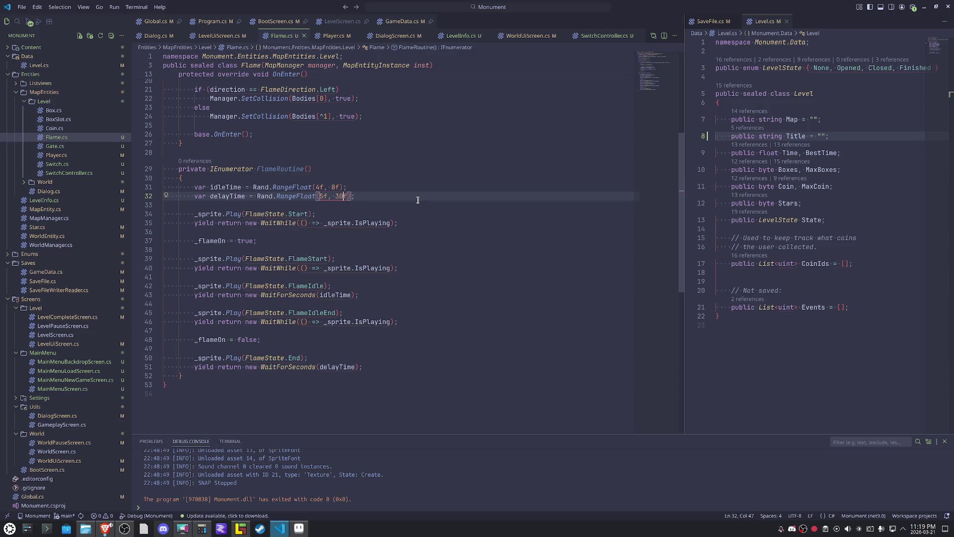
{"action": "key", "text": "Left"}
{"action": "key", "text": "Left"}
{"action": "key", "text": "Left"}
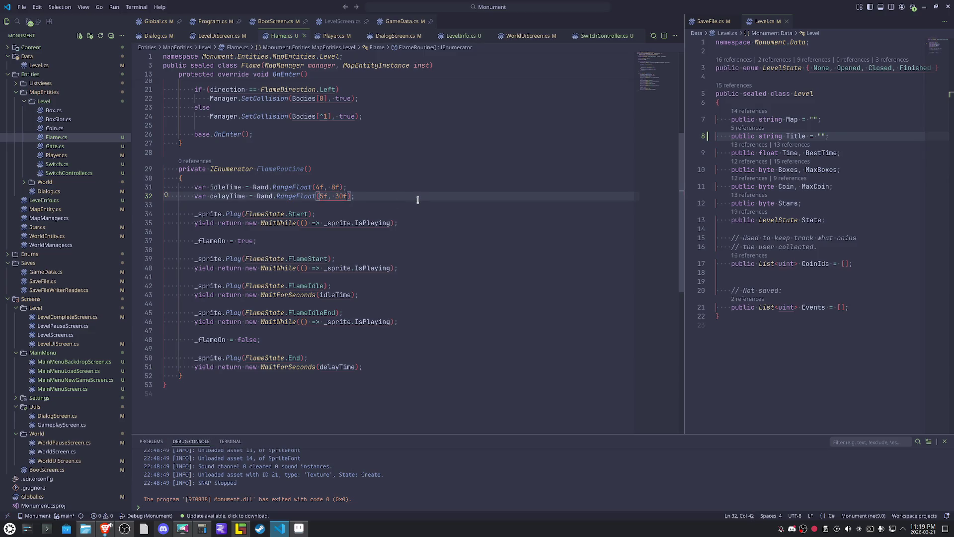